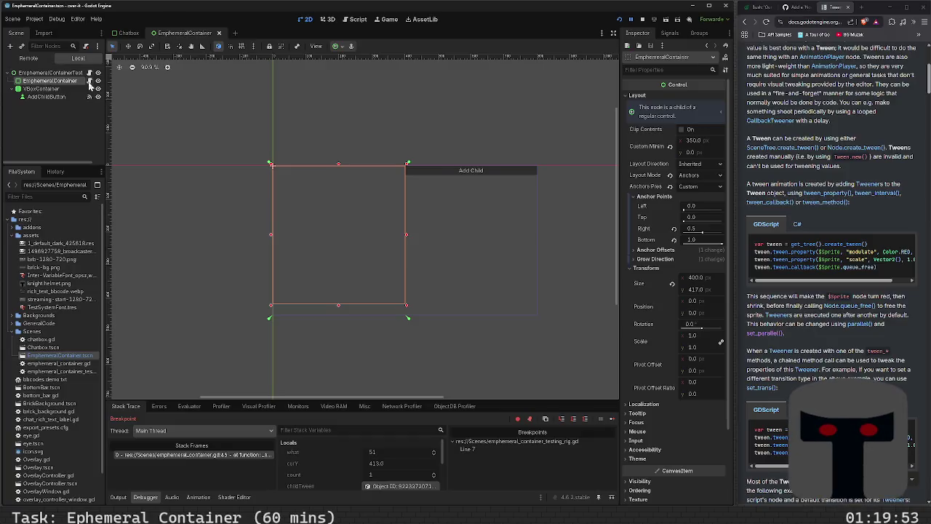
- Change line 34's loop to range(count-1, -1, -1), save, and relaunch the game with F5
left_click(91, 80)
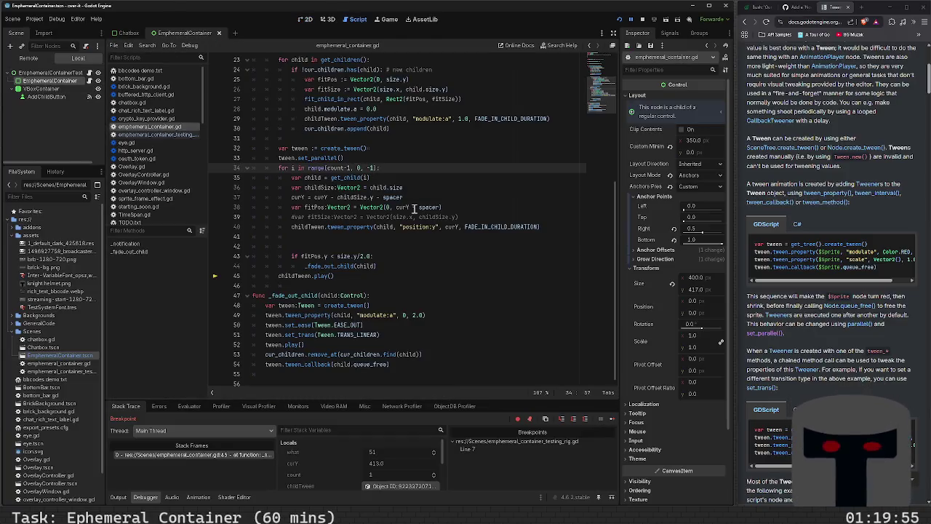
key("Right")
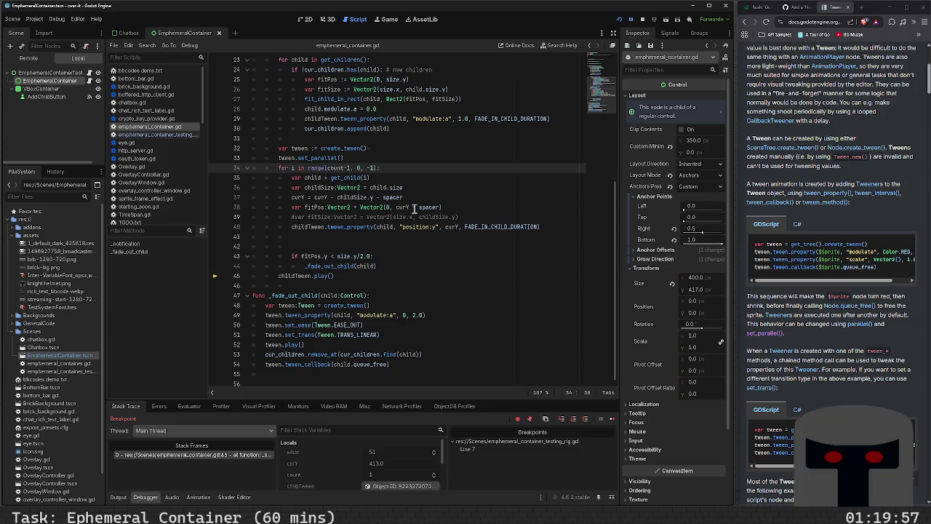
key("BackSpace")
type("-1")
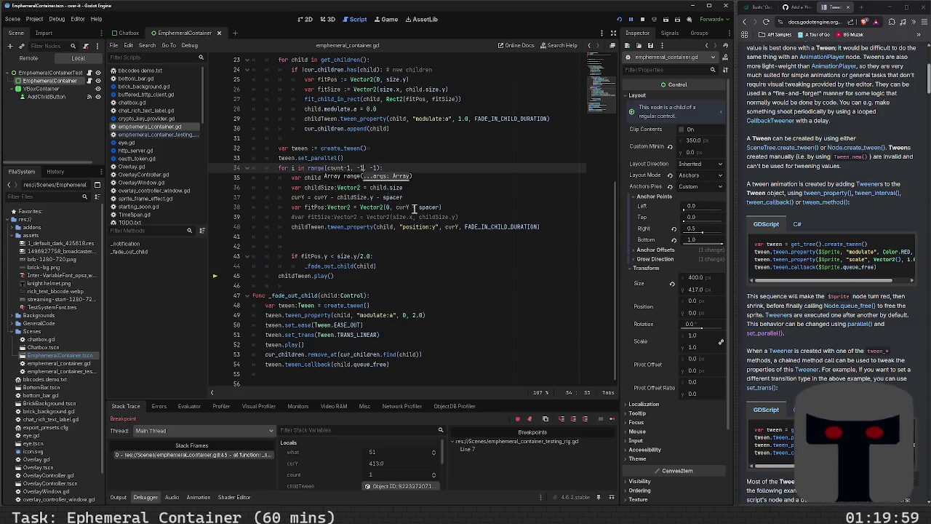
key("ctrl+s")
key("F5")
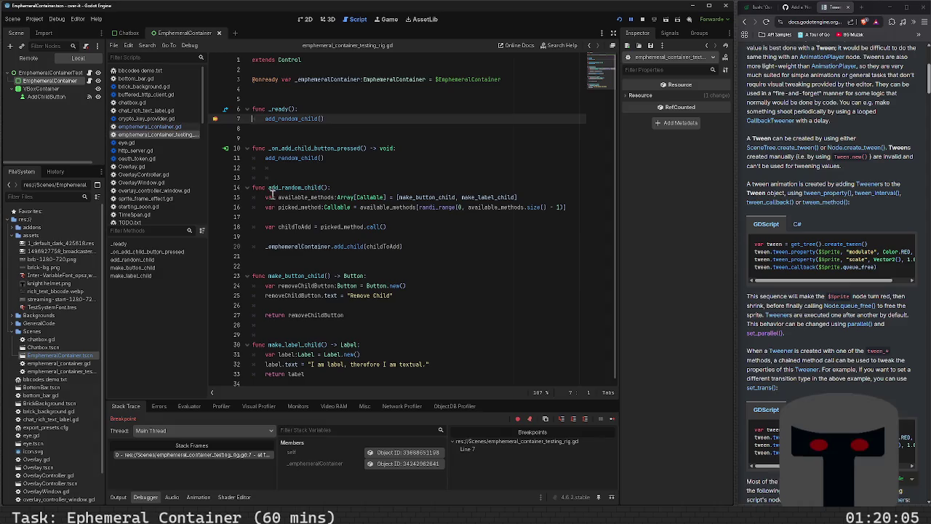
- Remove the line-7 breakpoint, resume the game, and add a first batch of children
left_click(216, 120)
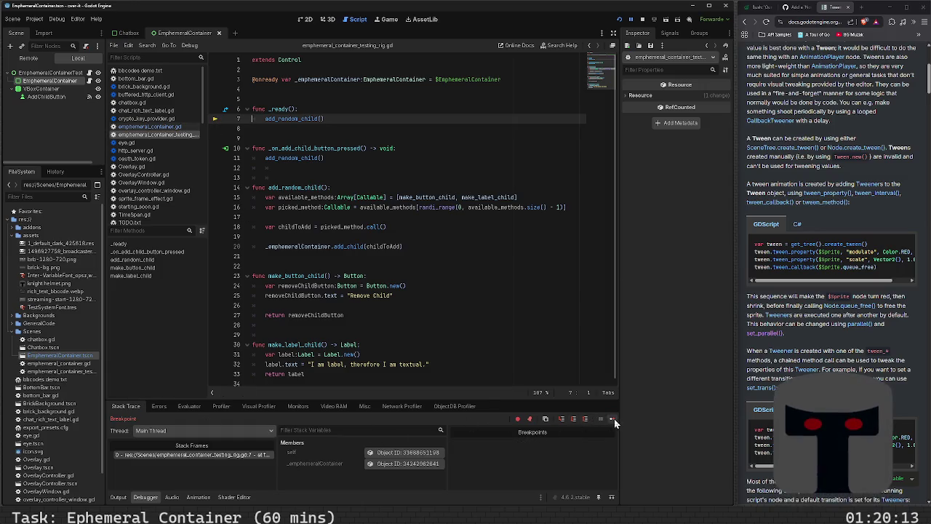
key("F12")
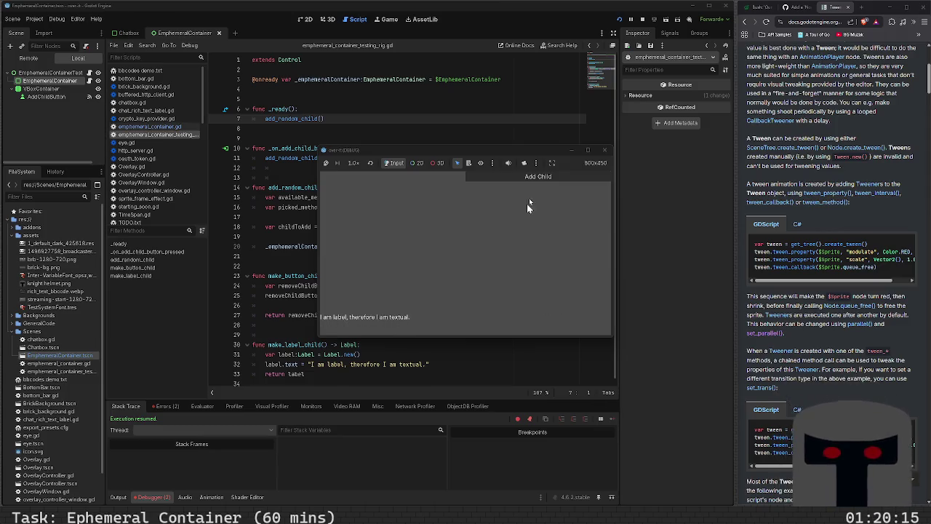
left_click(529, 178)
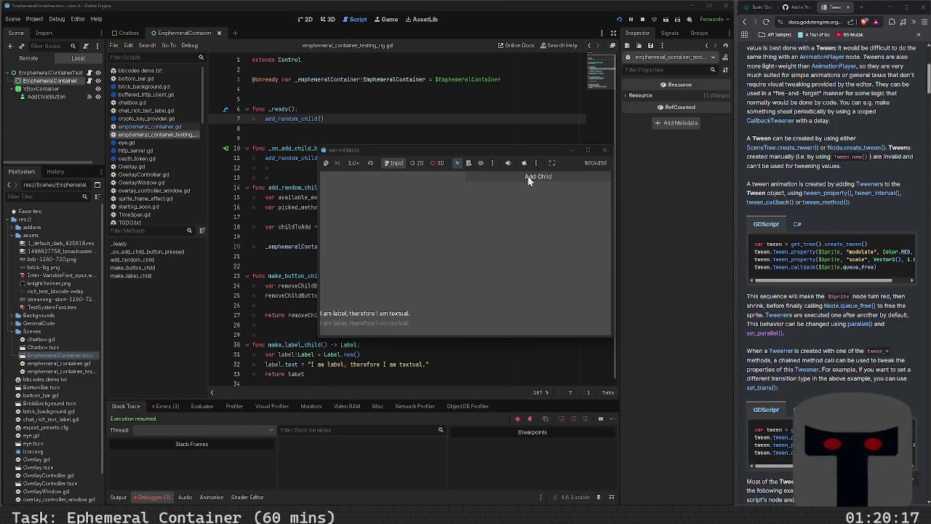
left_click(529, 179)
left_click(529, 178)
left_click(529, 181)
left_click(528, 182)
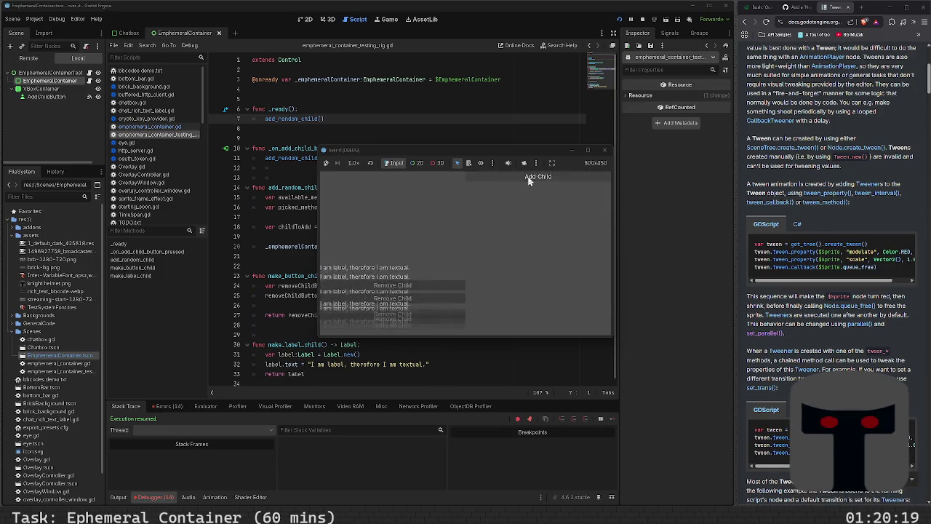
left_click(529, 183)
left_click(528, 185)
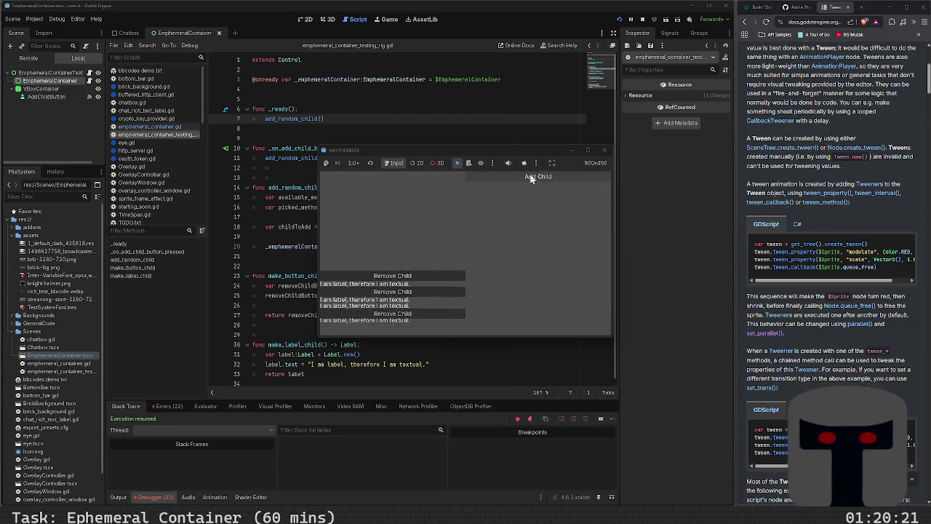
left_click(530, 178)
left_click(530, 178)
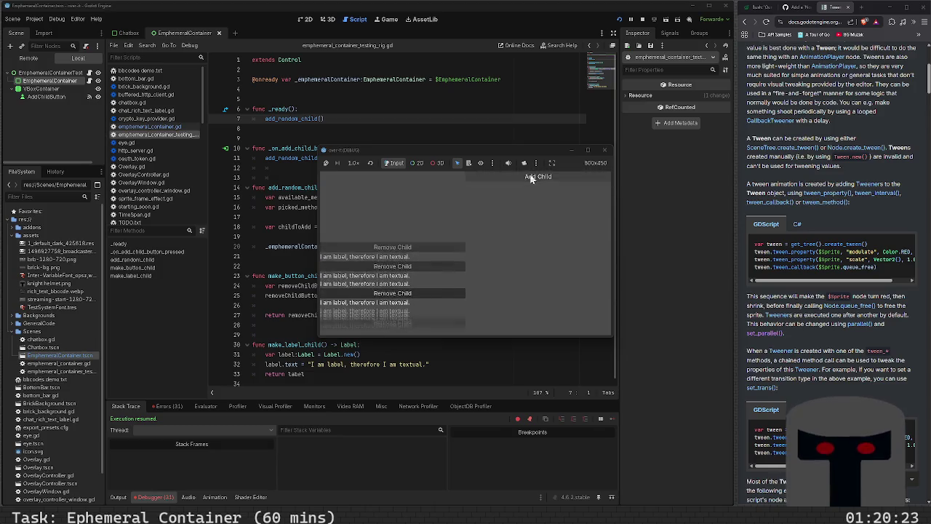
left_click(530, 178)
left_click(531, 179)
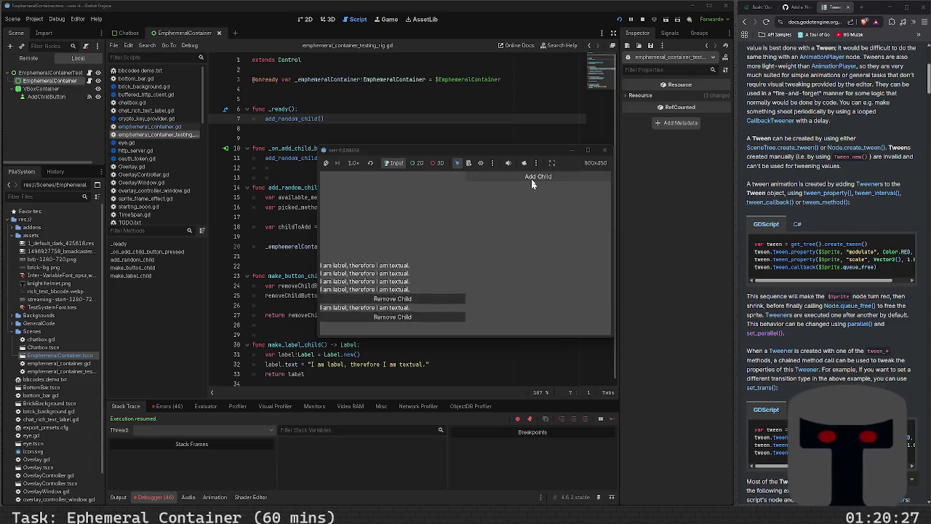
- Keep adding children until older ones fade out, then stop the game
left_click(531, 178)
left_click(531, 178)
left_click(531, 178)
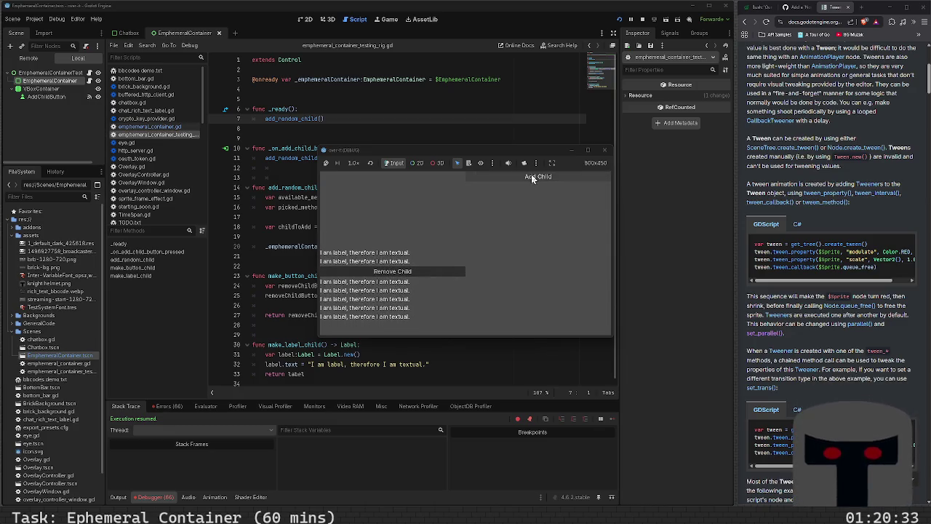
left_click(531, 177)
left_click(531, 177)
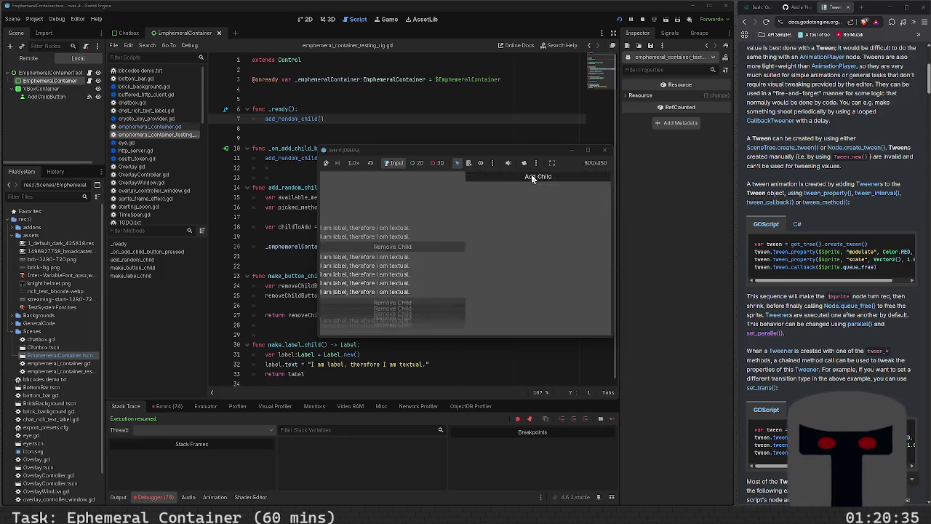
left_click(531, 177)
left_click(531, 177)
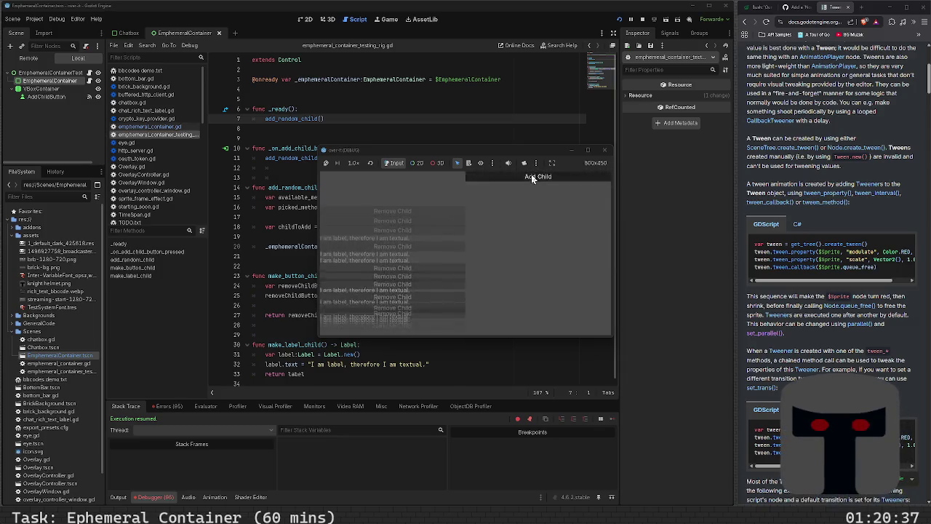
left_click(530, 177)
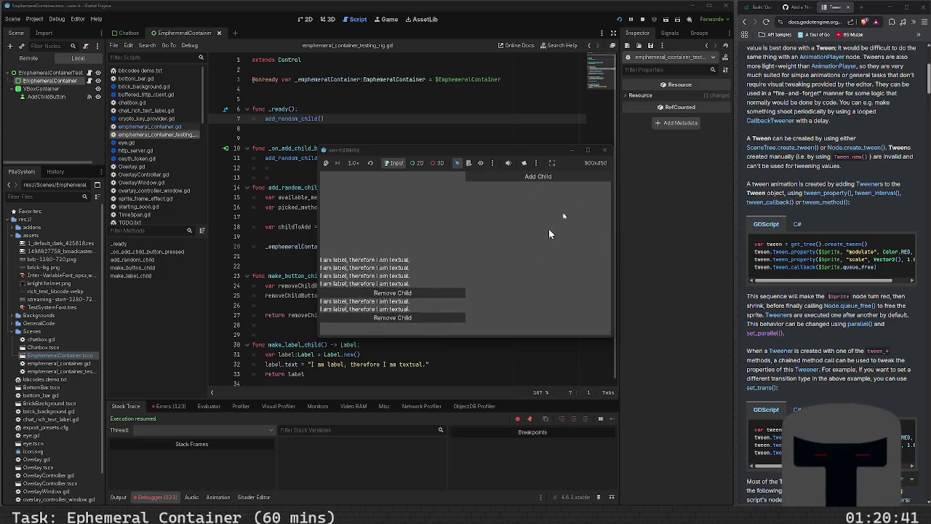
left_click(589, 176)
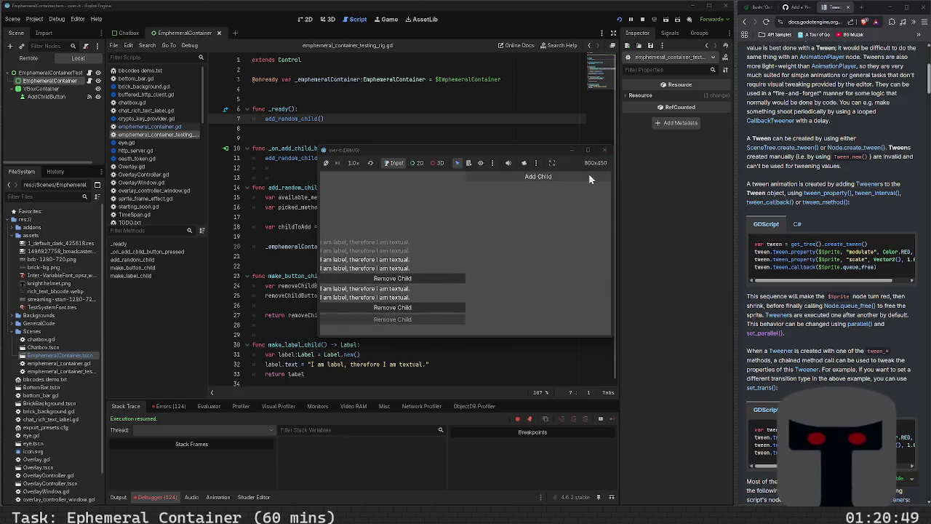
left_click(589, 176)
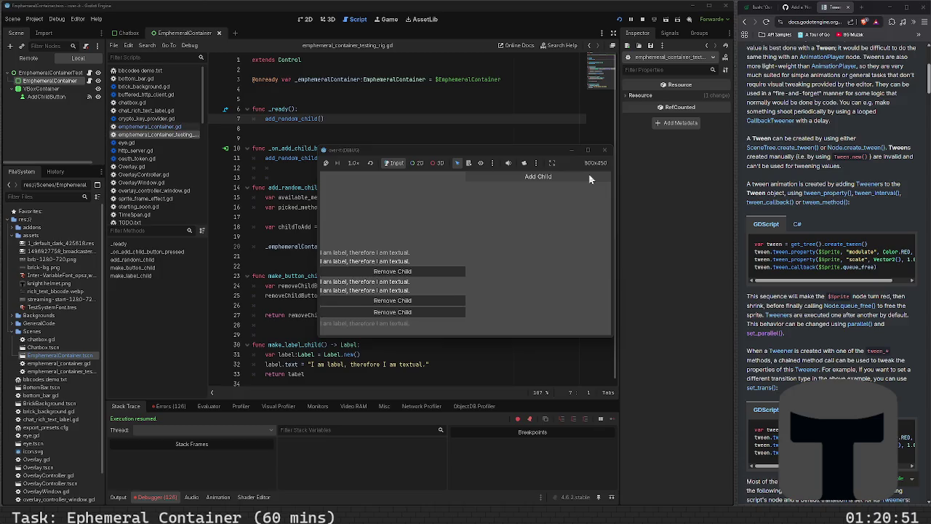
left_click(604, 150)
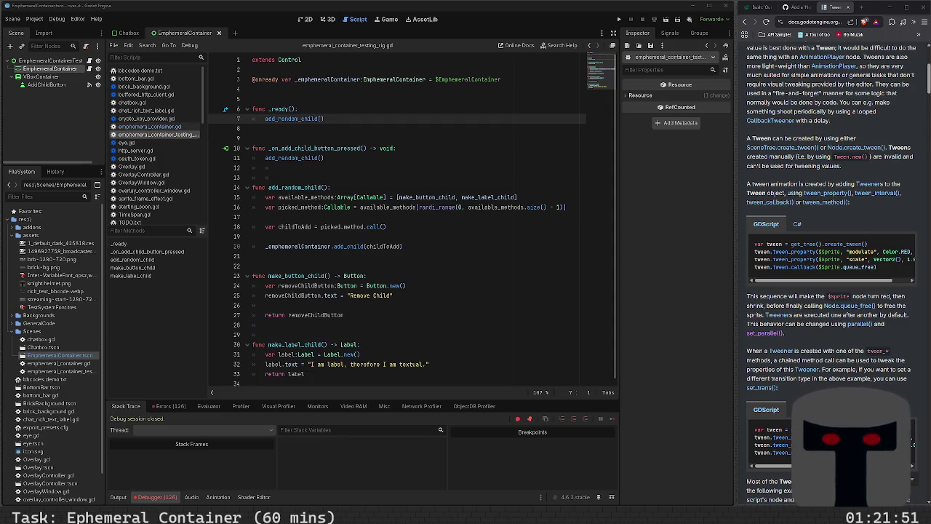
- Delete the extra blank lines around _ready in the testing rig script
left_click(353, 138)
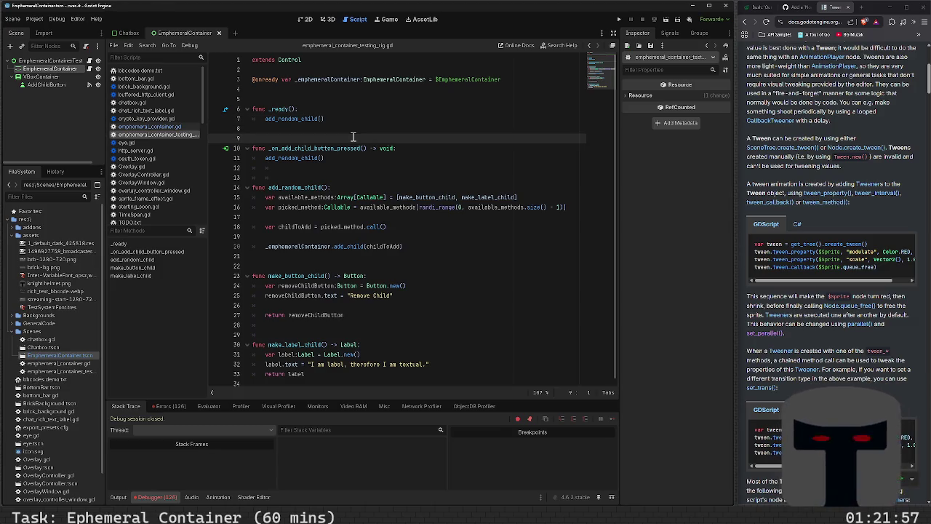
key("BackSpace")
key("Down")
key("Down")
key("Down")
key("BackSpace")
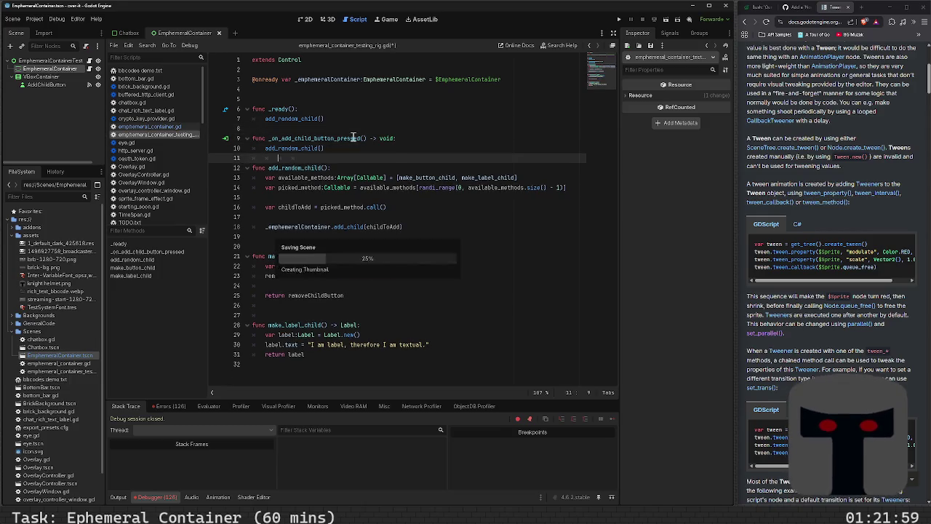
key("Up")
key("Up")
key("Up")
key("Up")
key("Up")
key("BackSpace")
- Add blank lines before the button handler and add_random_child, removing the stray backslash on line 8
key("Down")
key("Down")
key("Down")
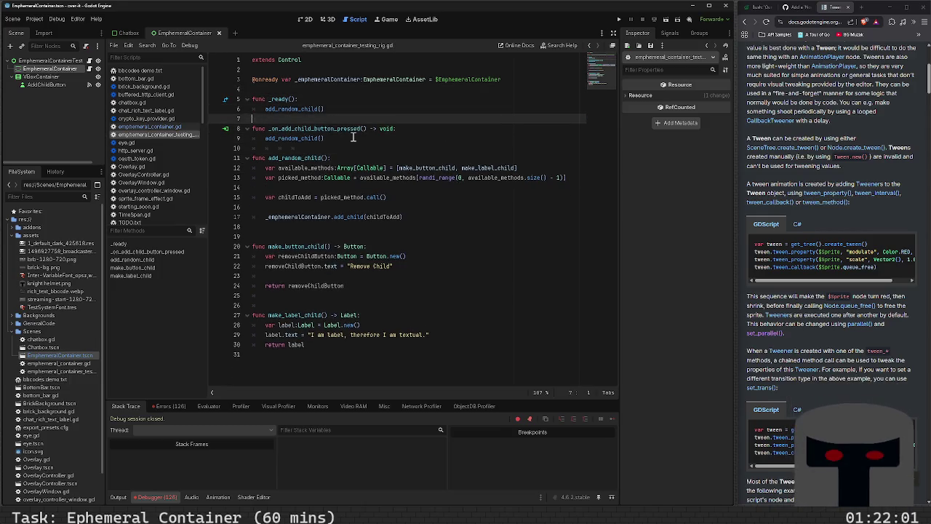
key("Return")
type("\\")
key("Down")
key("Down")
key("Down")
key("Return")
key("Down")
key("Down")
key("Down")
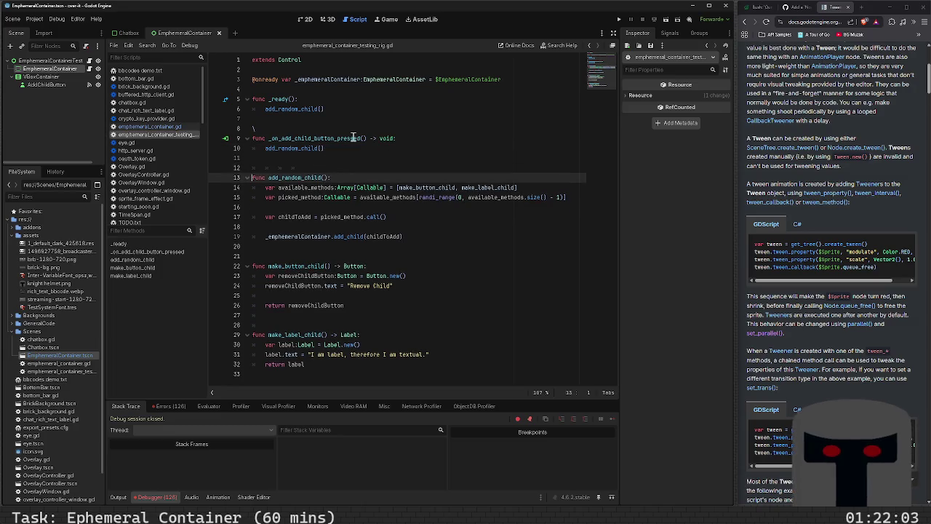
key("Up")
key("Up")
key("Up")
key("Delete")
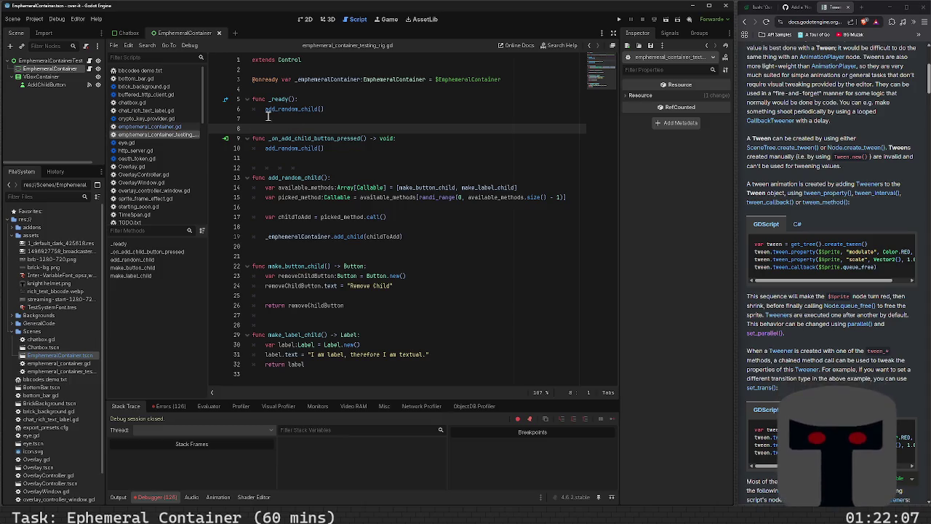
- In ephemeral_container.gd, clean up stray indentation and empty lines after the reposition and _fade_out_child functions
left_click(177, 127)
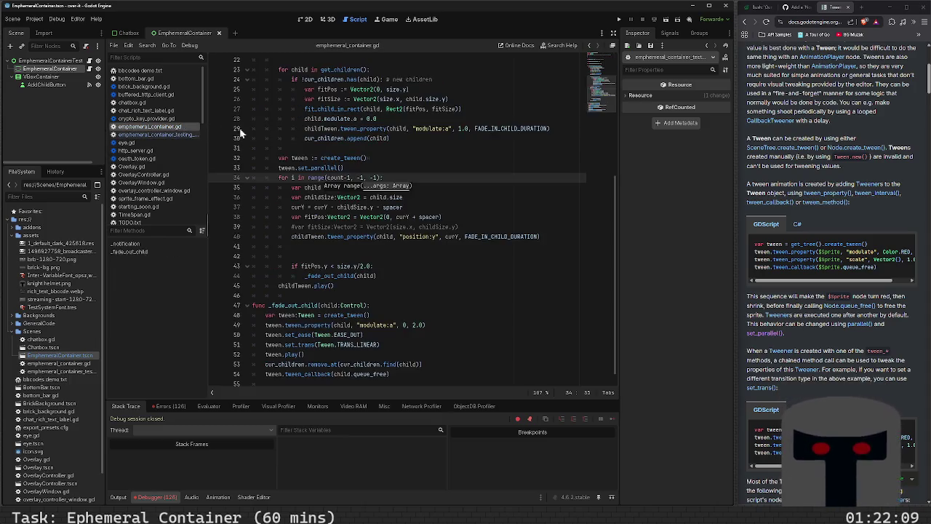
left_click(268, 297)
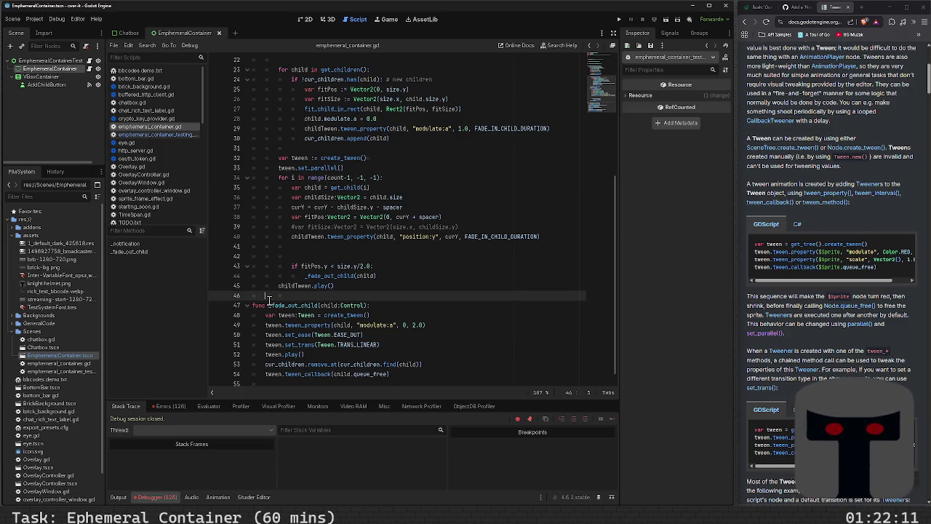
key("Return")
scroll(268, 301, "down", 1)
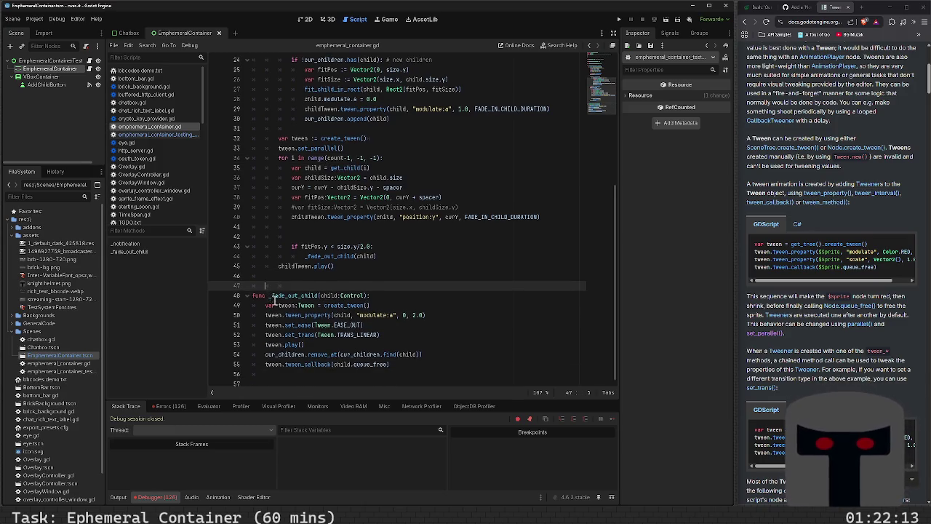
key("shift+Home")
key("BackSpace")
key("Up")
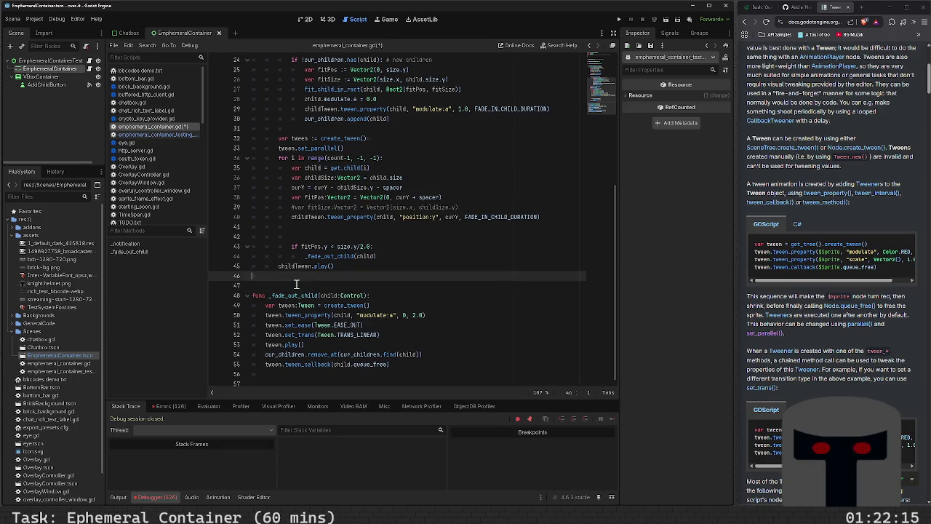
key("Down")
key("Down")
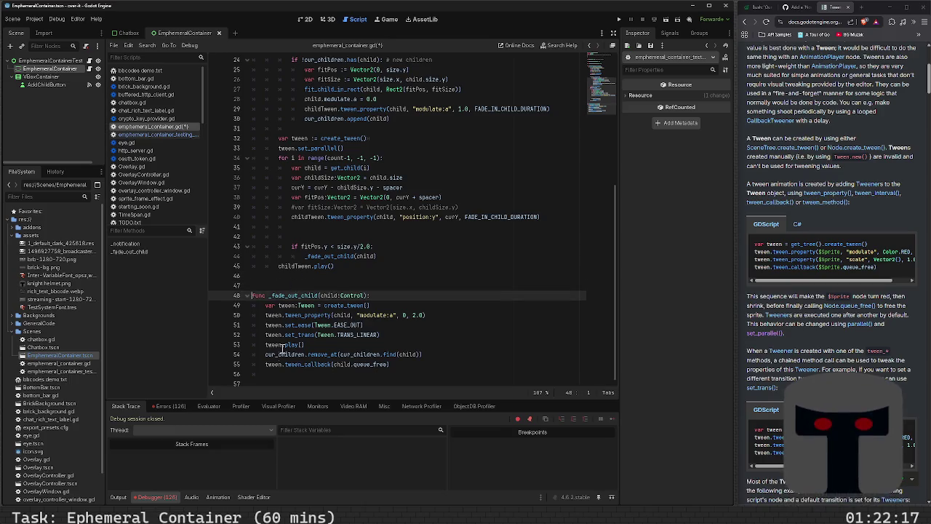
left_click(271, 377)
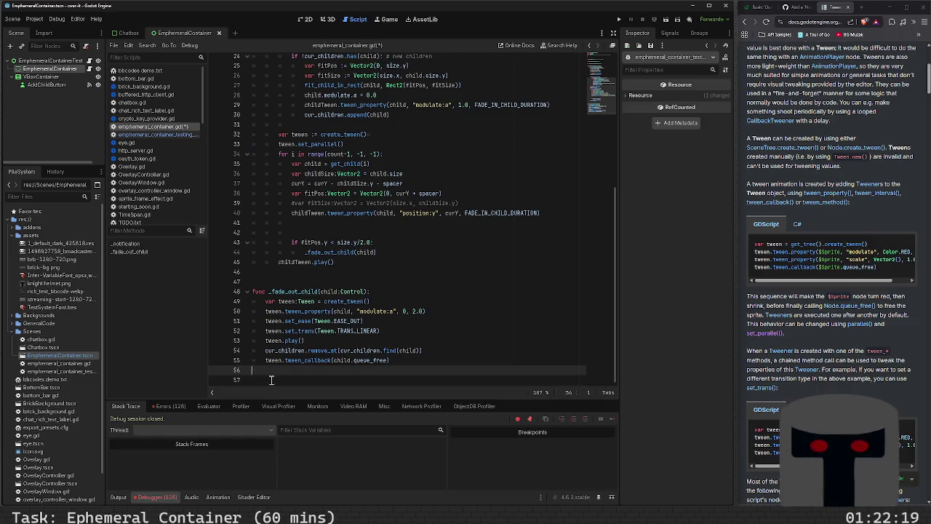
left_click(271, 379)
scroll(276, 341, "up", 5)
scroll(280, 327, "up", 1)
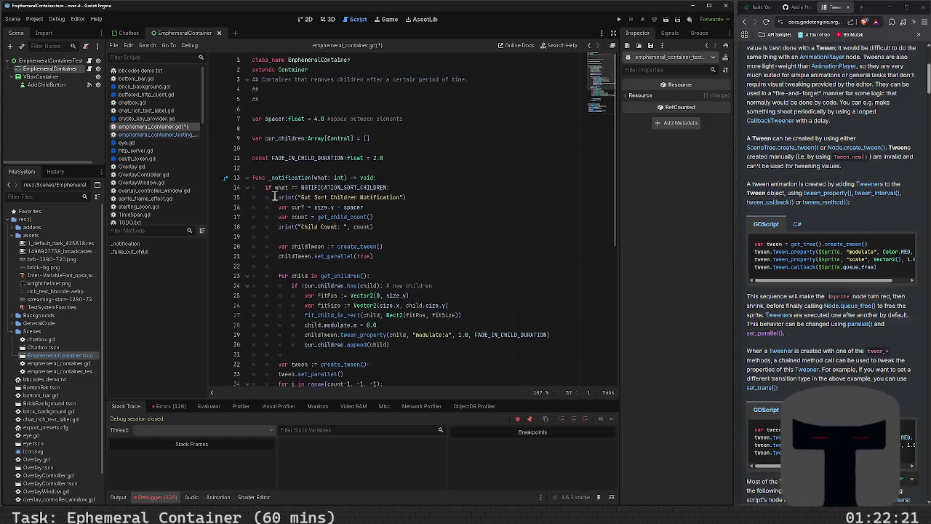
- Insert a blank line on line 12 above _notification, save, and review the script
left_click(268, 168)
key("Return")
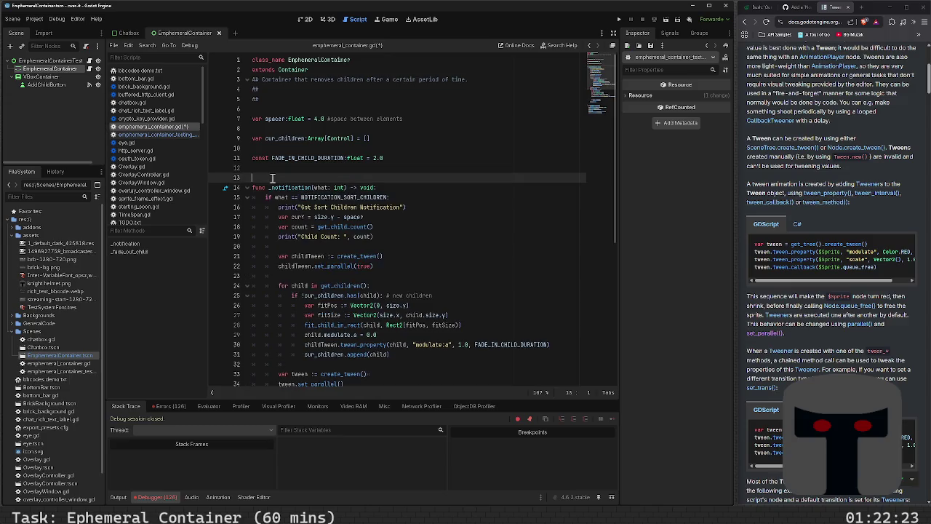
key("ctrl+s")
key("Up")
key("Up")
key("End")
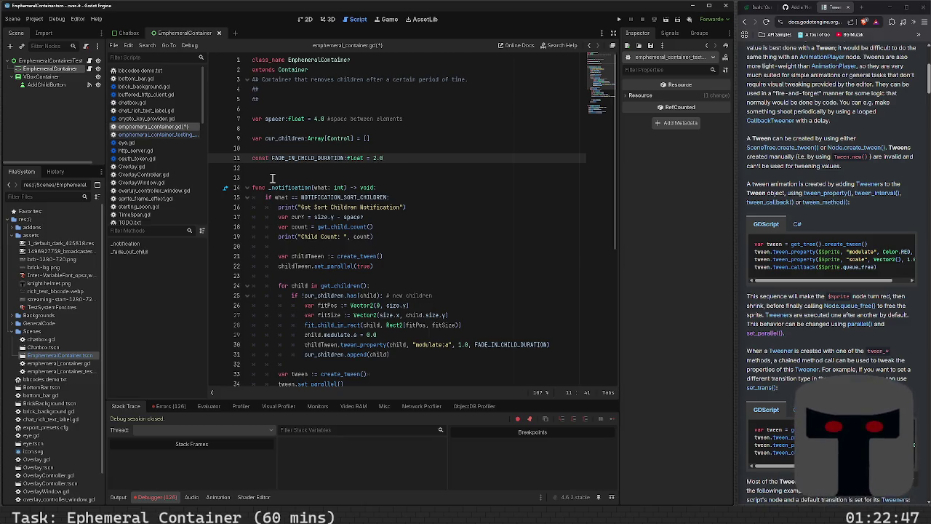
scroll(445, 261, "down", 4)
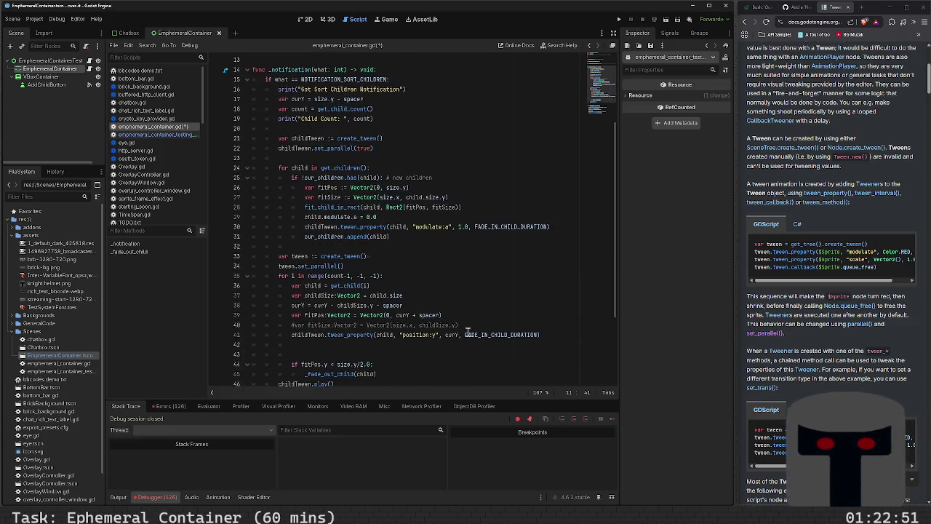
scroll(470, 331, "down", 3)
scroll(470, 331, "down", 1)
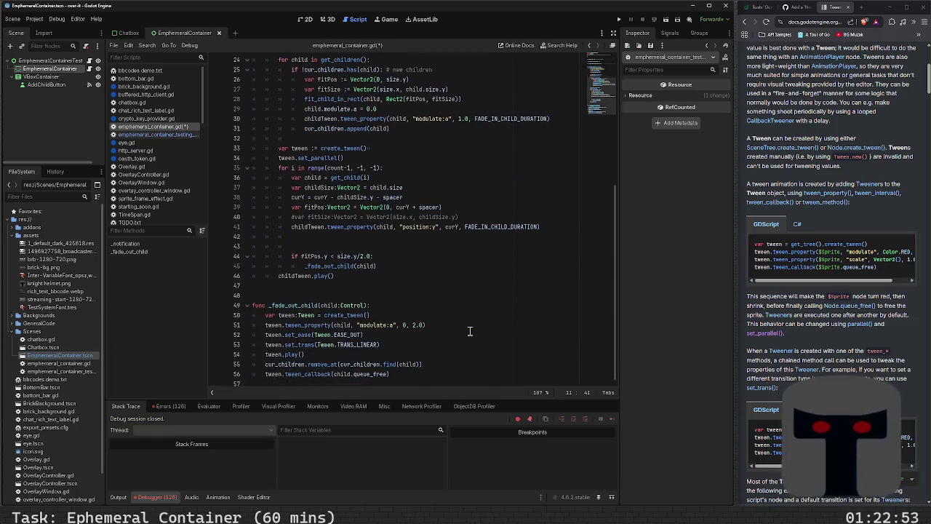
scroll(468, 342, "up", 3)
scroll(467, 353, "up", 4)
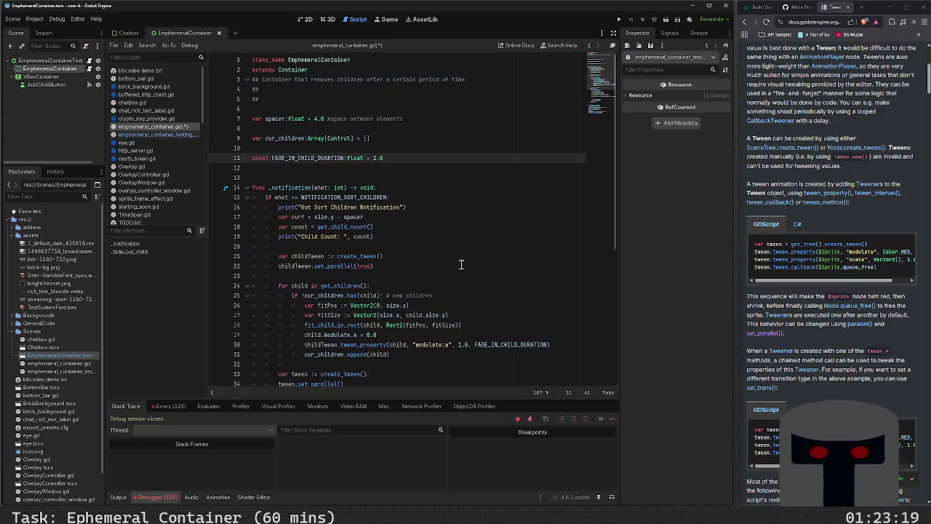
left_click(426, 183)
left_click(423, 174)
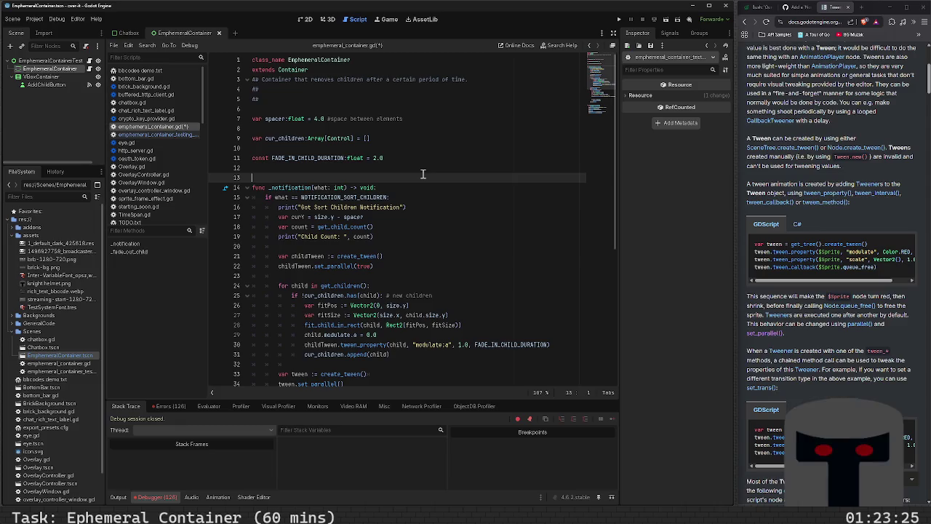
left_click(422, 167)
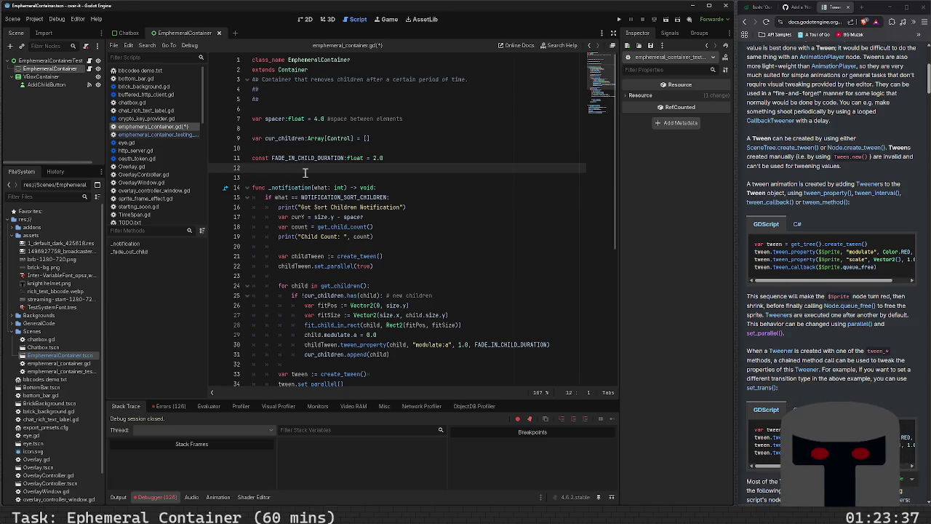
type("TIME")
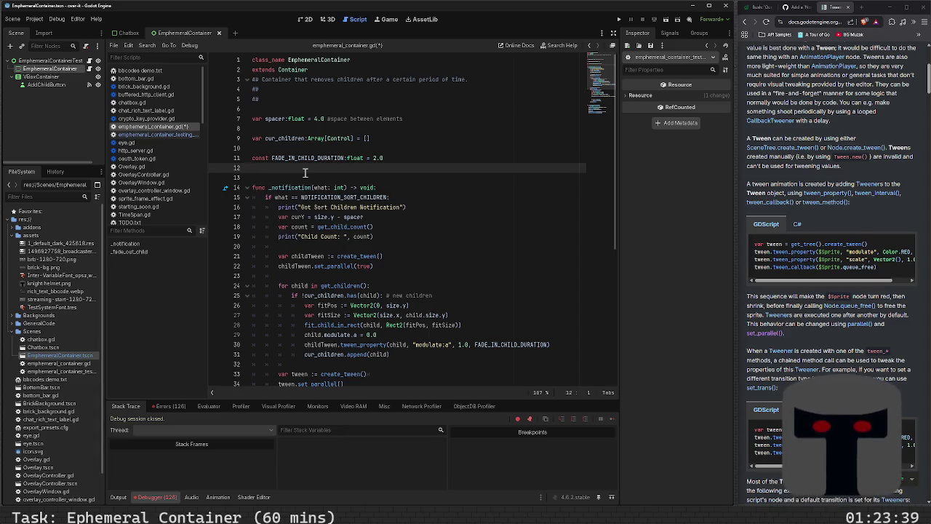
type("R C")
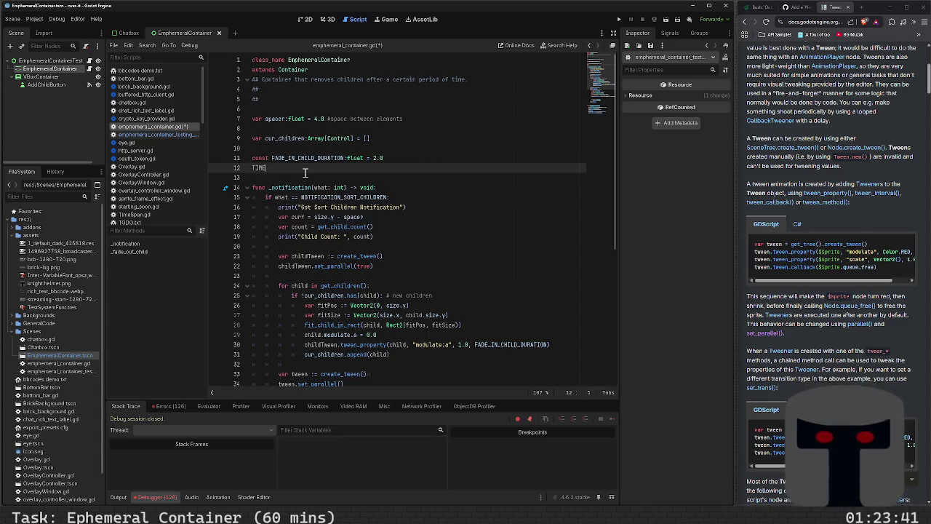
type("ONST")
key("BackSpace")
key("BackSpace")
key("BackSpace")
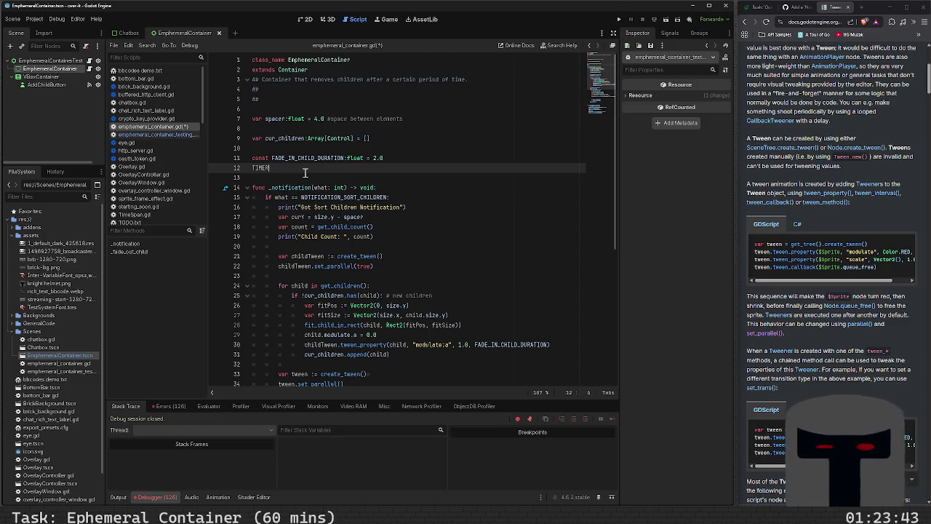
key("BackSpace")
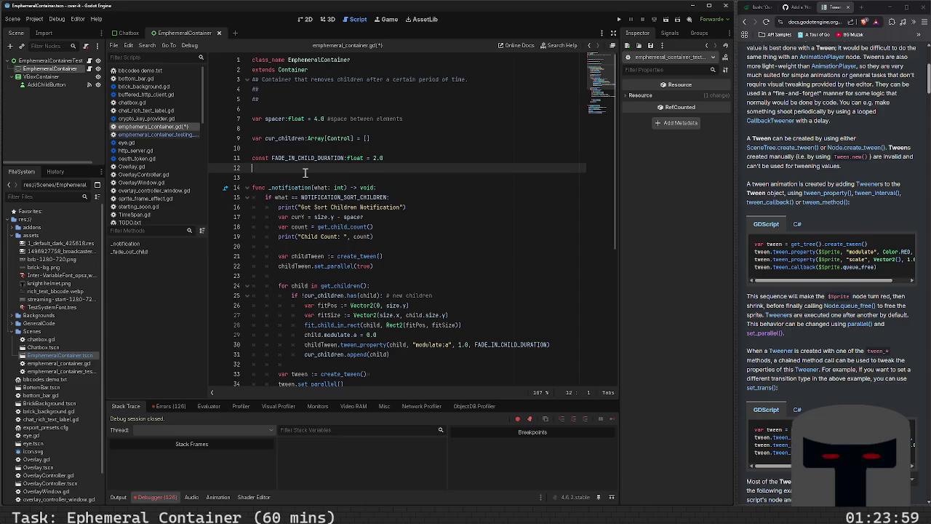
scroll(335, 124, "down", 8)
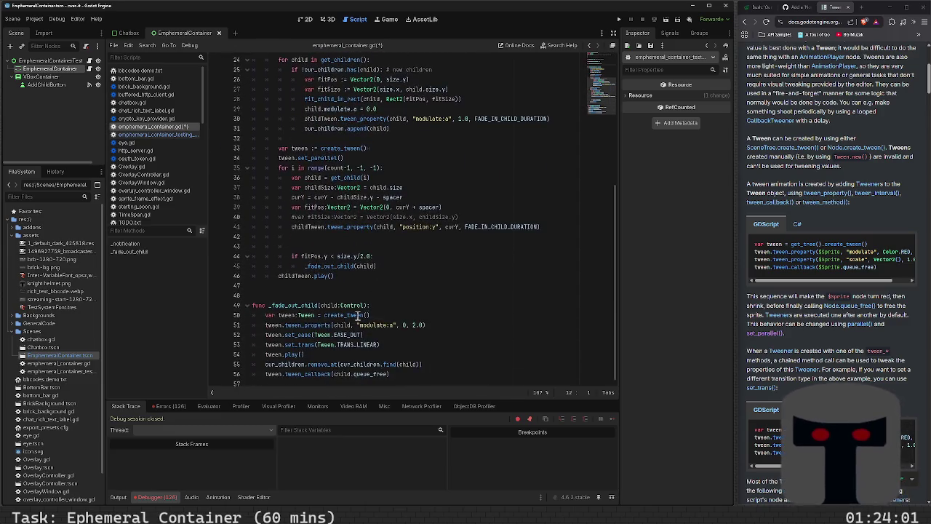
mouse_move(356, 315)
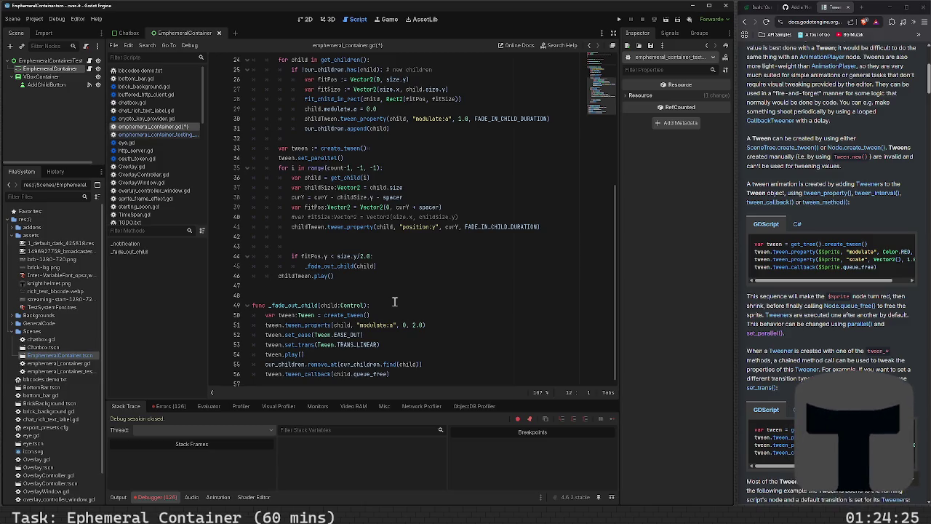
scroll(394, 301, "up", 8)
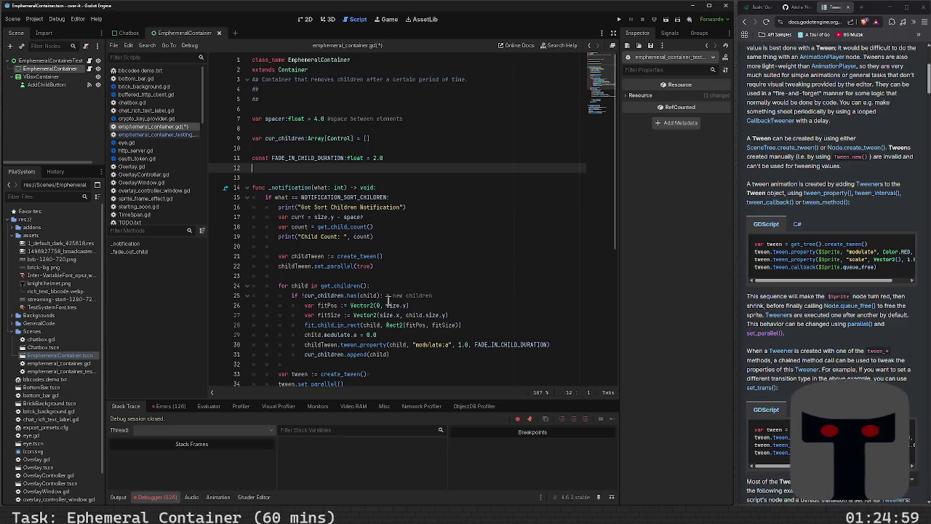
- Open the Debugger's Errors (126) tab and scroll through the Tween 'started with no Tweeners' errors
left_click(171, 406)
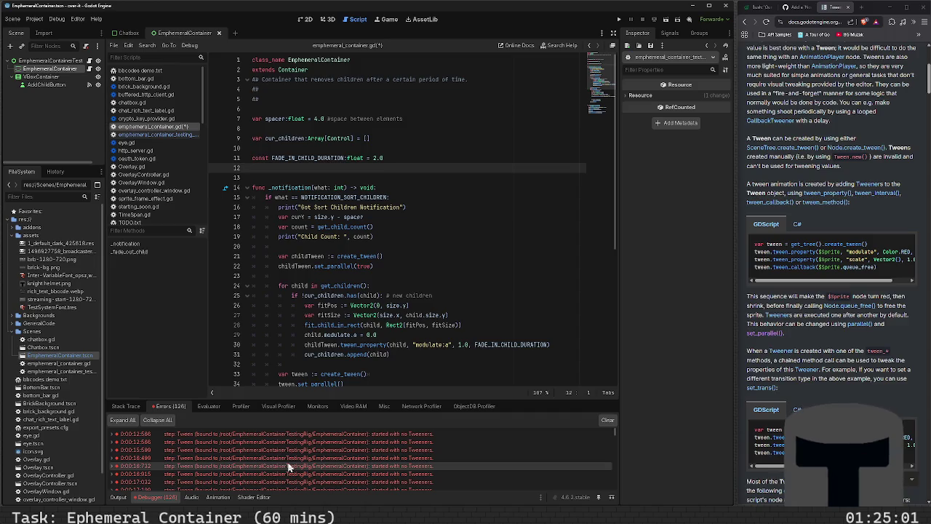
scroll(300, 468, "down", 1)
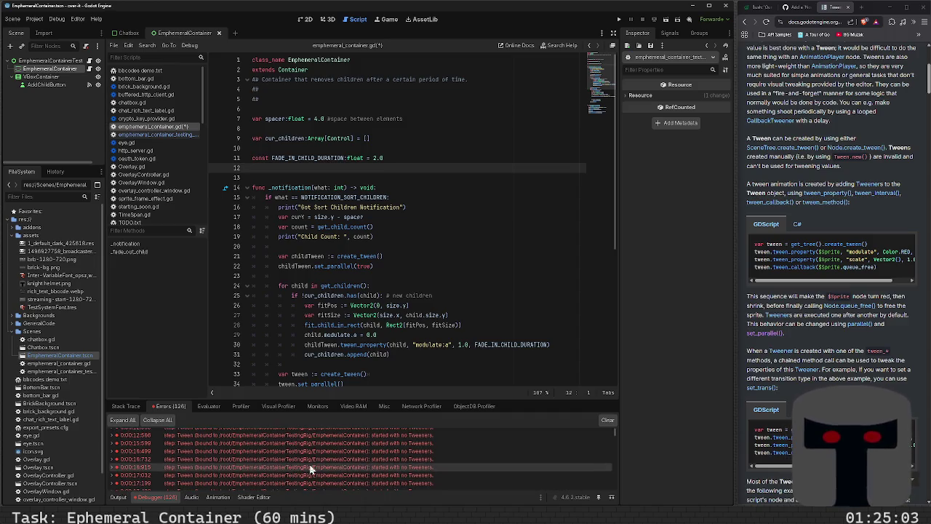
scroll(311, 469, "down", 5)
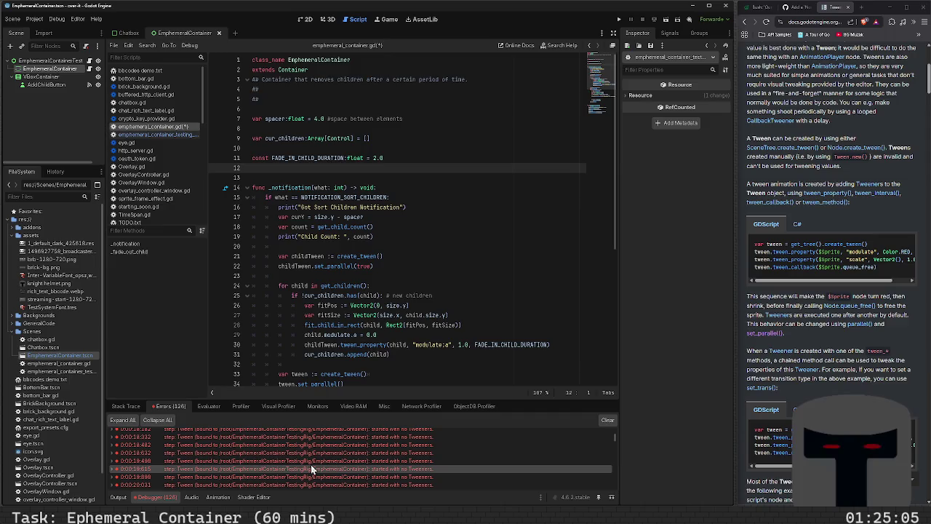
scroll(311, 465, "down", 5)
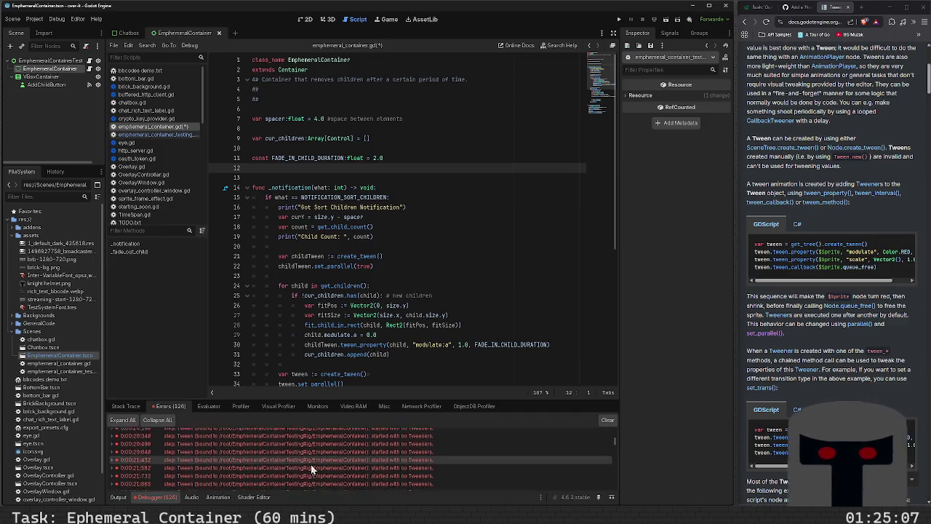
mouse_move(305, 460)
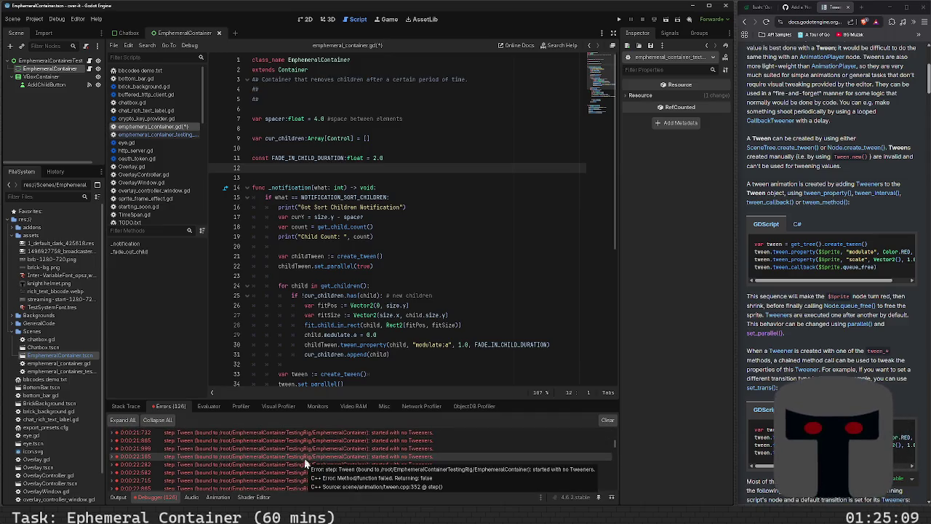
scroll(313, 284, "down", 8)
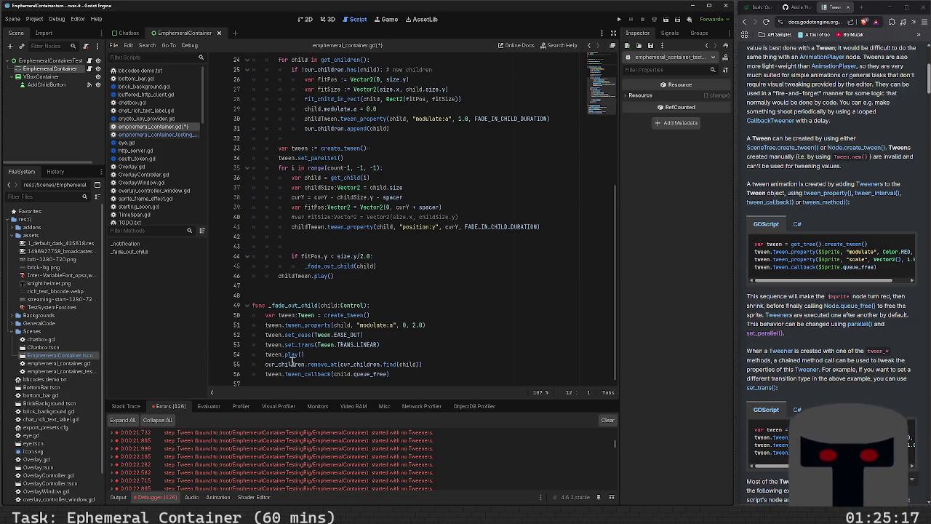
- Add print("Fade out tween playing...") just above tween.play() in _fade_out_child
left_click(324, 354)
key("Return")
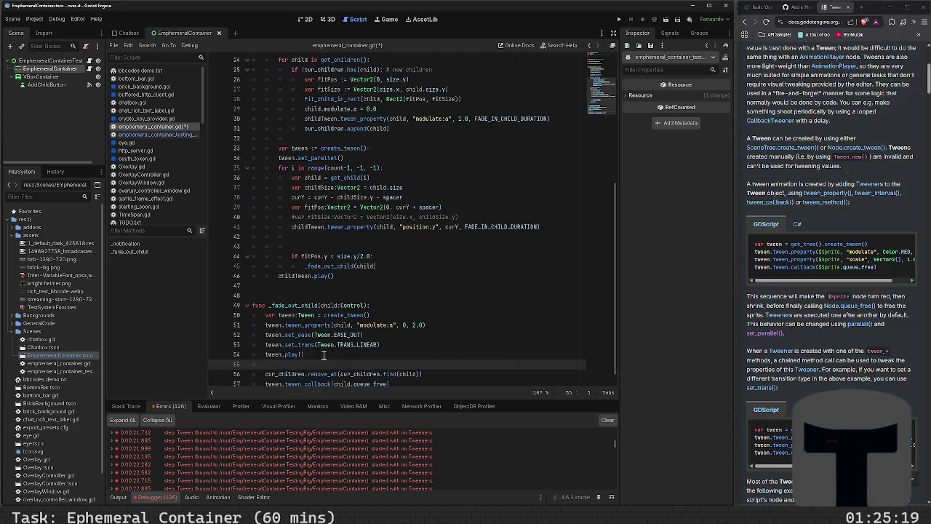
type("print(\"Fade ")
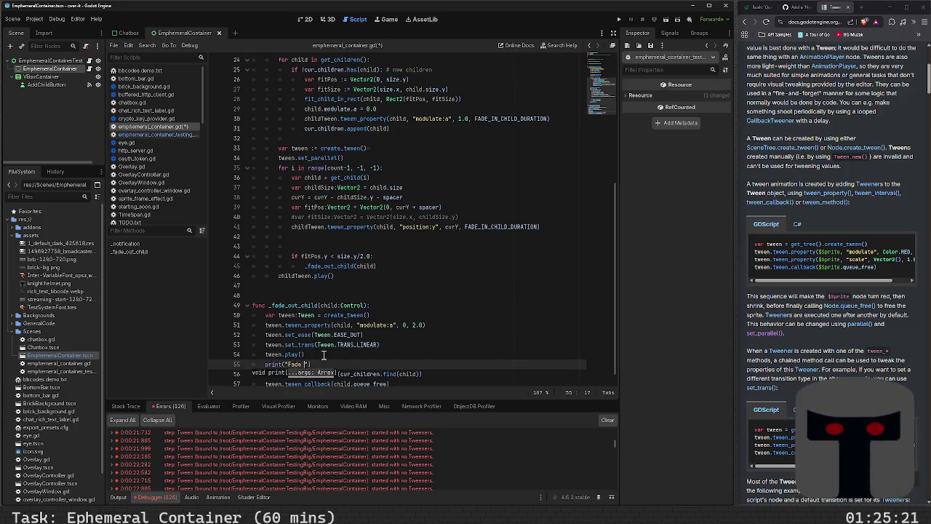
type("out tween")
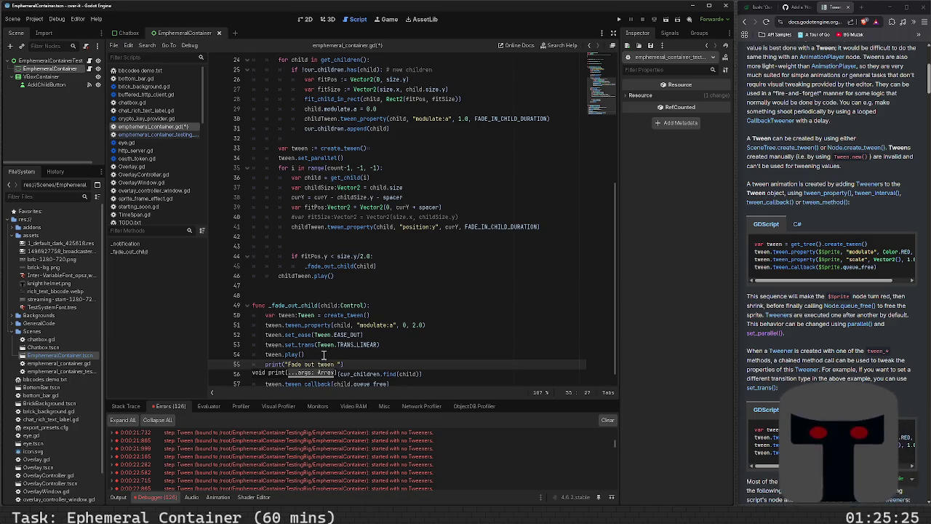
type(" playing")
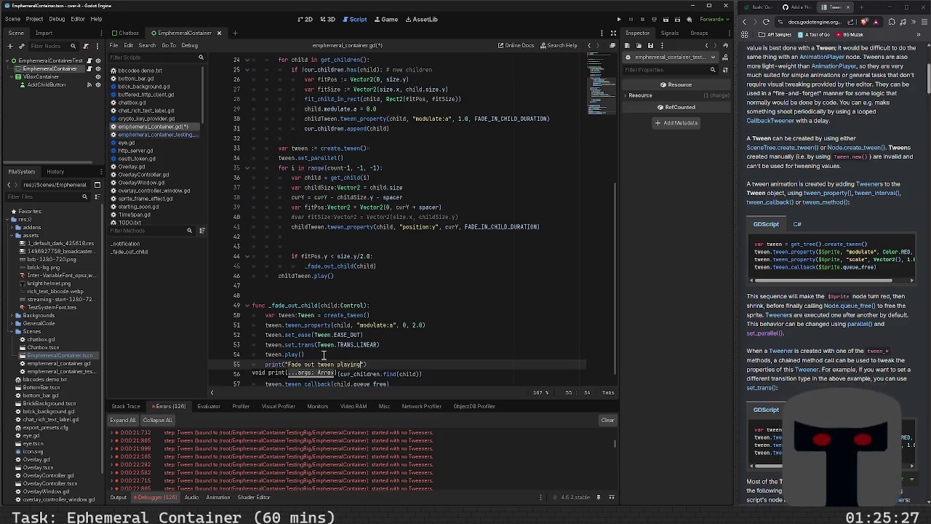
type("...")
key("shift+Home")
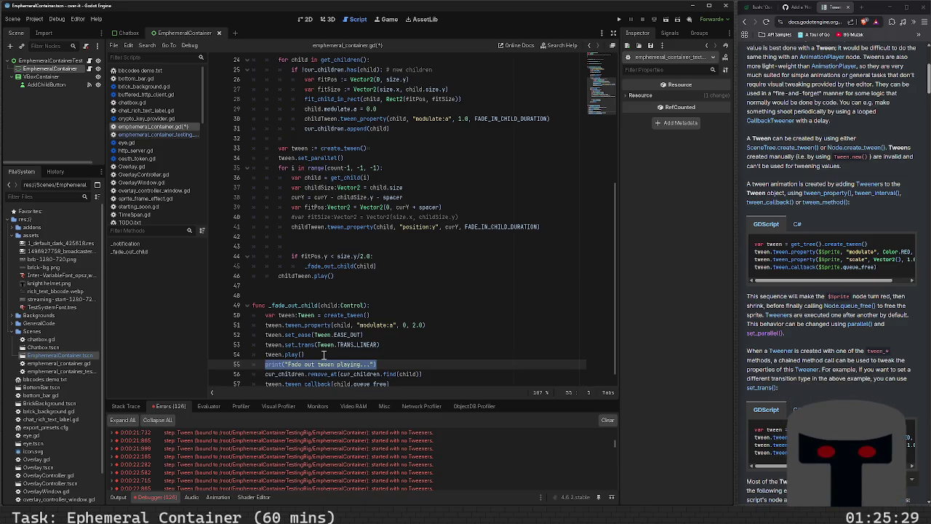
key("ctrl+x")
key("Up")
key("ctrl+v")
key("Return")
key("Up")
key("Up")
key("End")
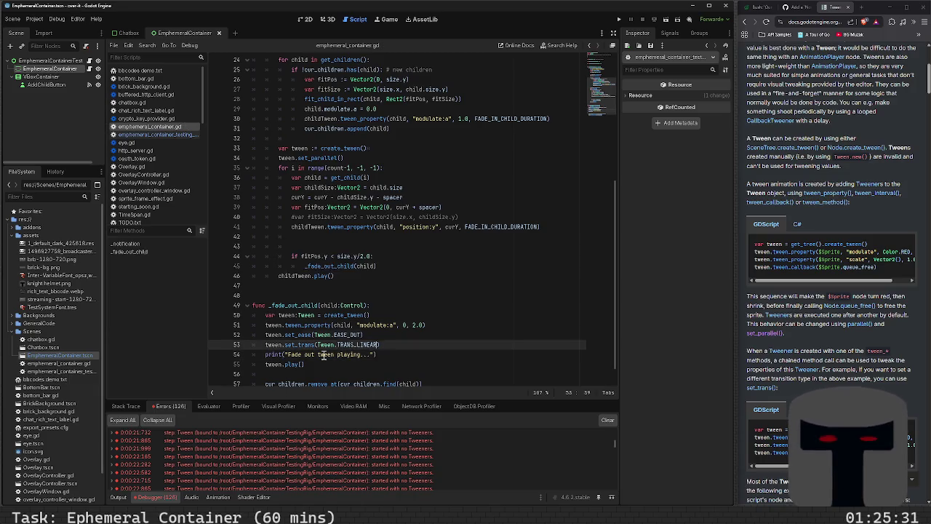
- Add a "Childtween playing..." print after the fade-out check, save, and run the scene with F6
key("Up")
key("Up")
key("Up")
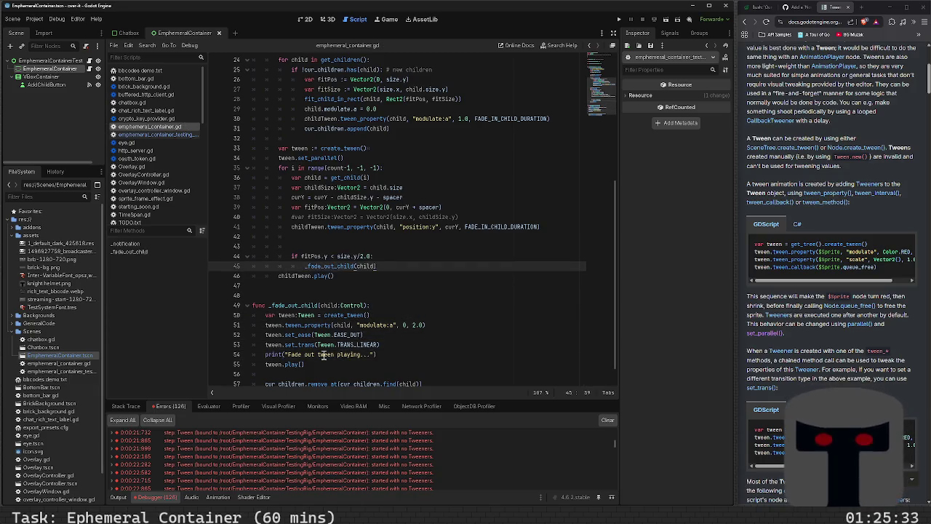
key("Return")
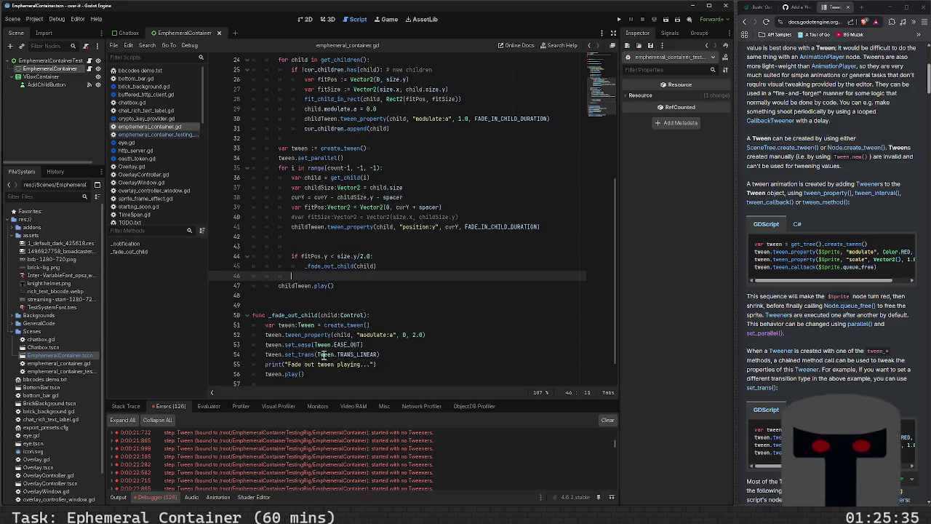
key("BackSpace")
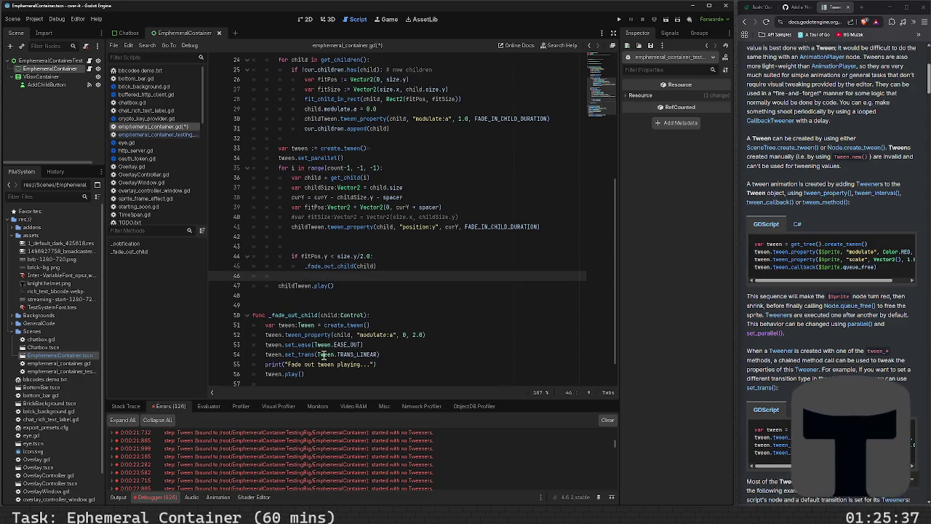
type("print(\"d")
type("hild tw")
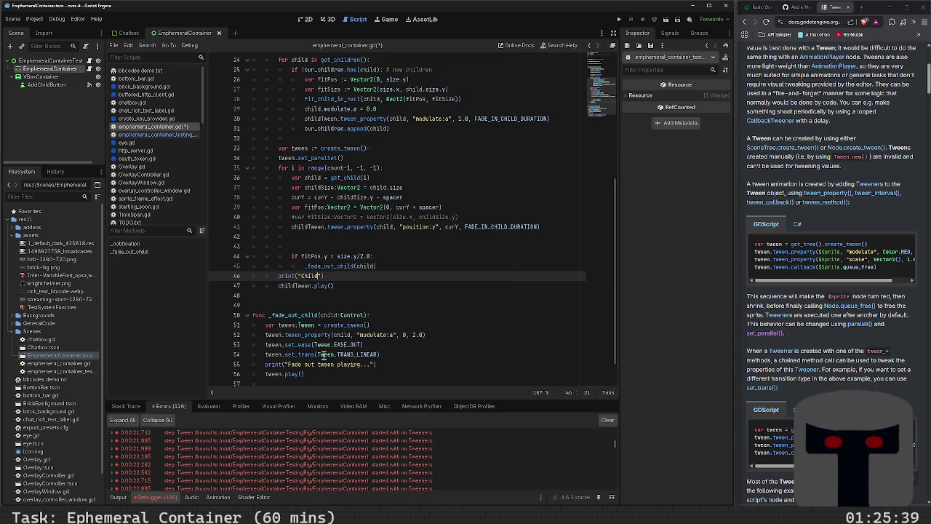
type("een pla")
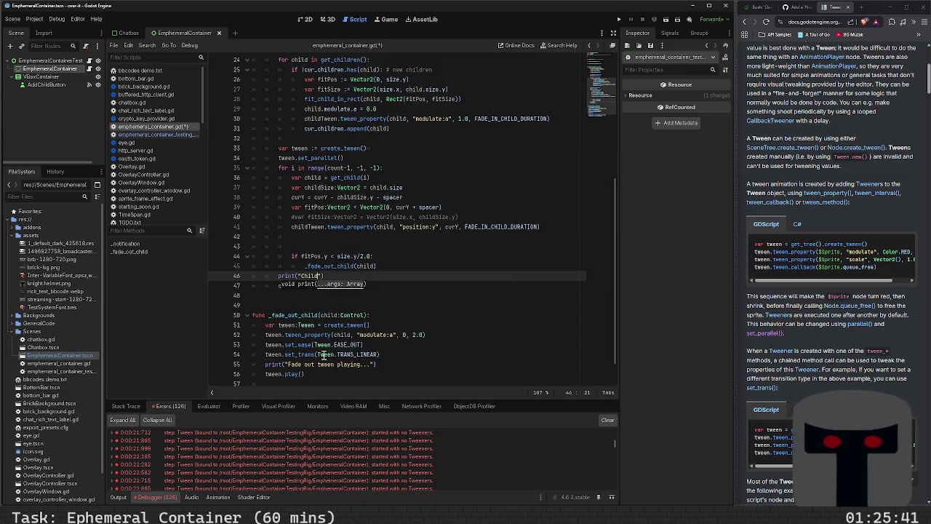
type("ying...")
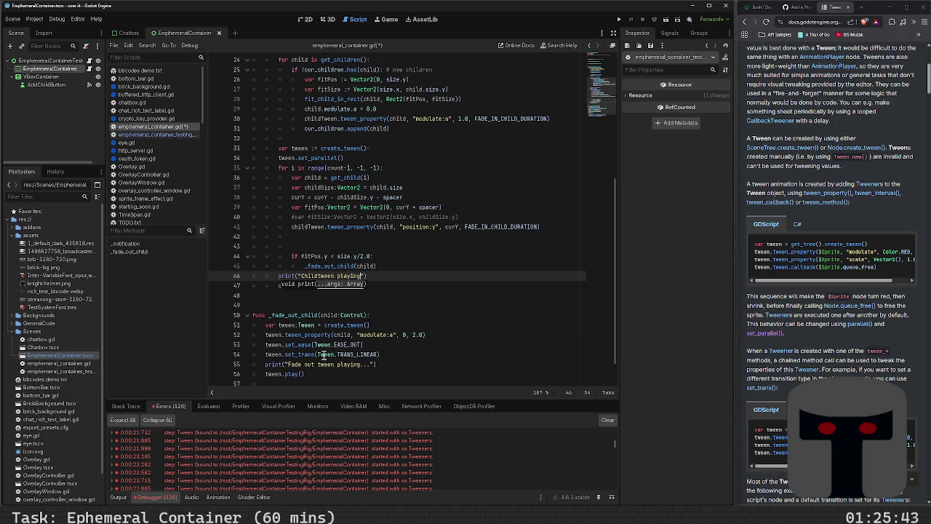
key("ctrl+s")
key("F6")
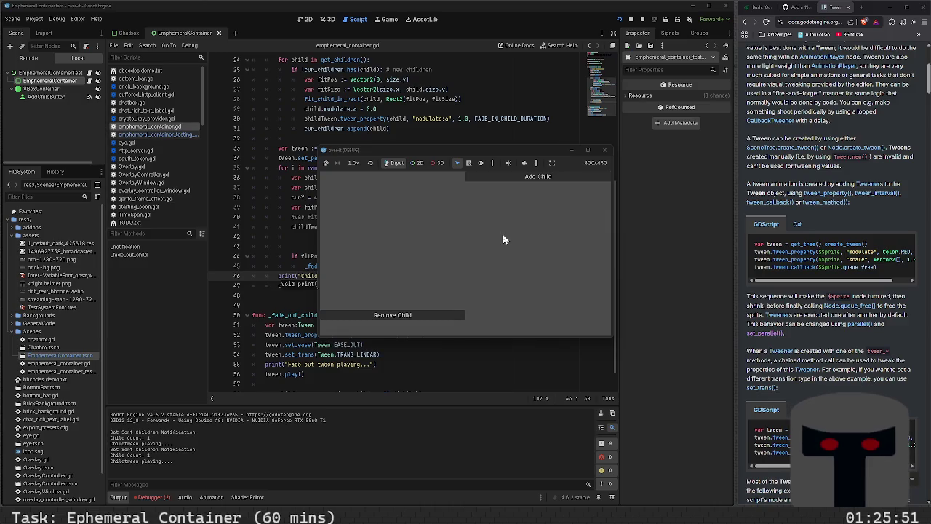
- Add children one at a time, watching rows shift up and the oldest start fading
left_click(526, 177)
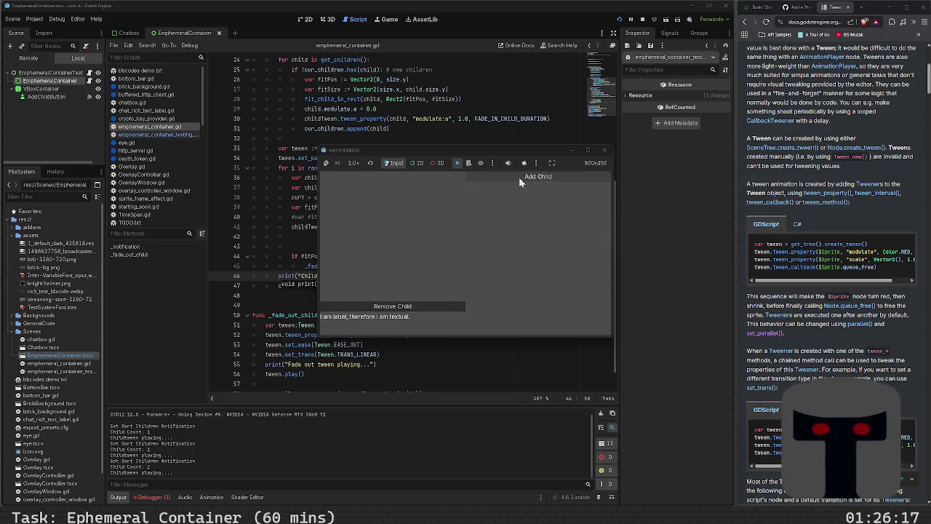
left_click(519, 177)
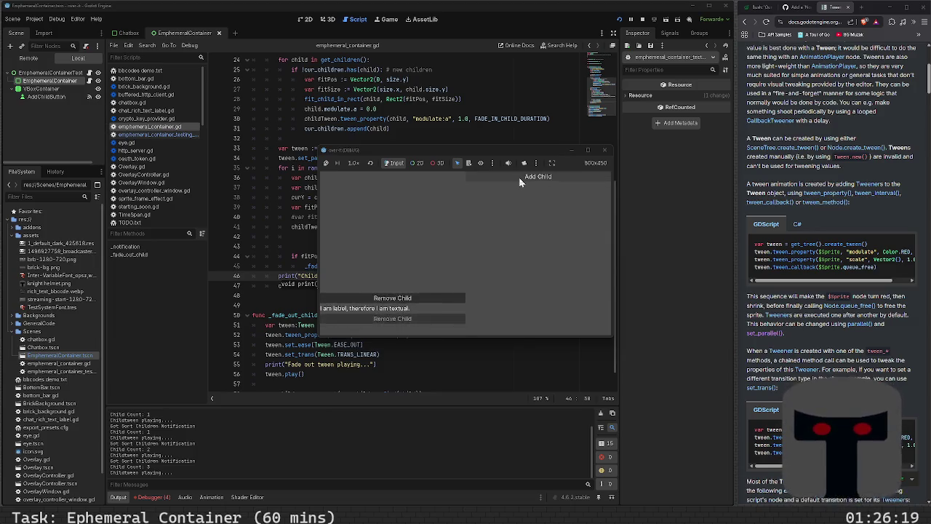
left_click(519, 176)
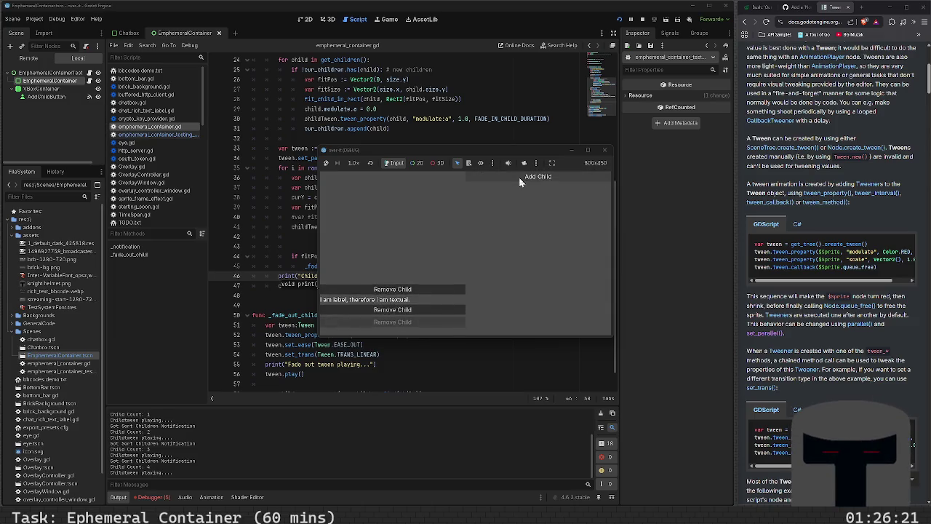
left_click(518, 177)
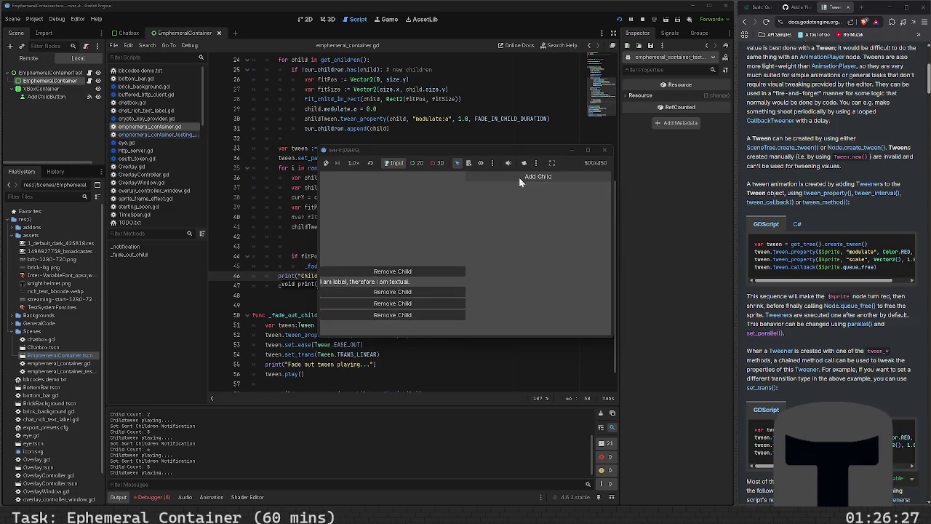
left_click(519, 176)
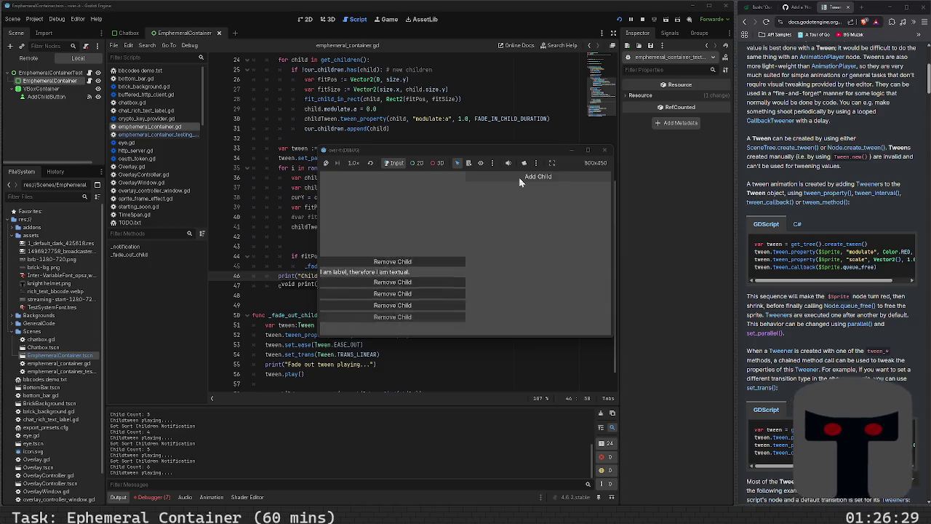
left_click(519, 177)
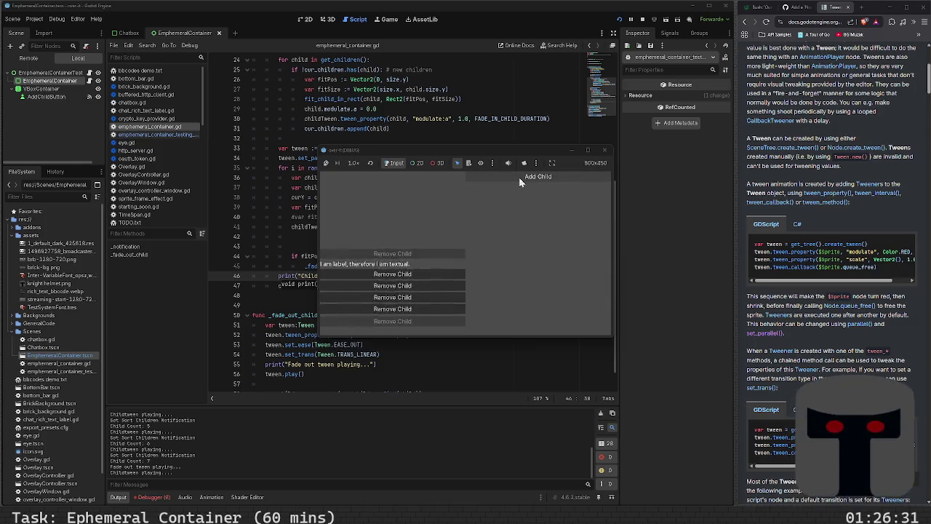
left_click(519, 180)
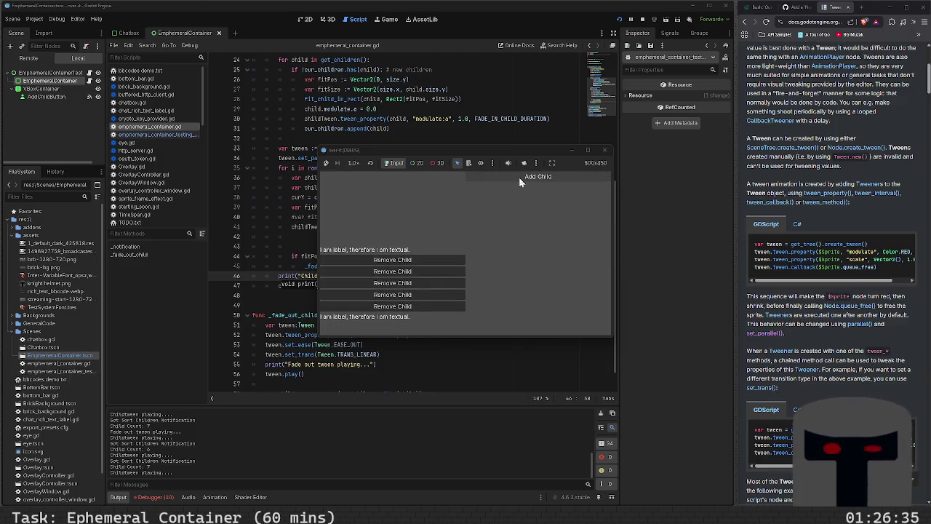
left_click(519, 177)
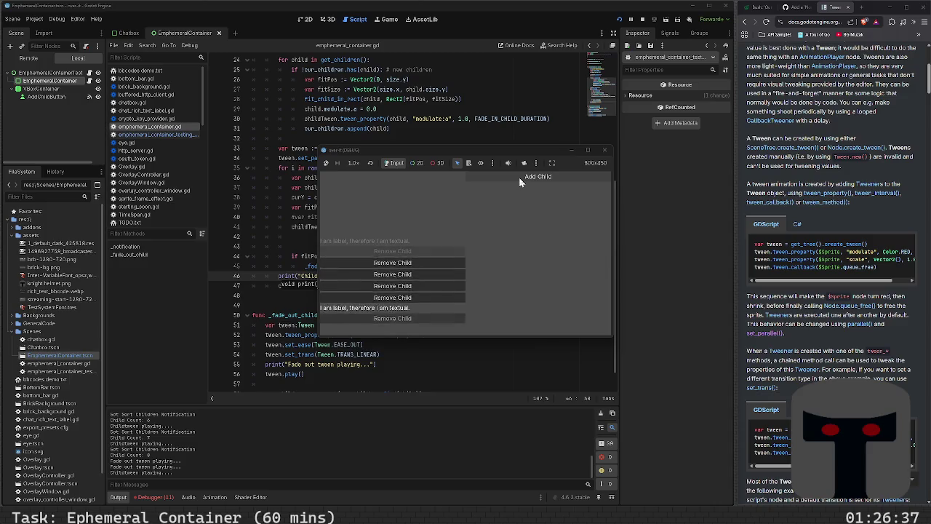
left_click(518, 177)
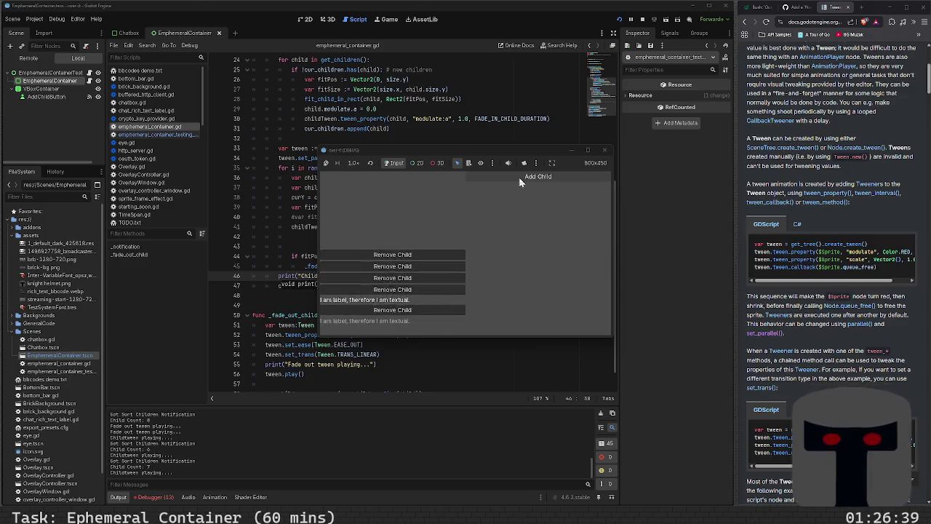
left_click(519, 176)
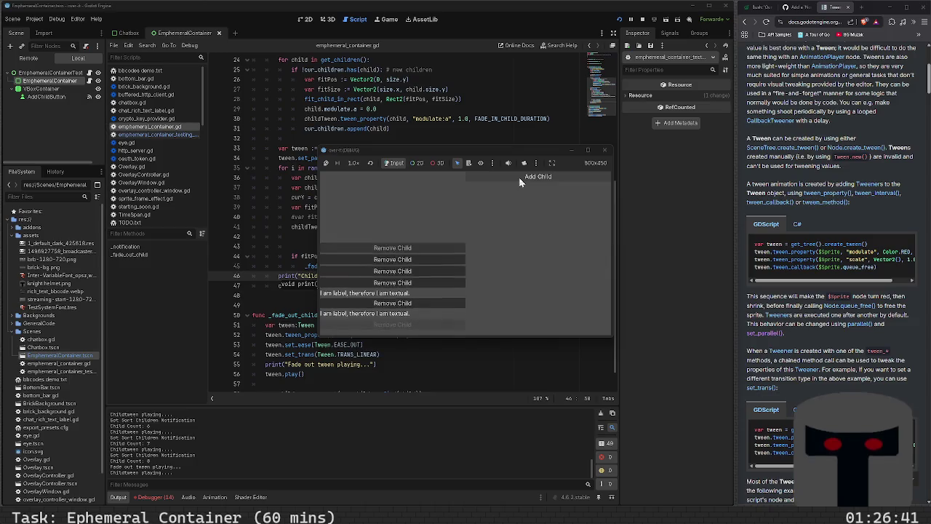
left_click(519, 177)
- Rapidly add many more children to stress the tweens, then show the debugger error list
left_click(519, 177)
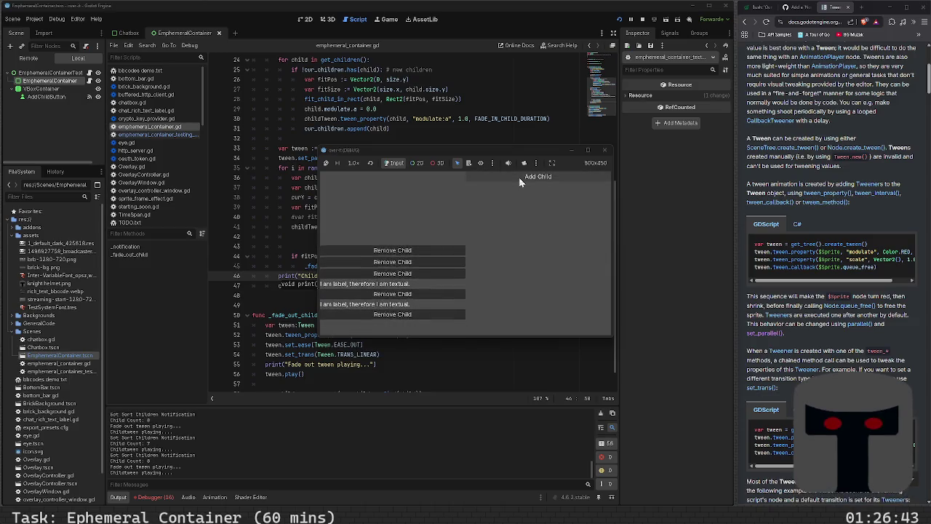
left_click(518, 177)
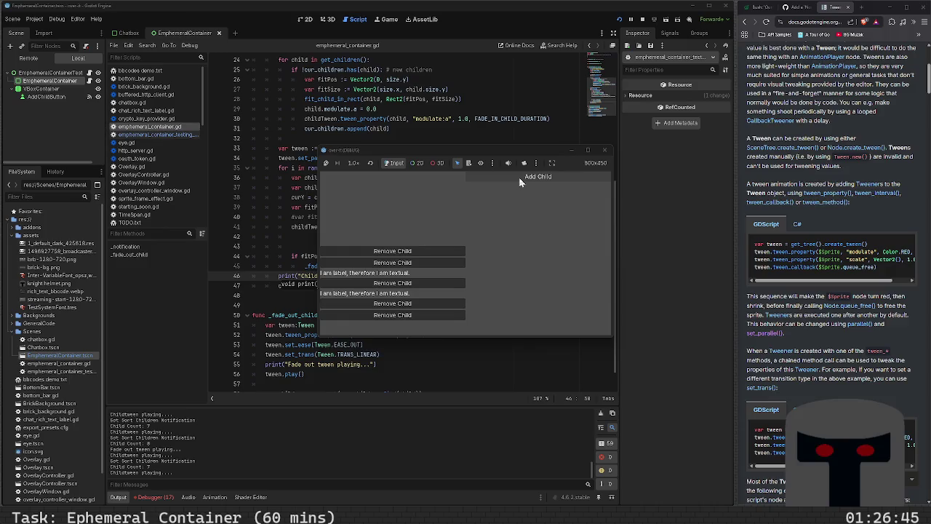
left_click(518, 177)
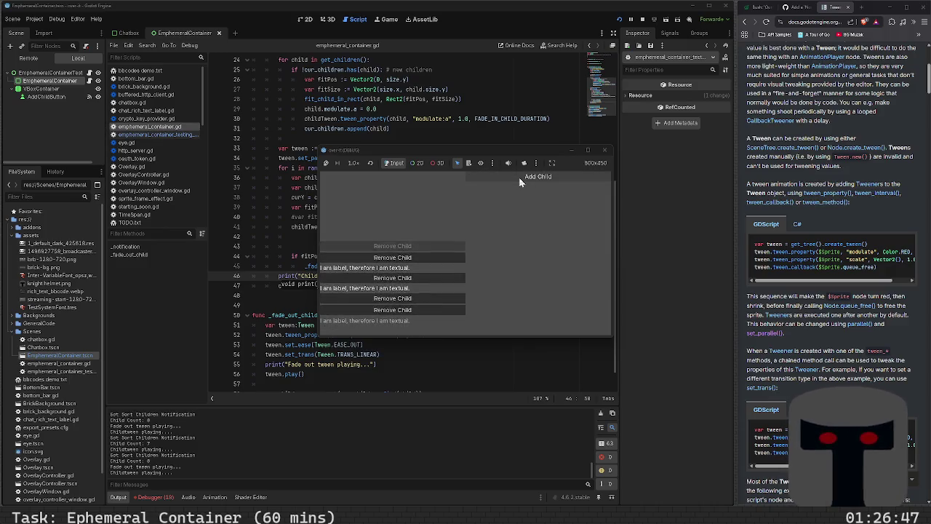
left_click(518, 177)
left_click(518, 176)
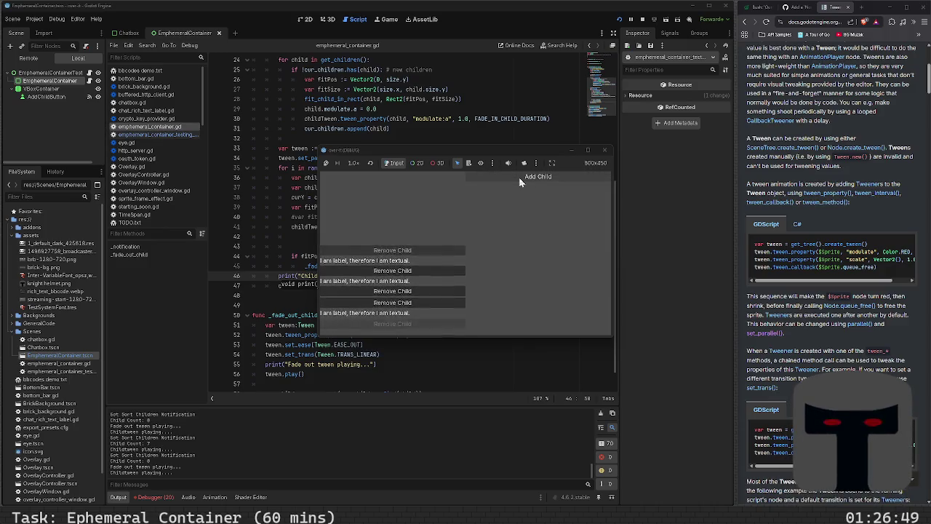
left_click(519, 177)
left_click(518, 177)
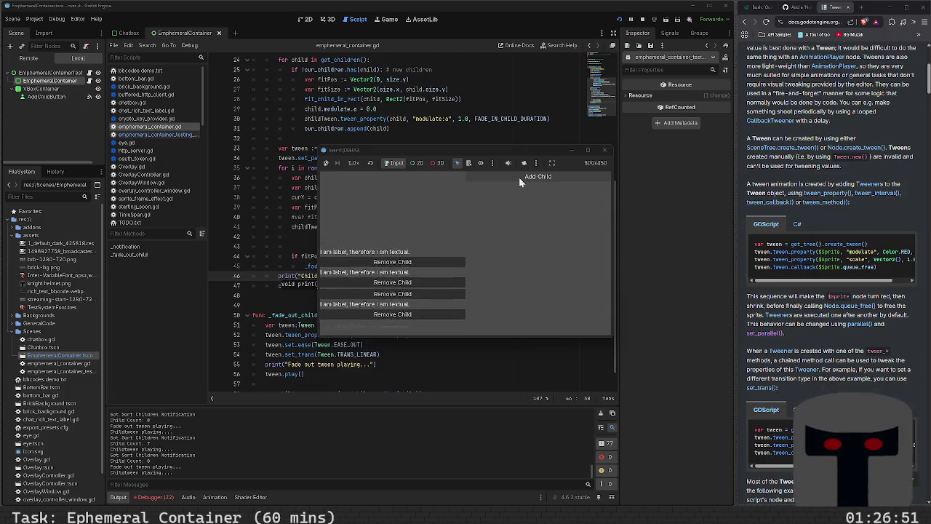
left_click(518, 177)
left_click(518, 177)
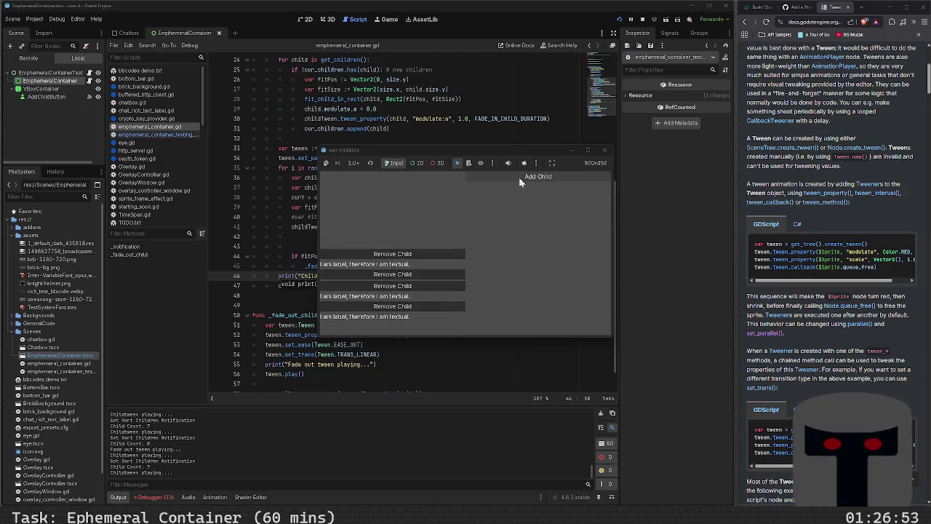
left_click(519, 176)
left_click(519, 177)
left_click(518, 177)
left_click(518, 177)
left_click(519, 177)
left_click(519, 177)
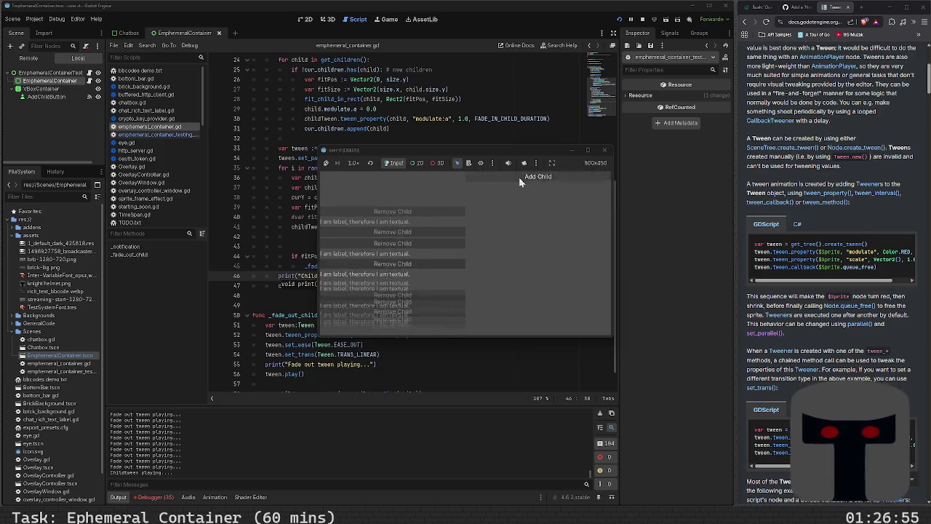
left_click(519, 176)
left_click(519, 177)
left_click(518, 176)
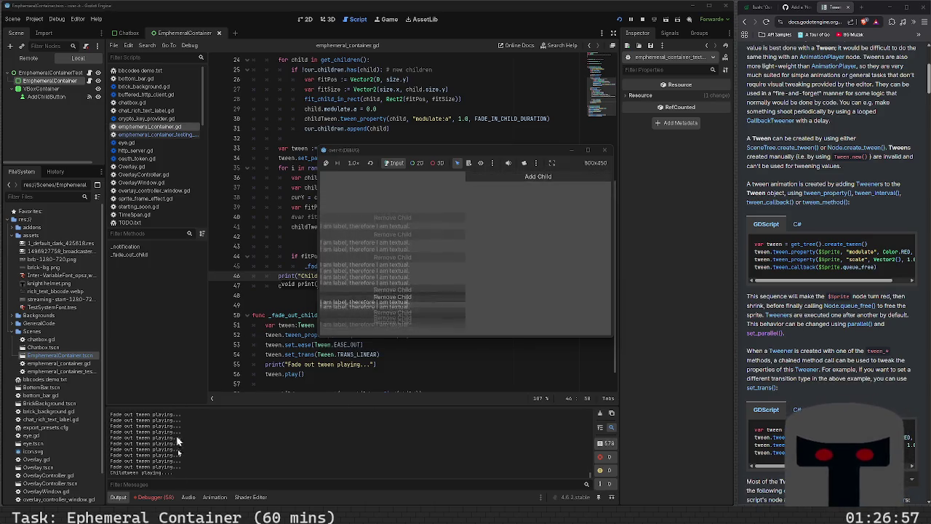
left_click(156, 498)
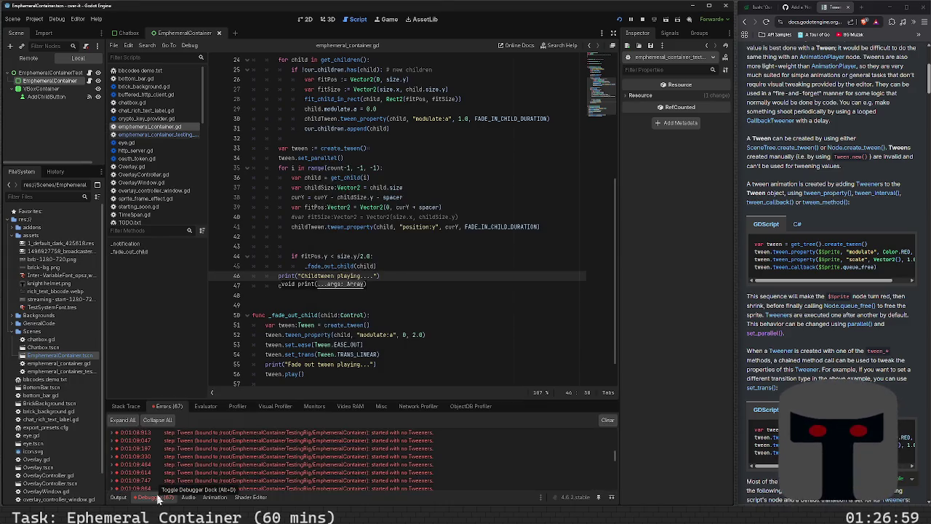
- Turn both debug print calls on lines 46 and 55 into printerr
type("hildTween.play()")
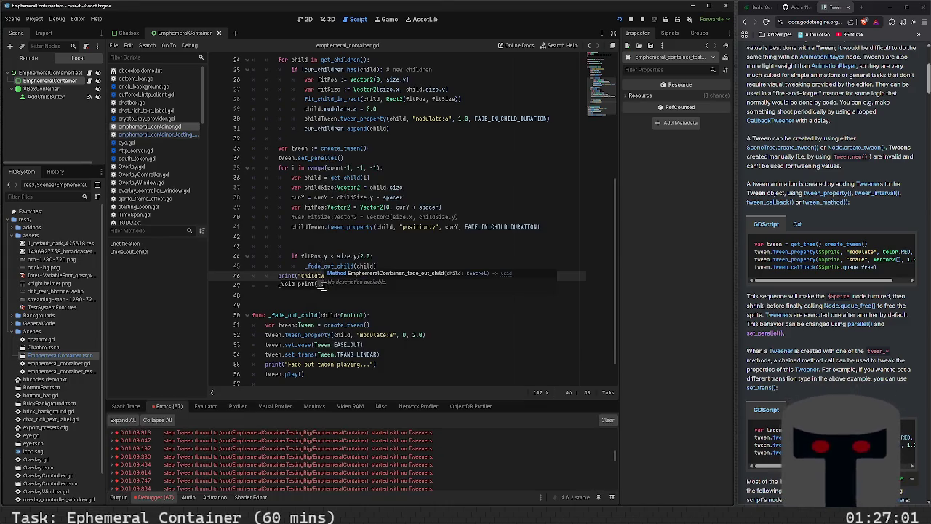
scroll(331, 307, "down", 1)
left_click(275, 334)
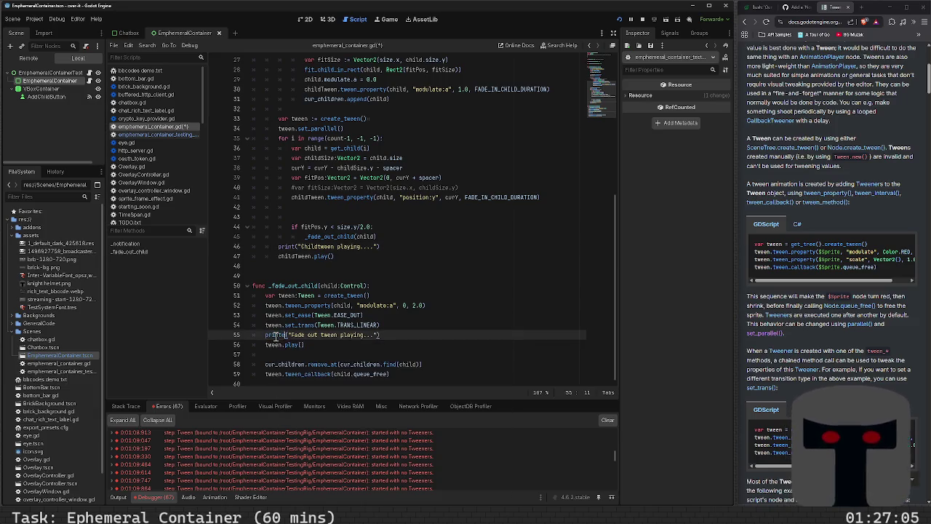
type("err")
key("Escape")
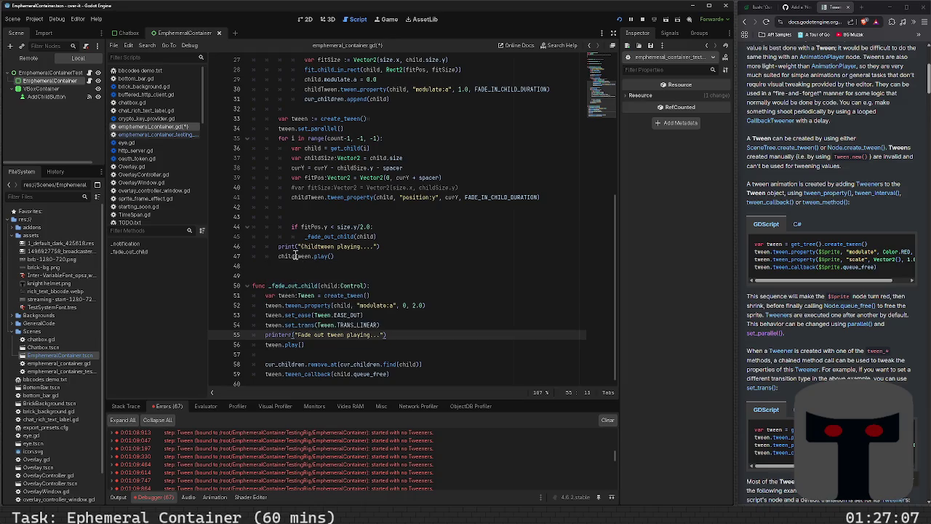
left_click(294, 256)
left_click(302, 246)
type("err")
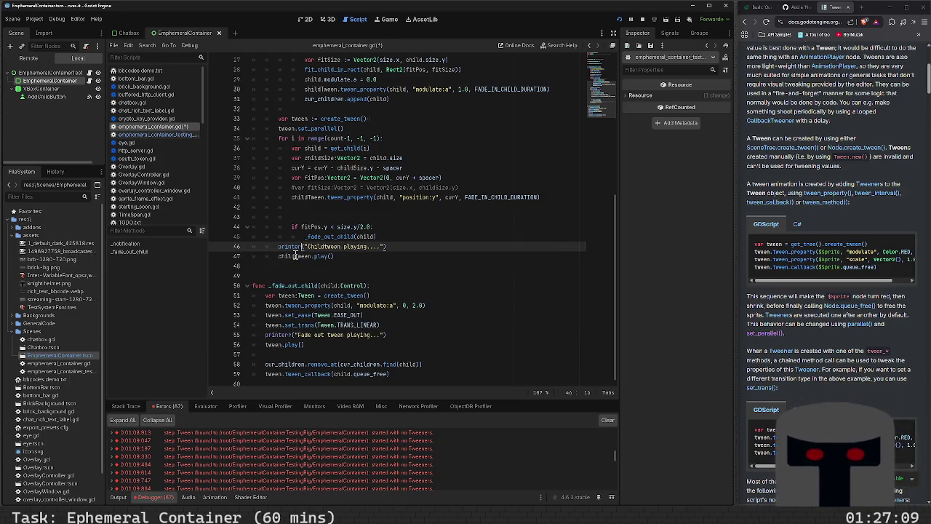
- Run the test scene with F6, add one child, stop, and expand the first Tween error
key("F6")
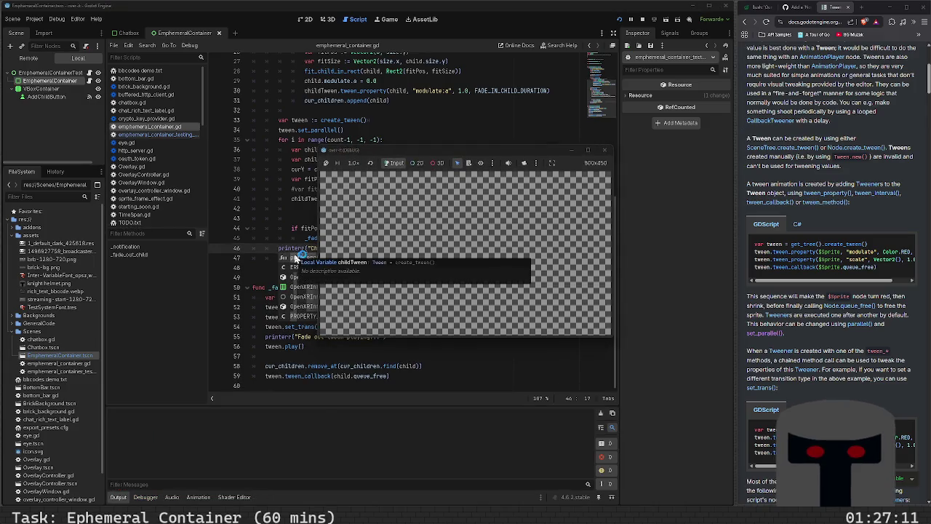
left_click(529, 174)
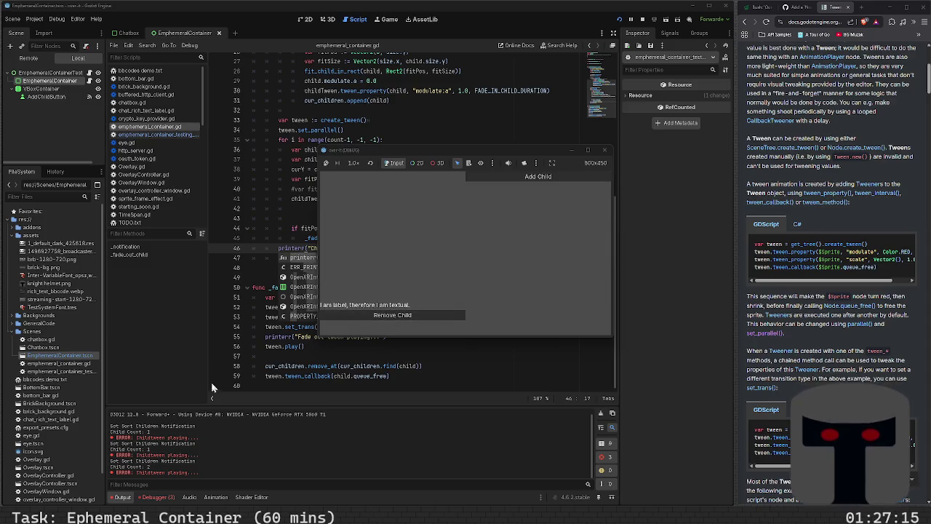
left_click(156, 497)
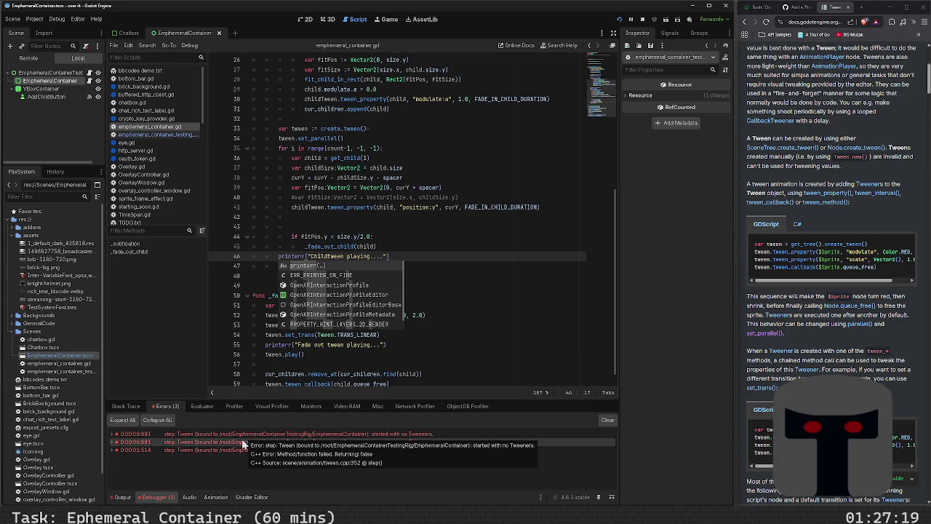
left_click(130, 496)
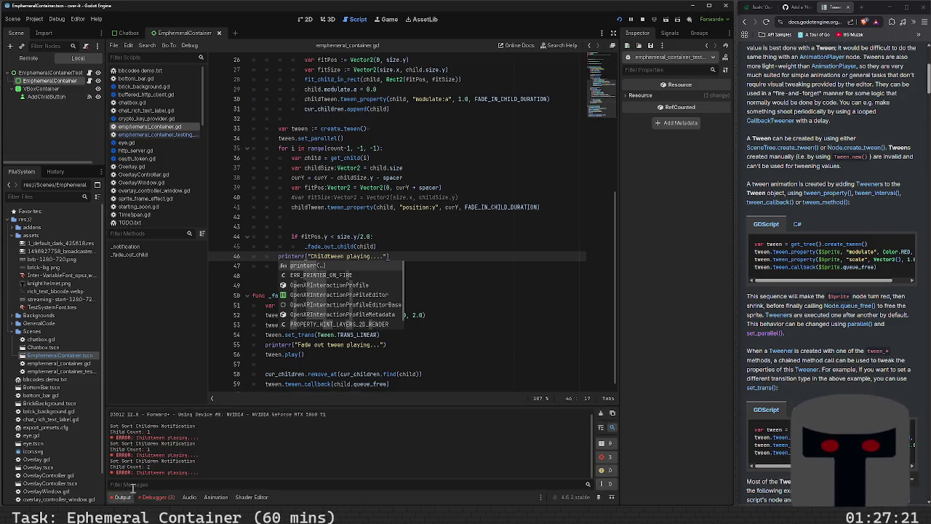
left_click(155, 497)
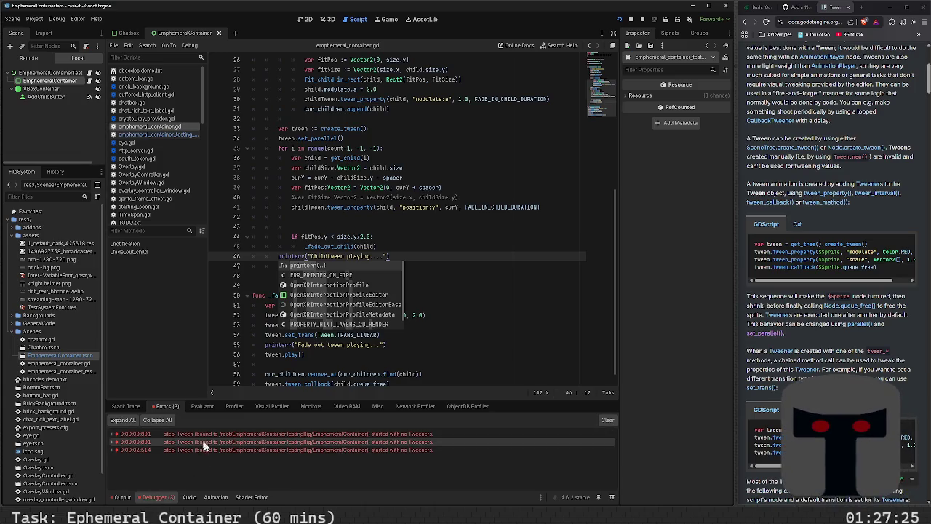
left_click(113, 436)
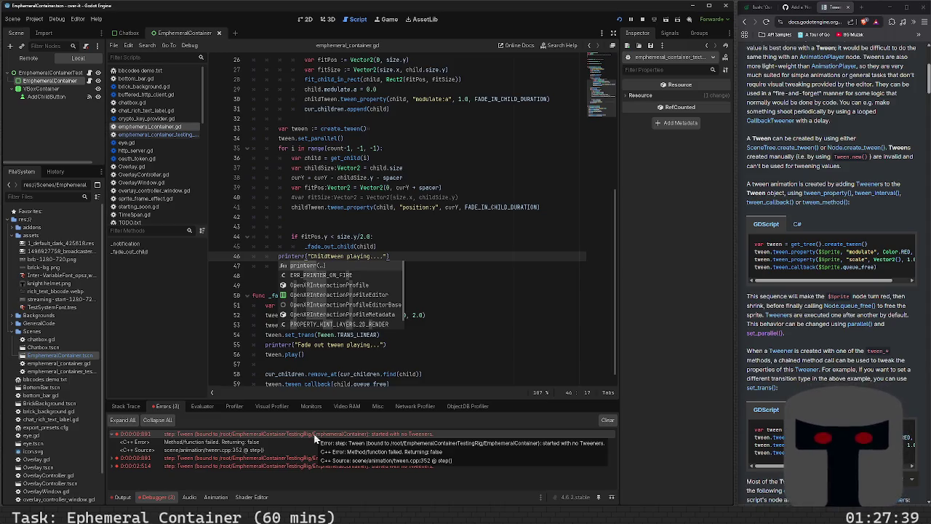
left_click(387, 344)
left_click(383, 355)
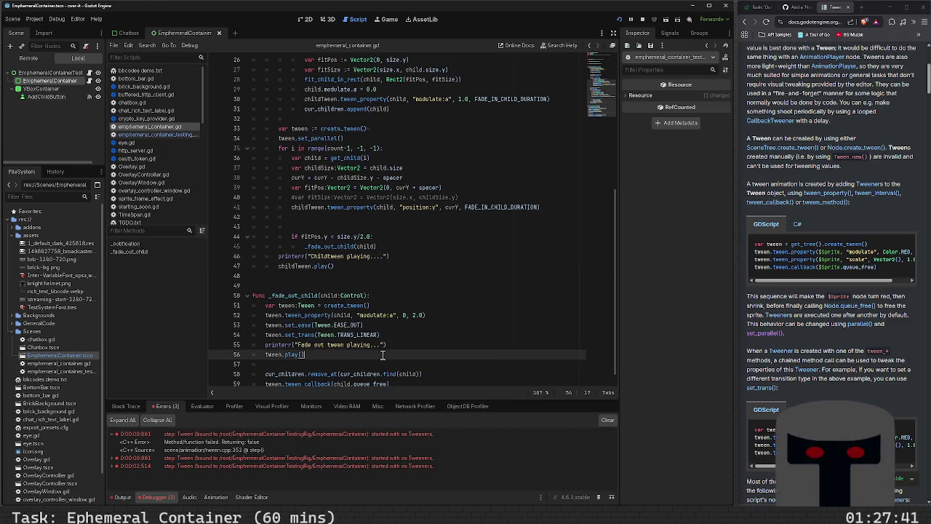
key("Up")
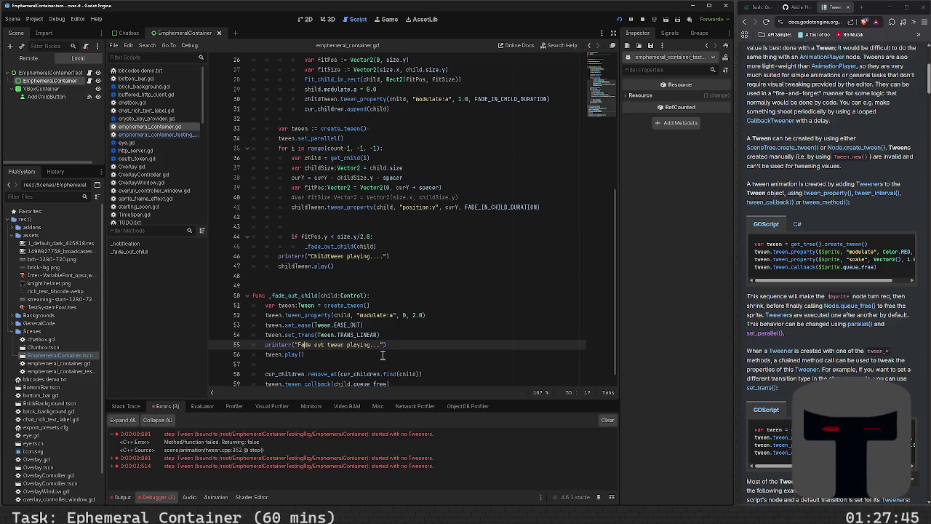
key("Return")
type("t")
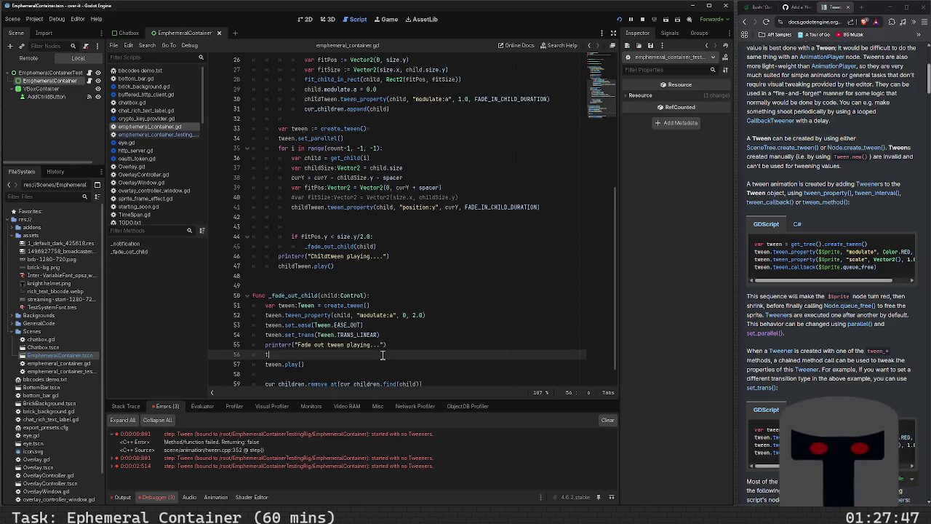
type("ween.t")
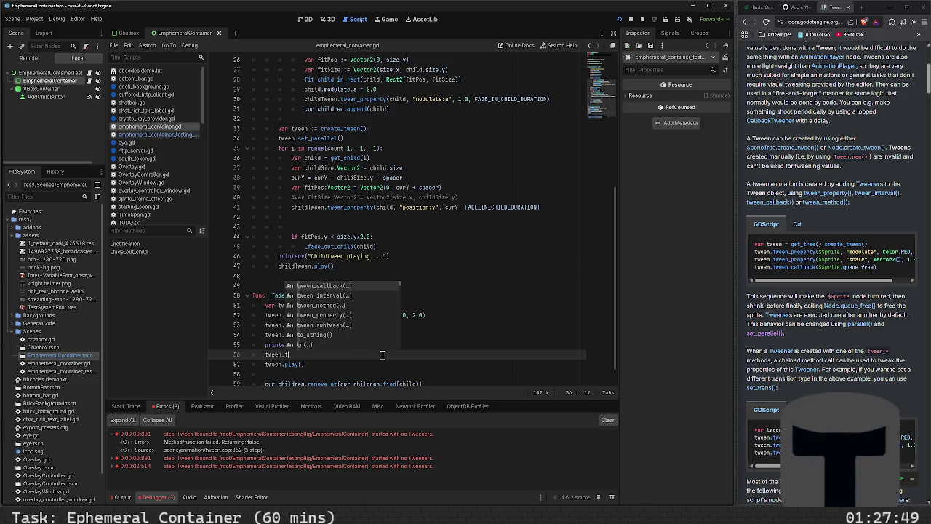
type("weners")
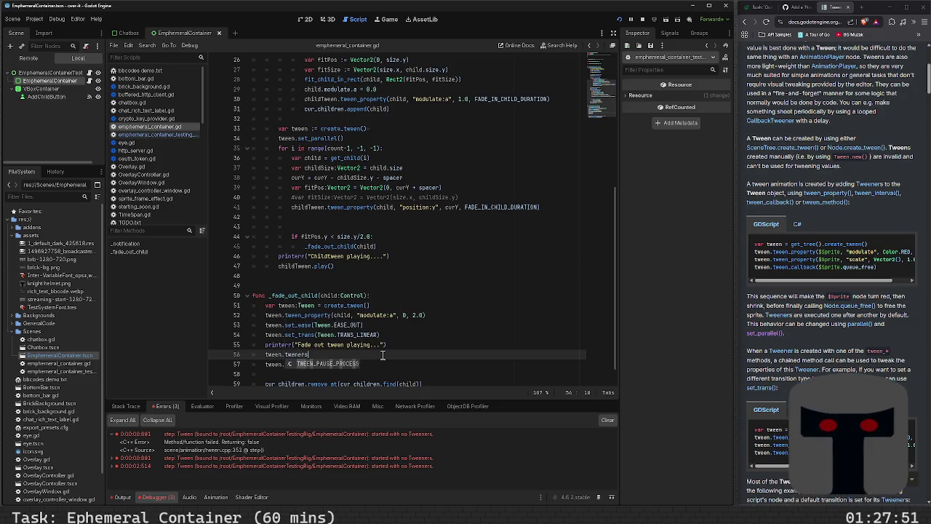
key("BackSpace")
key("BackSpace")
key("BackSpace")
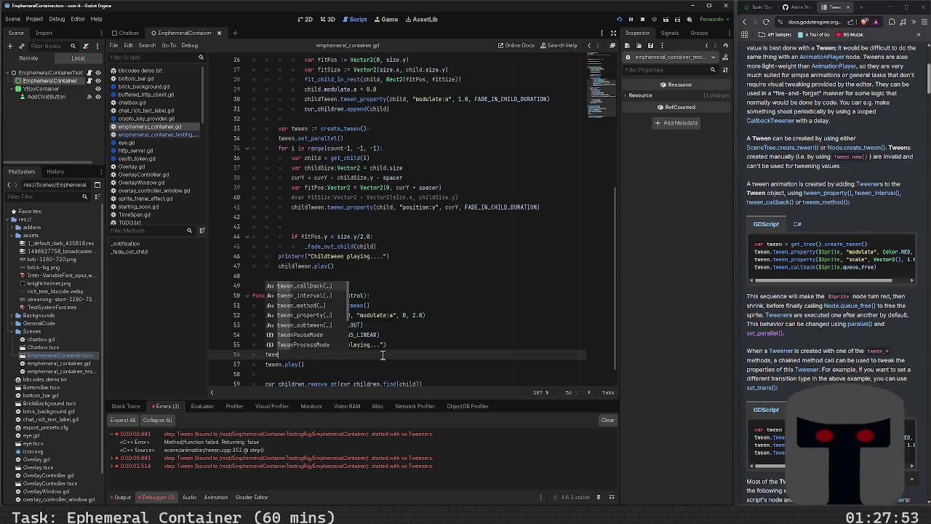
type("n.get")
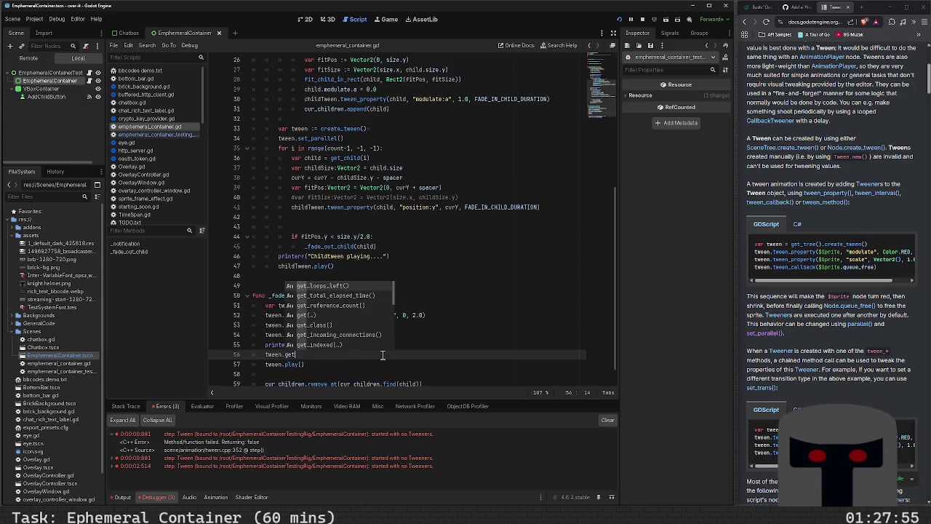
key("Down")
key("Down")
key("Down")
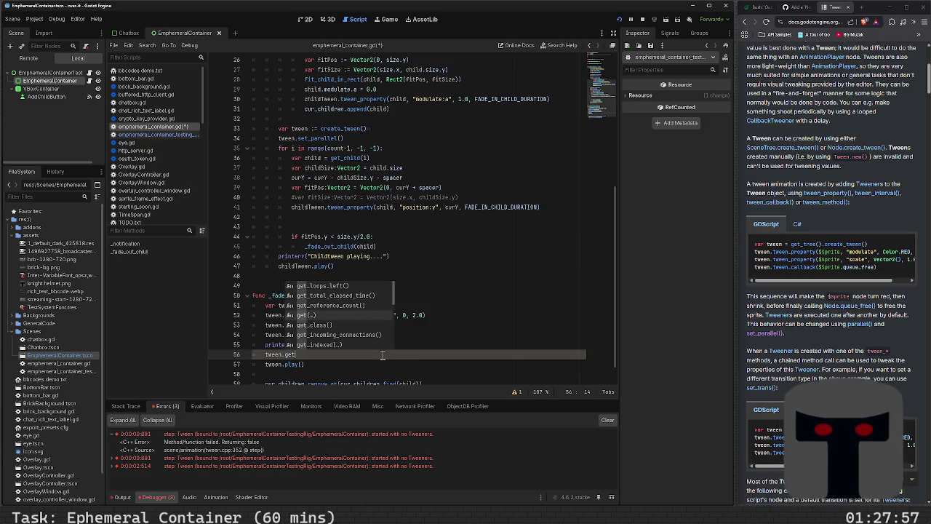
key("Down")
key("Down")
key("Down")
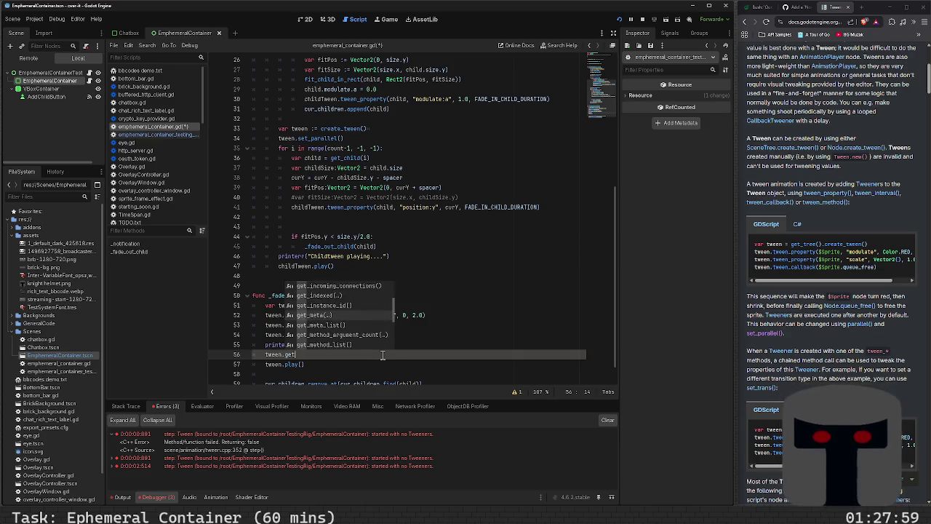
key("Down")
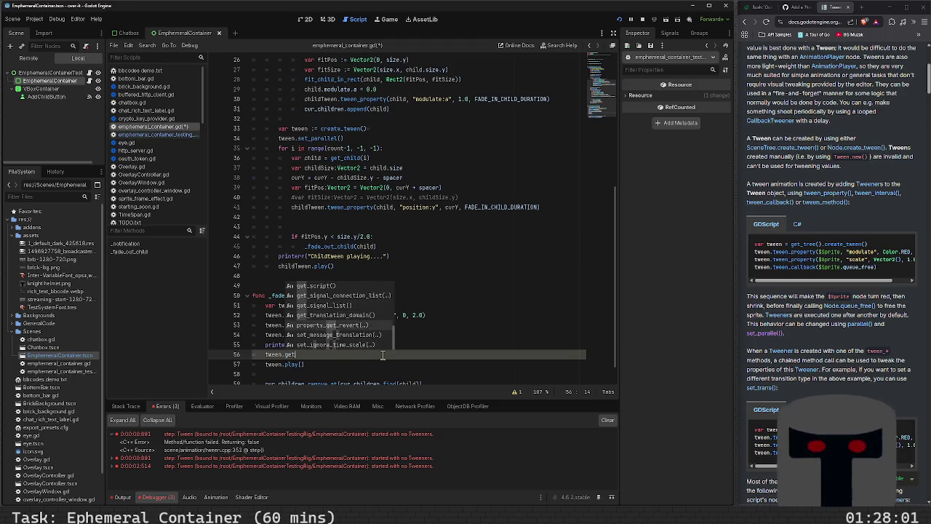
key("Down")
key("Down")
key("Down")
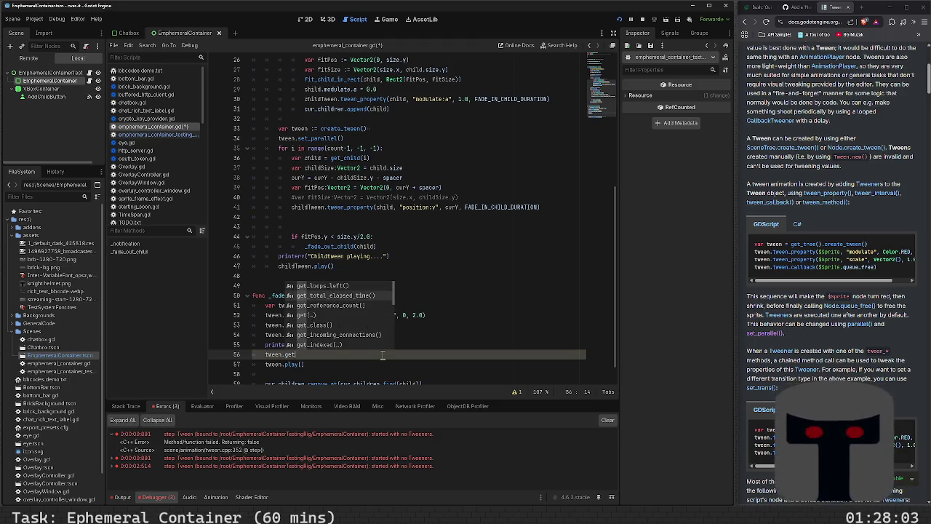
key("BackSpace")
key("BackSpace")
key("BackSpace")
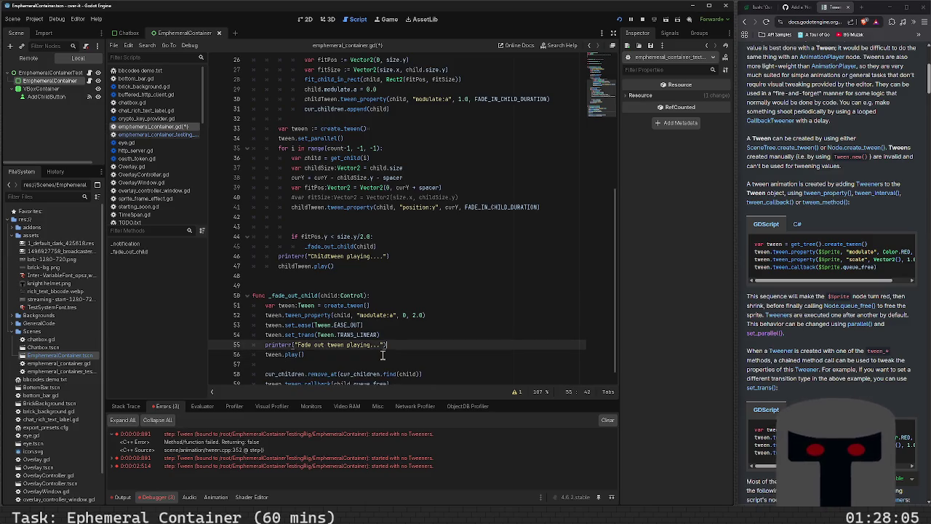
key("ctrl+s")
key("Down")
key("Down")
key("Down")
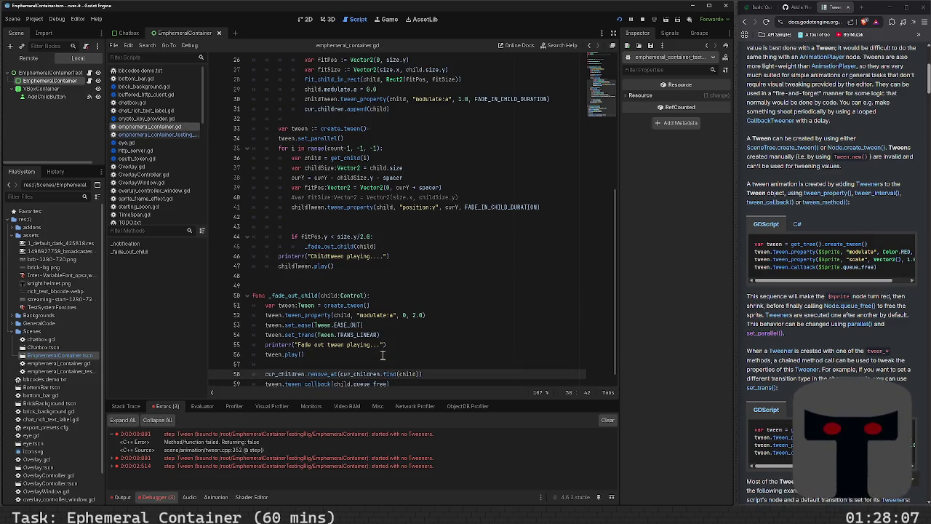
key("Up")
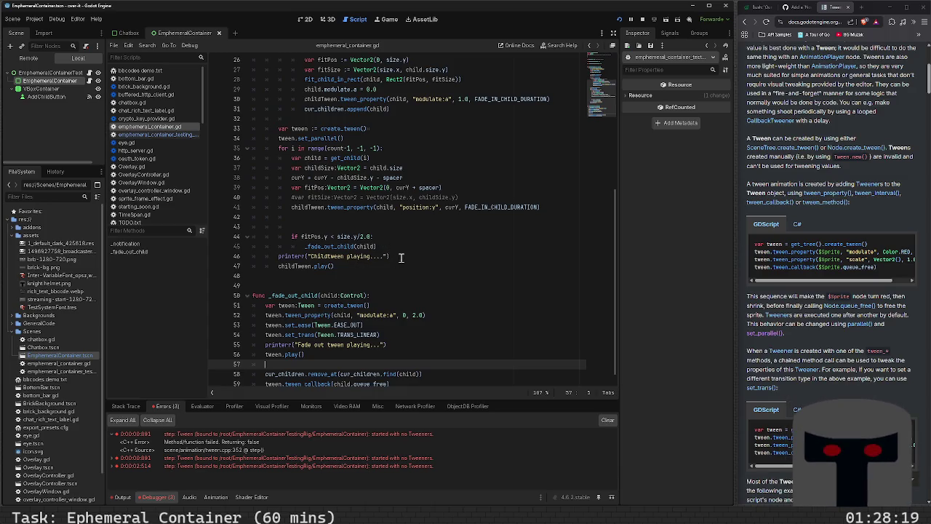
- Delete the printerr("Childtween playing....") line and its leftover empty line
left_click(400, 257)
key("shift+Home")
key("BackSpace")
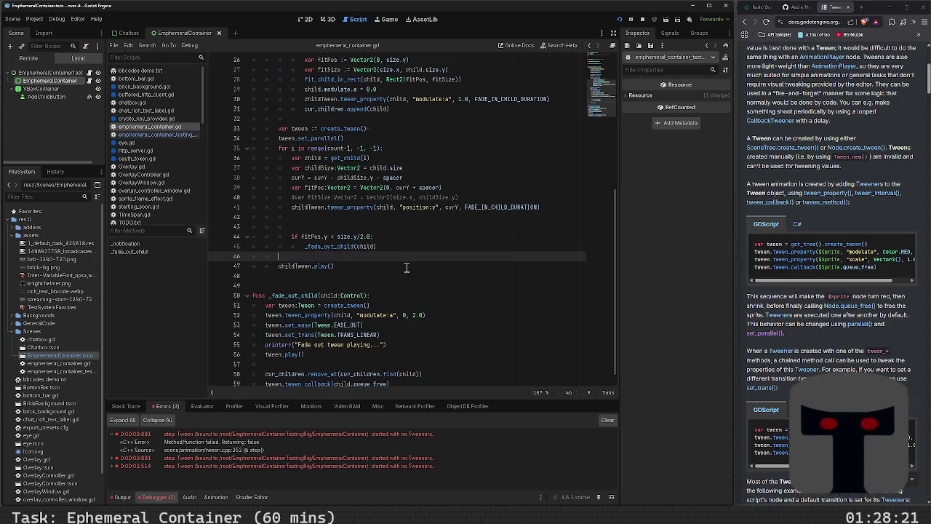
key("shift+Home")
key("BackSpace")
key("BackSpace")
- Delete the printerr("Fade out tween playing...") line, then scroll up to _notification
key("Down")
key("Down")
key("Down")
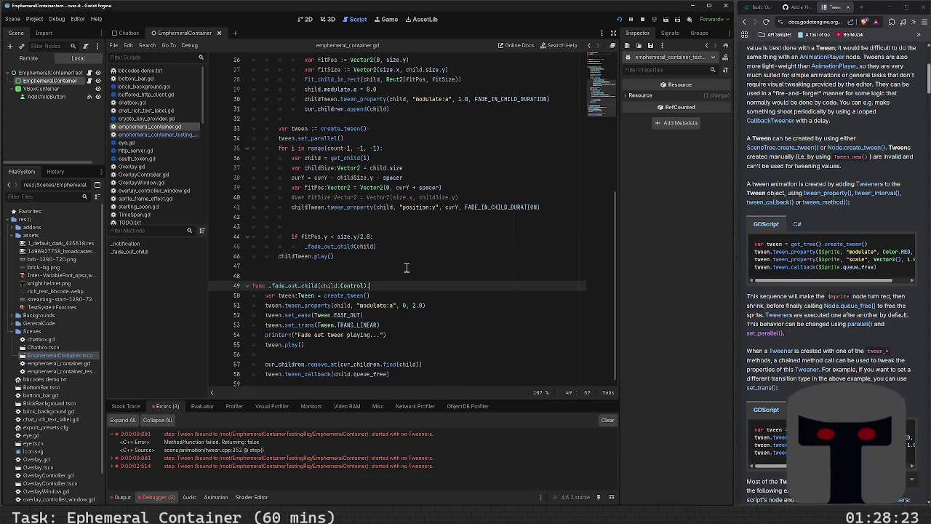
key("Down")
key("shift+Home")
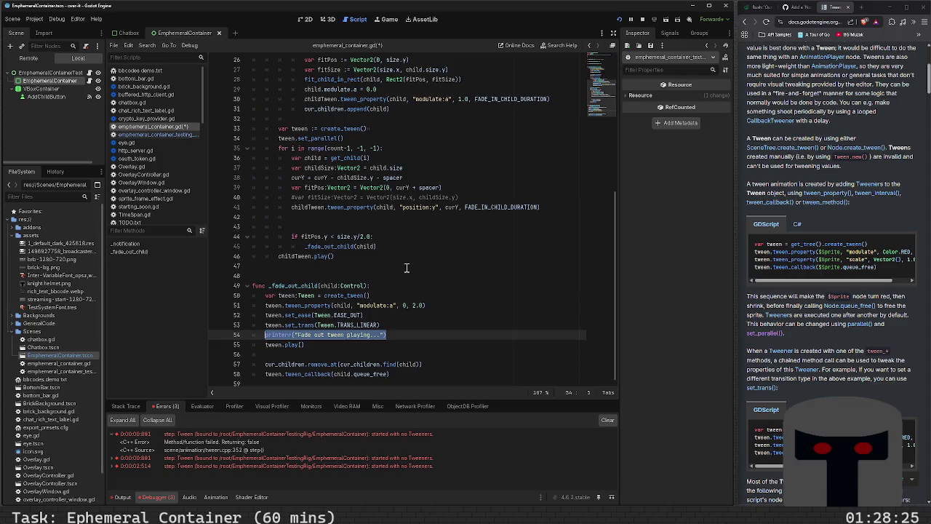
key("BackSpace")
key("BackSpace")
key("BackSpace")
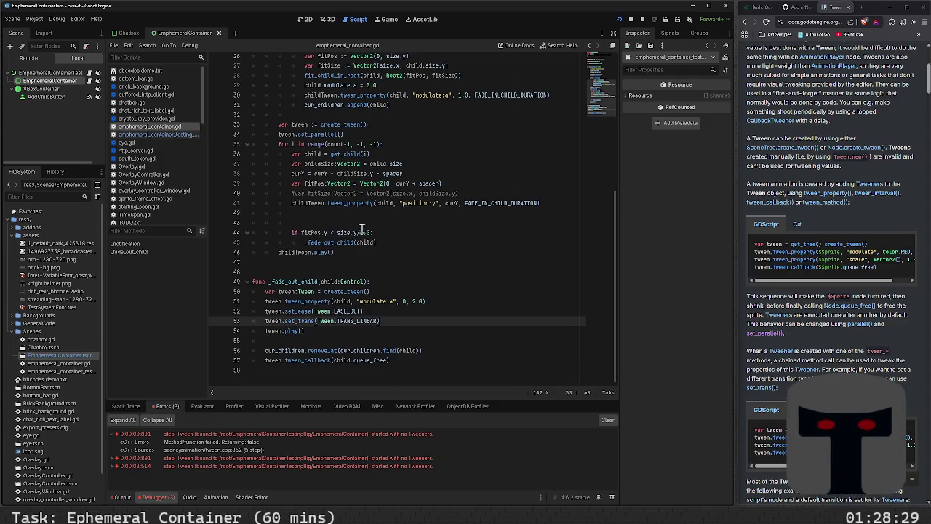
scroll(367, 280, "up", 3)
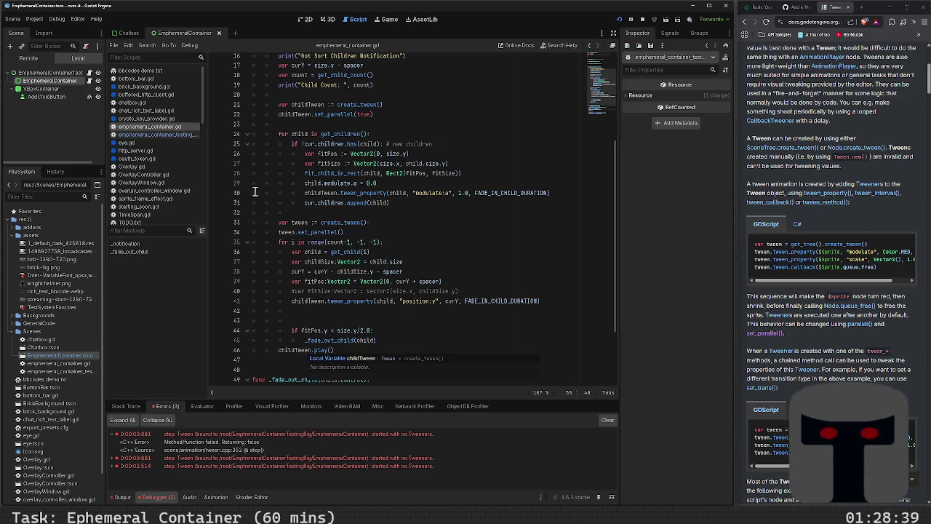
scroll(296, 137, "up", 1)
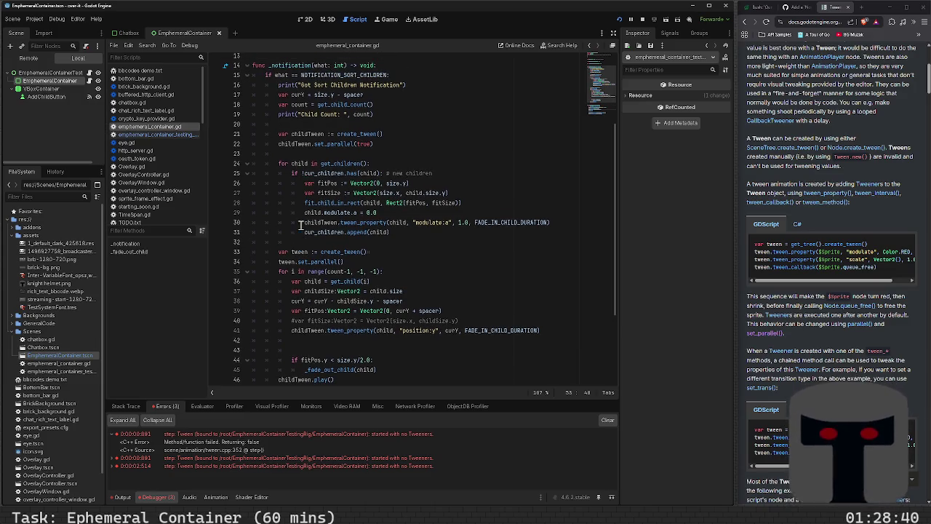
- Add a 'child_count == 0' check with an early return to _notification
left_click(296, 128)
key("Up")
key("Return")
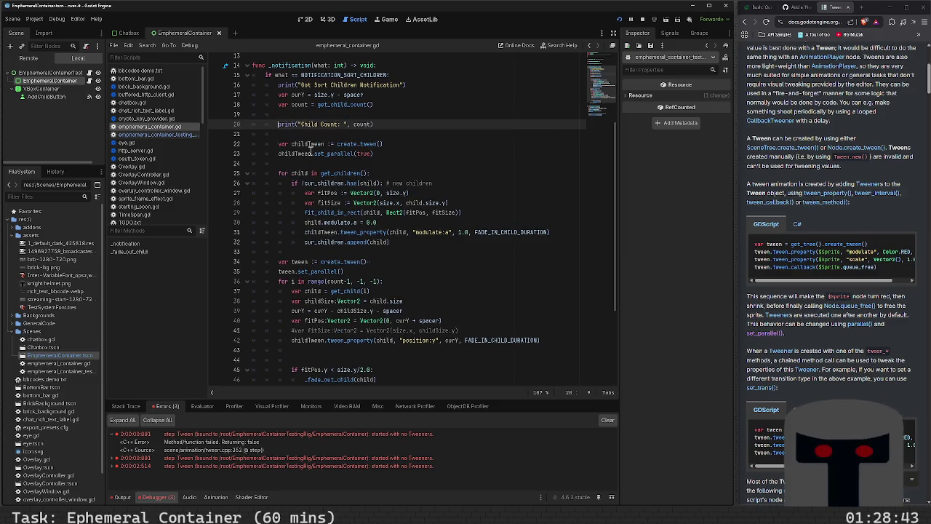
key("alt+Up")
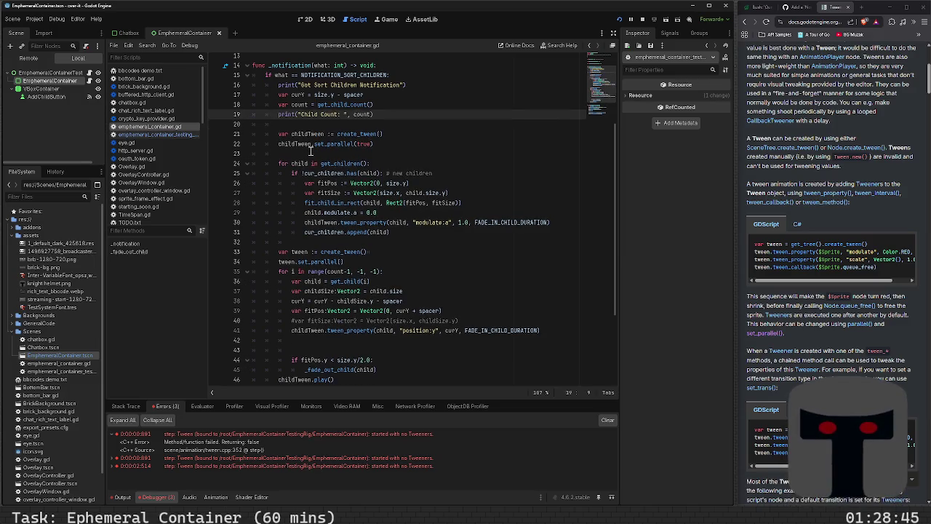
key("Down")
key("Down")
key("Return")
key("Up")
type("chil")
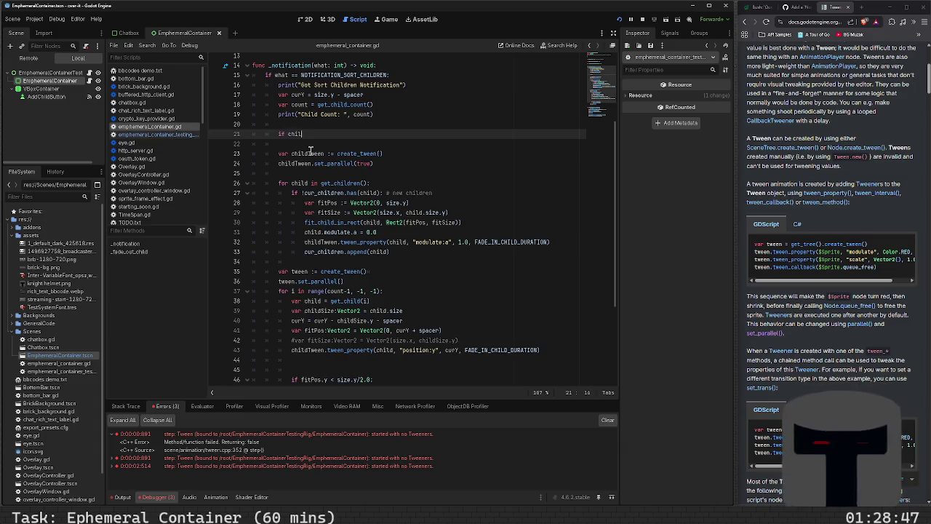
type("d_count == 0:")
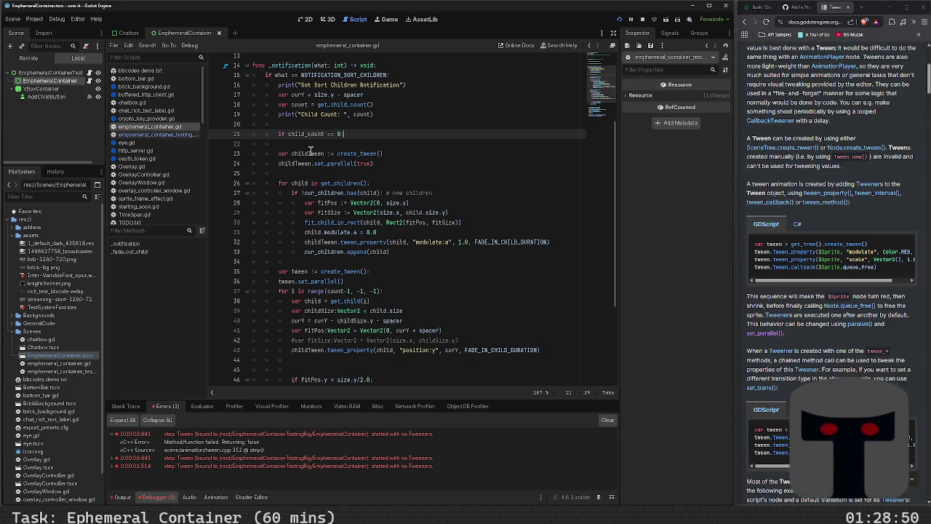
key("Return")
type("return")
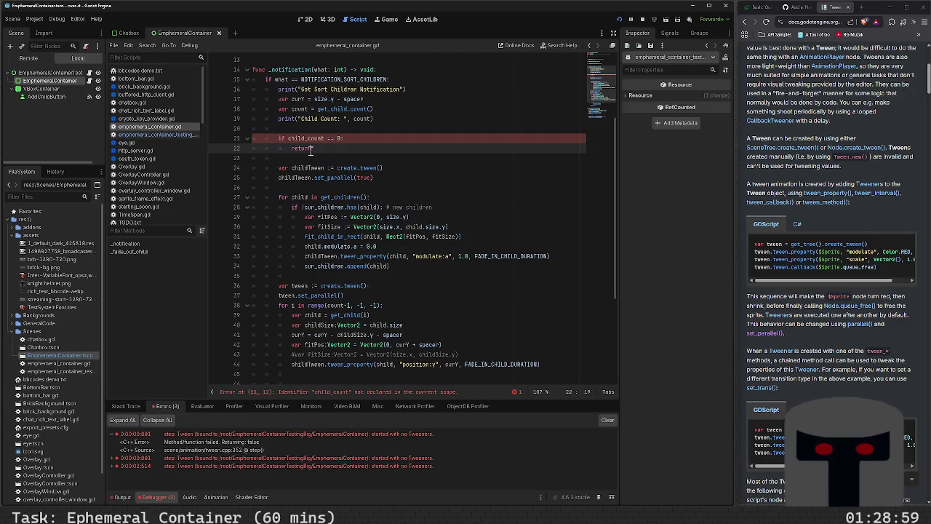
- Delete the blank line above the check, rename child_count to count, and run the game
key("Up")
key("Up")
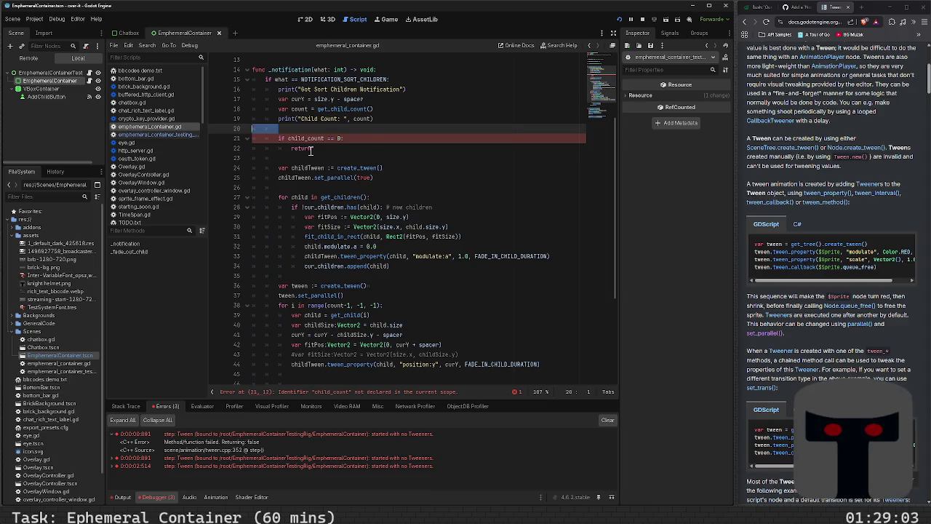
key("ctrl+shift+k")
key("End")
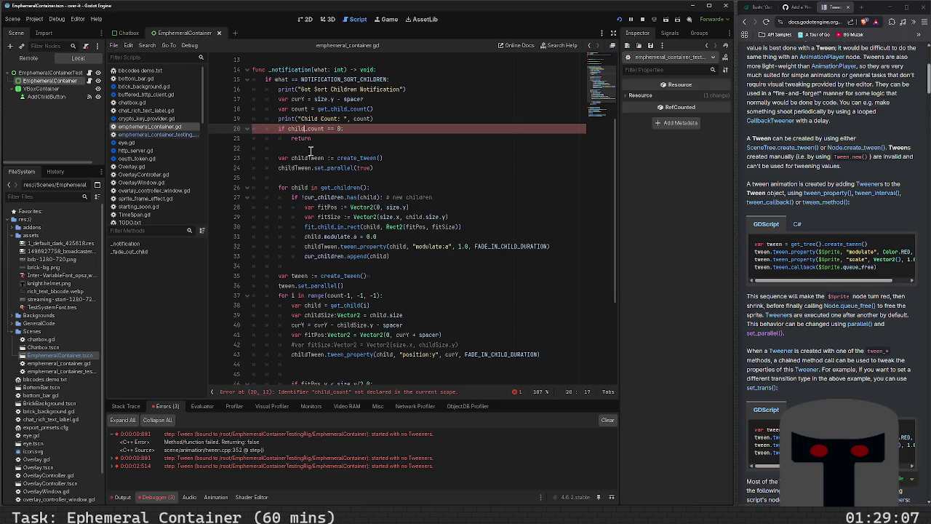
key("Delete")
key("BackSpace")
key("BackSpace")
key("BackSpace")
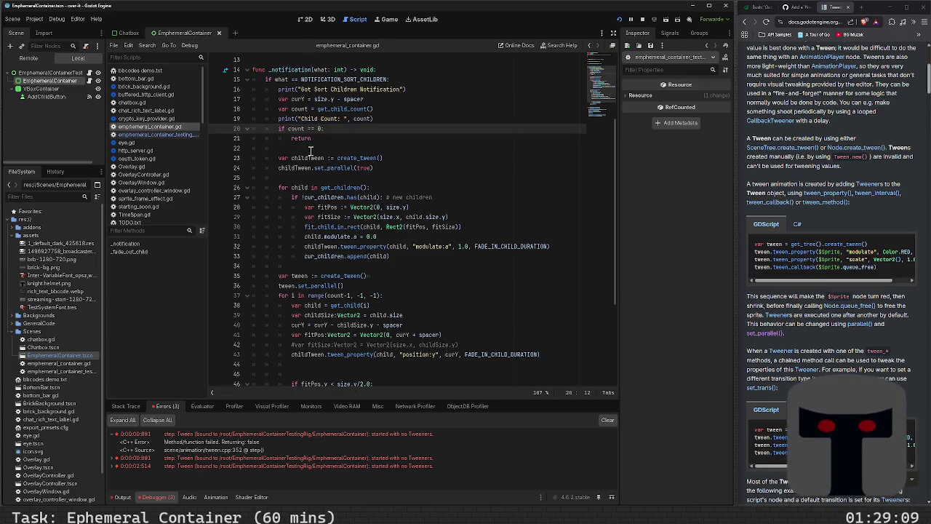
key("F6")
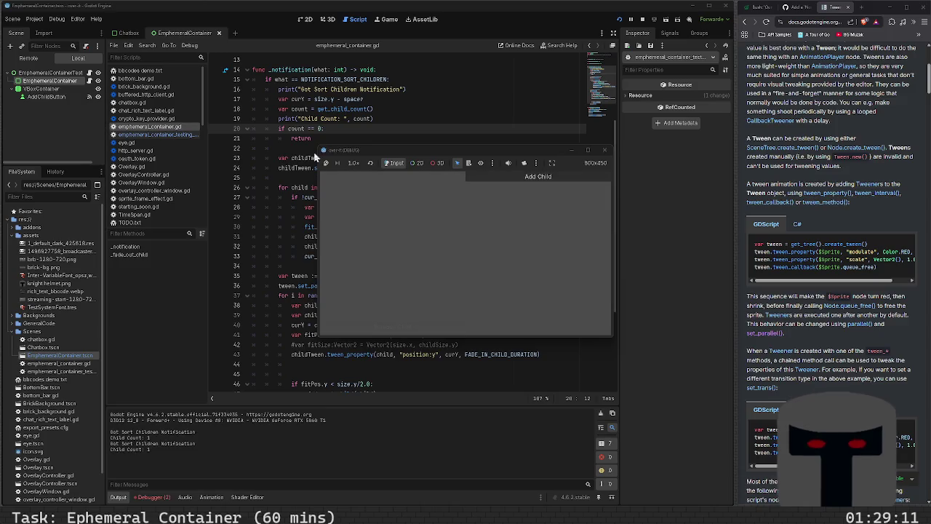
- Add six children in the running game, then show the debugger's error list
left_click(513, 176)
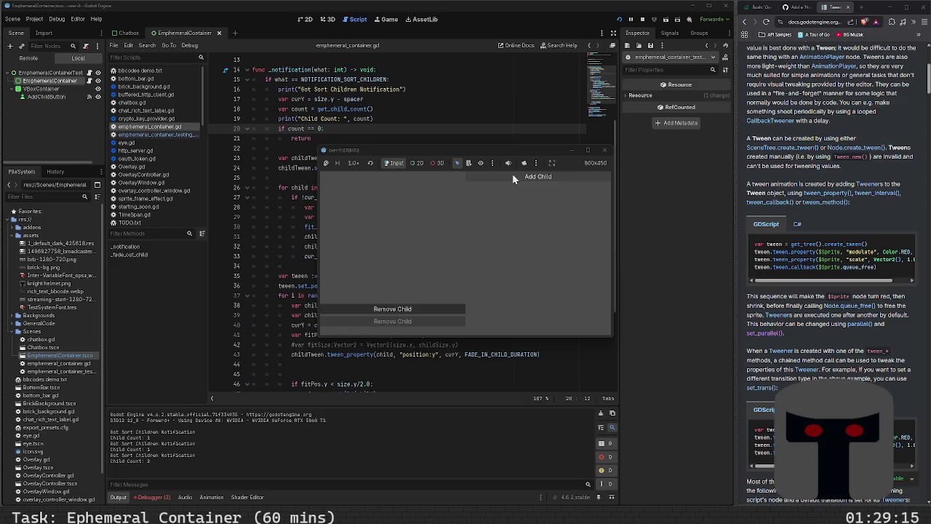
left_click(513, 175)
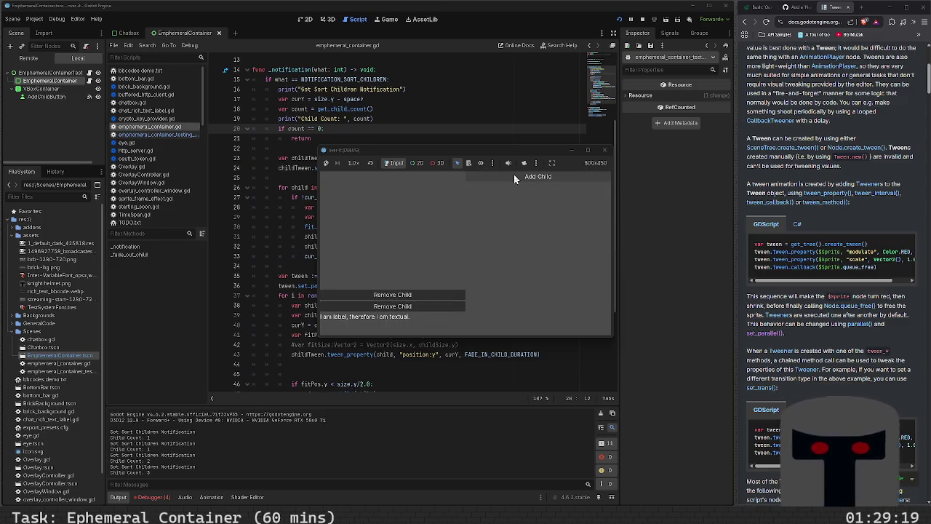
left_click(513, 175)
left_click(514, 176)
left_click(514, 176)
left_click(513, 176)
left_click(513, 176)
left_click(513, 176)
left_click(514, 176)
left_click(513, 176)
left_click(513, 176)
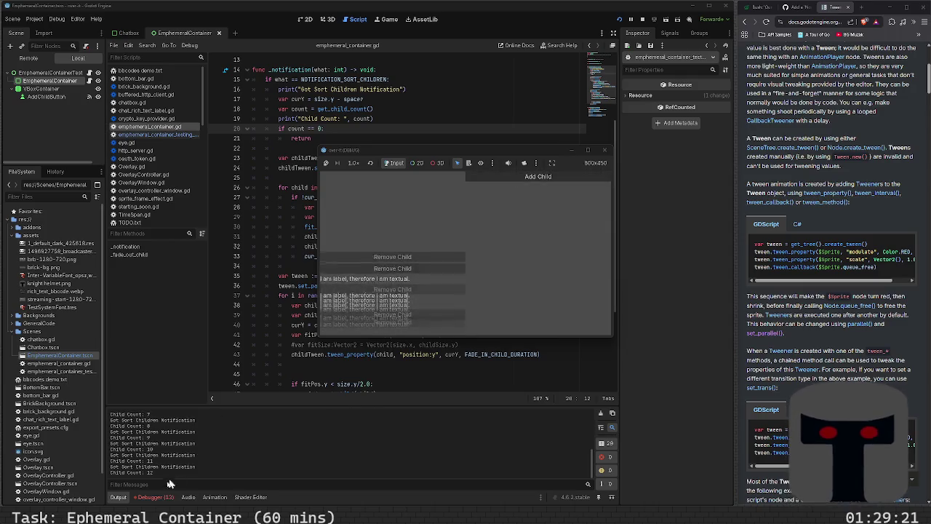
left_click(161, 499)
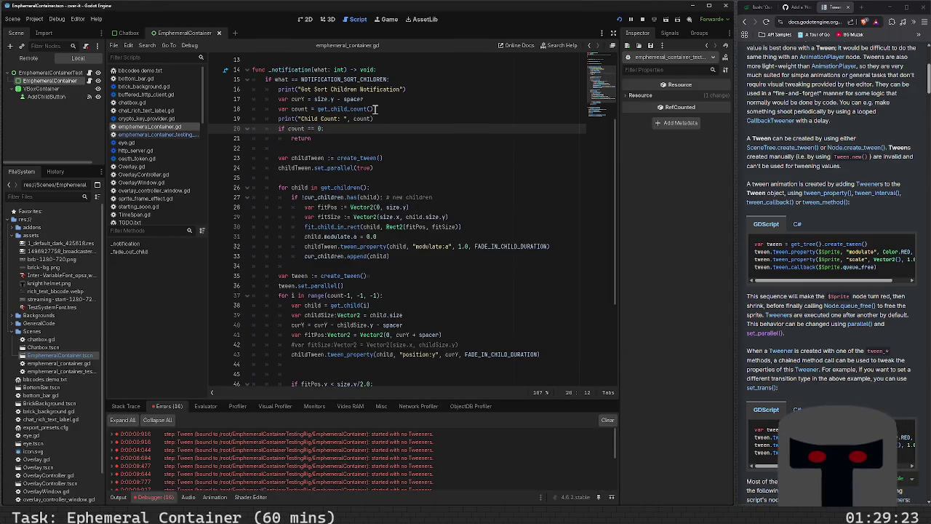
- Restart the game, add one child, and review the Tween errors against tween_property
left_click(448, 149)
key("F8")
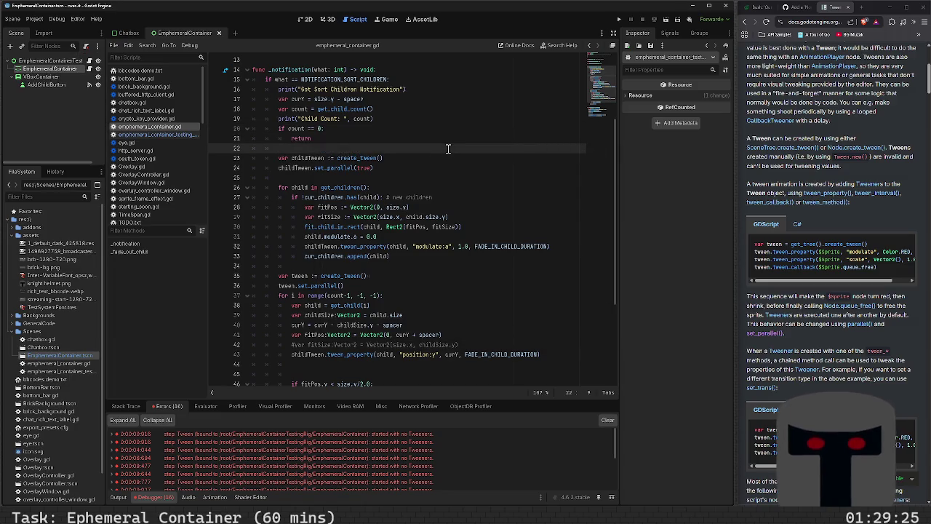
key("F6")
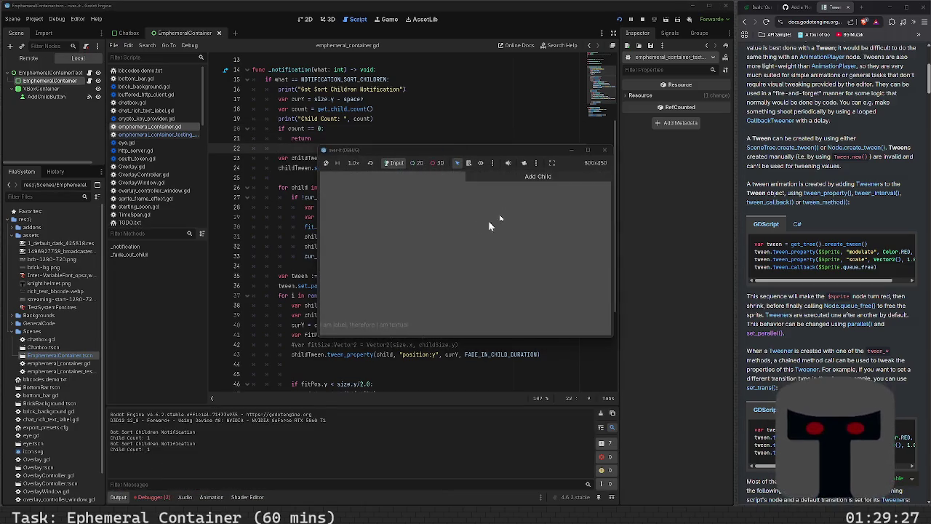
left_click(513, 176)
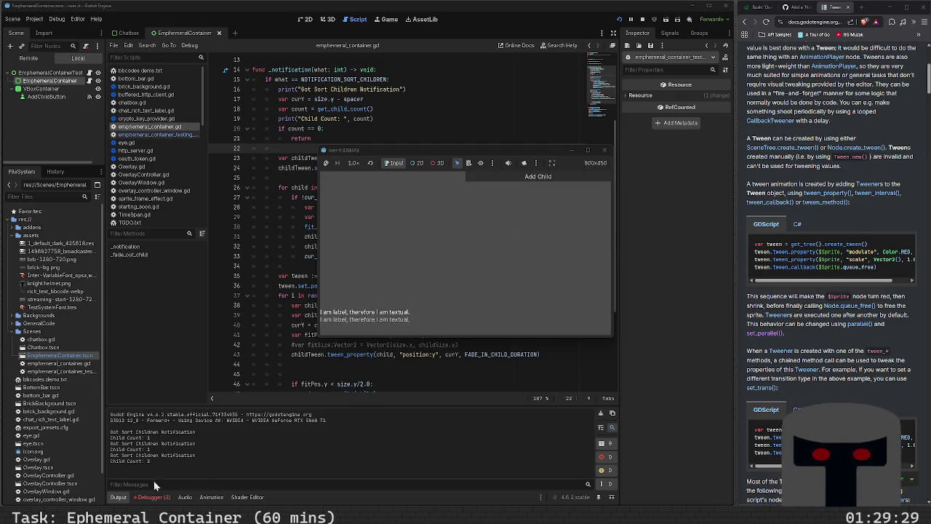
left_click(159, 500)
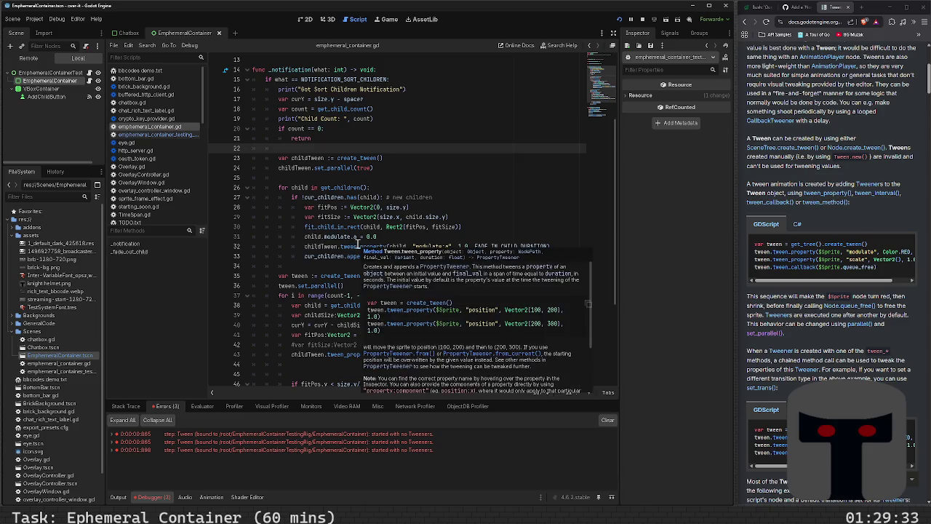
double_click(358, 246)
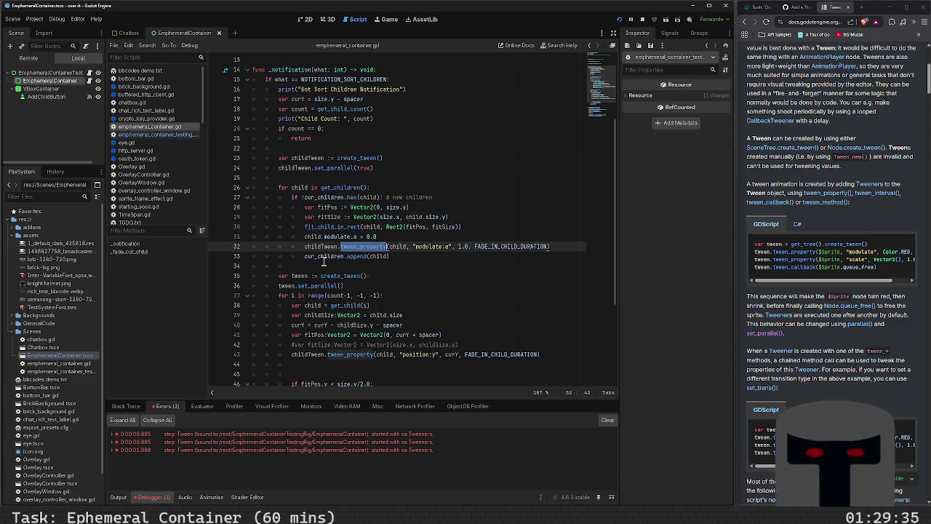
left_click(327, 266)
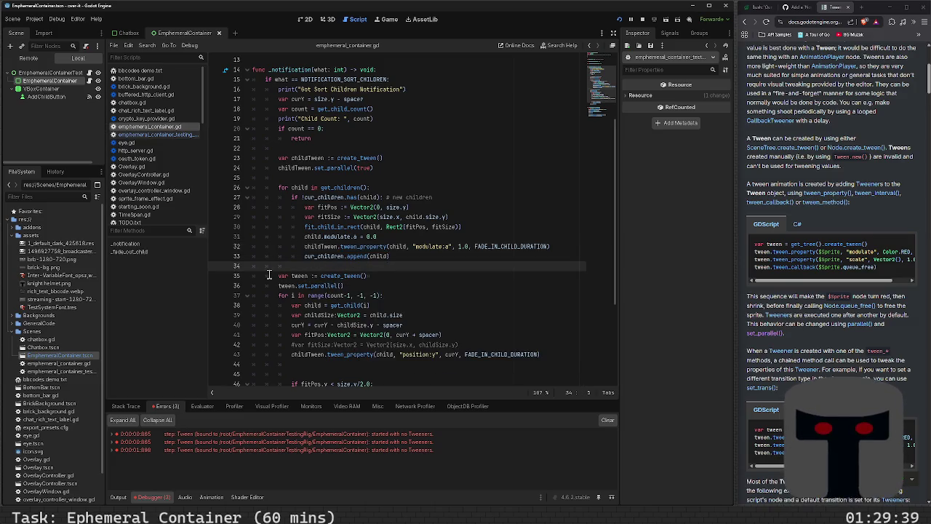
left_click(416, 274)
left_click(419, 267)
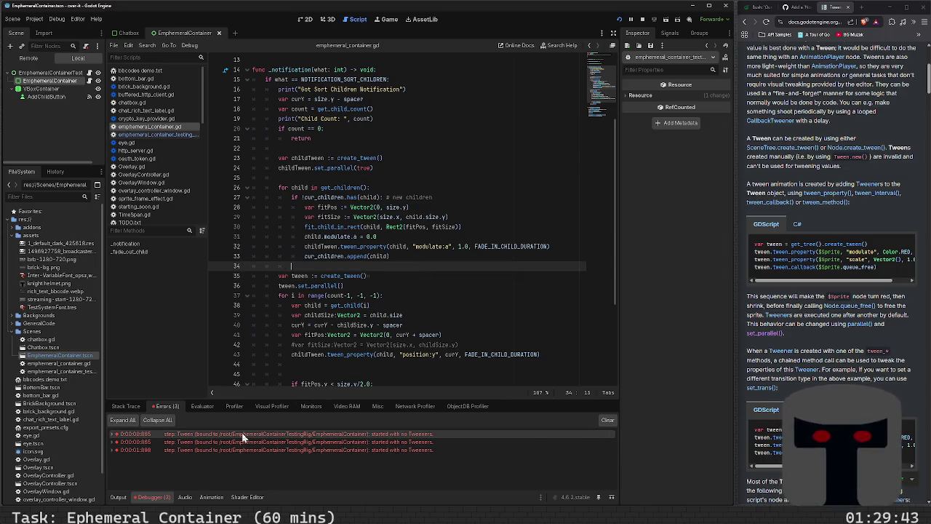
mouse_move(243, 434)
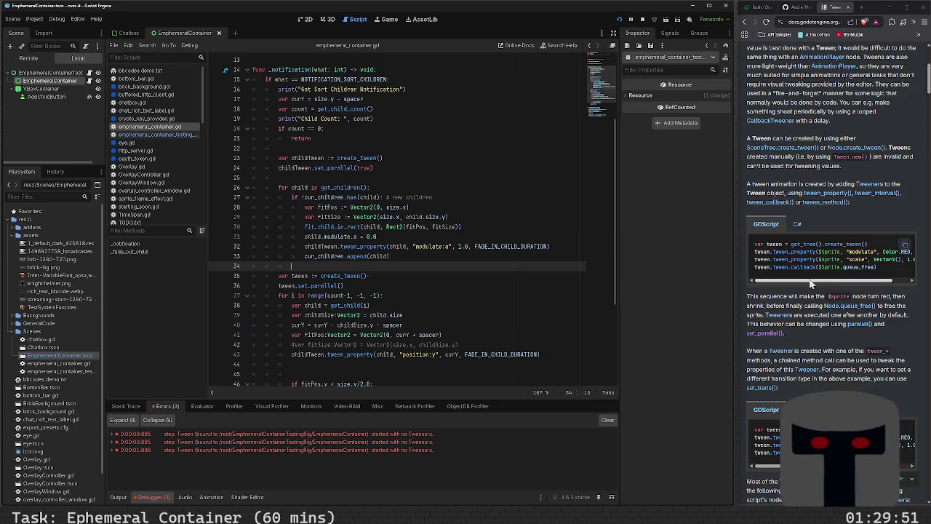
scroll(834, 393, "down", 2)
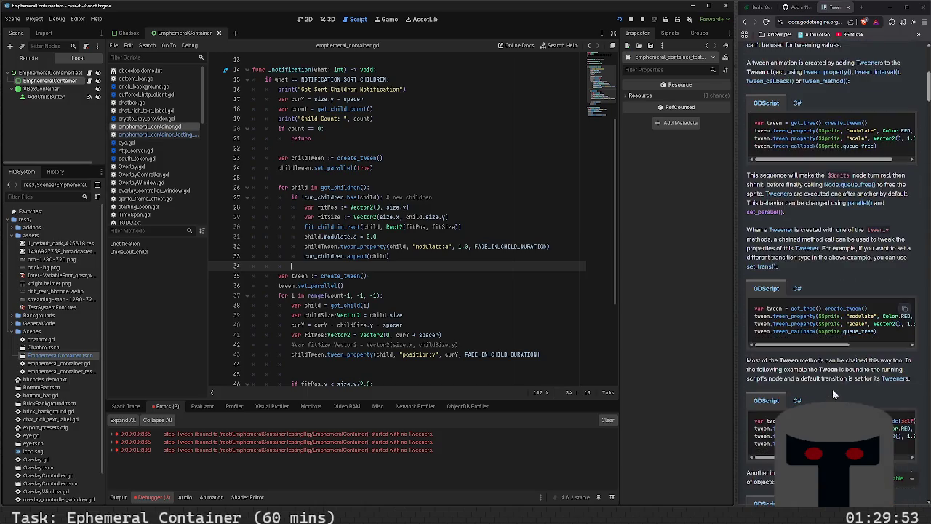
scroll(834, 393, "down", 2)
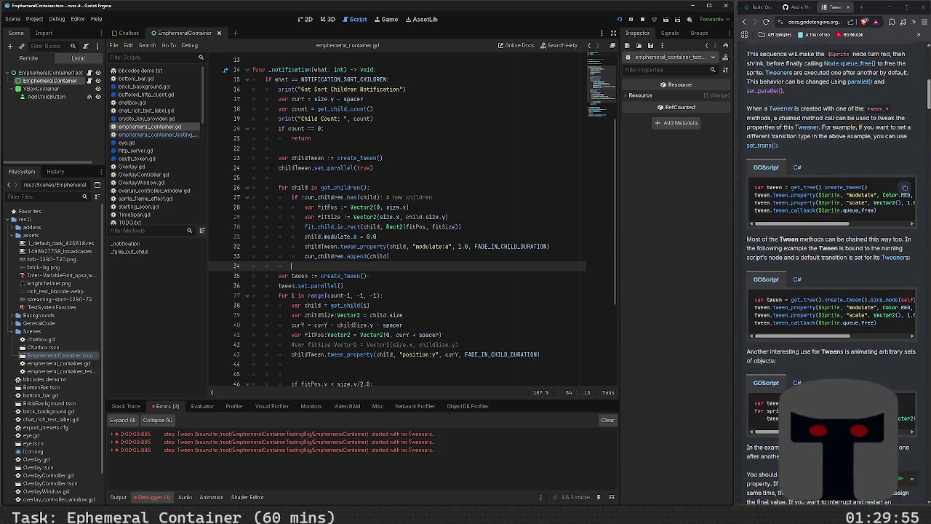
scroll(816, 378, "down", 4)
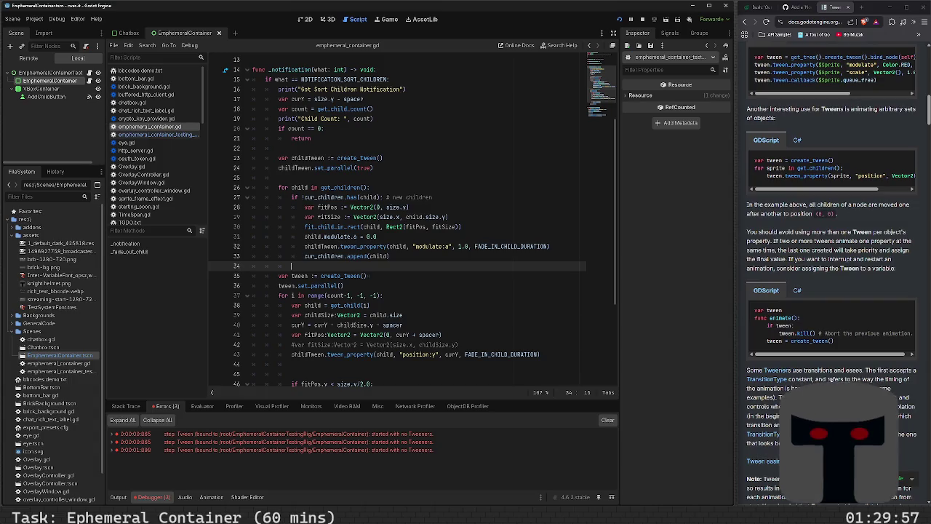
scroll(816, 376, "down", 2)
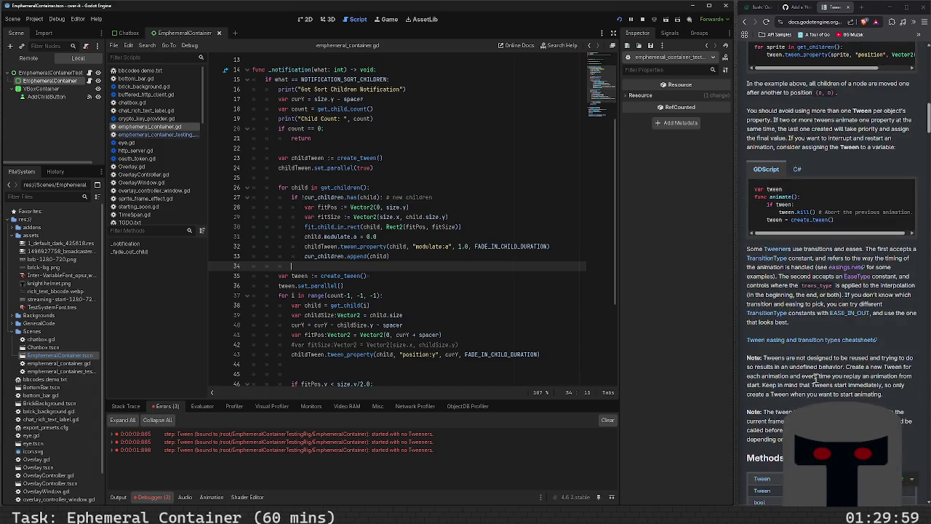
scroll(816, 378, "down", 5)
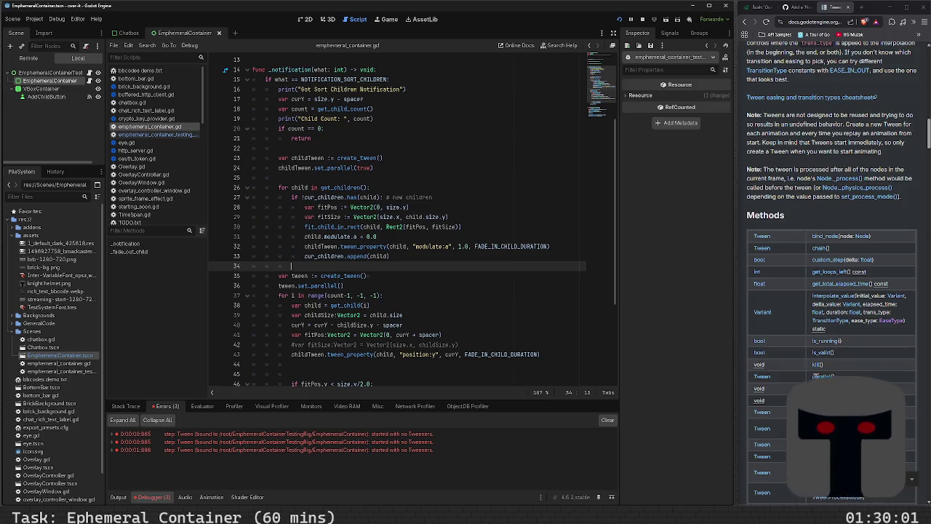
scroll(816, 377, "down", 3)
scroll(816, 376, "down", 2)
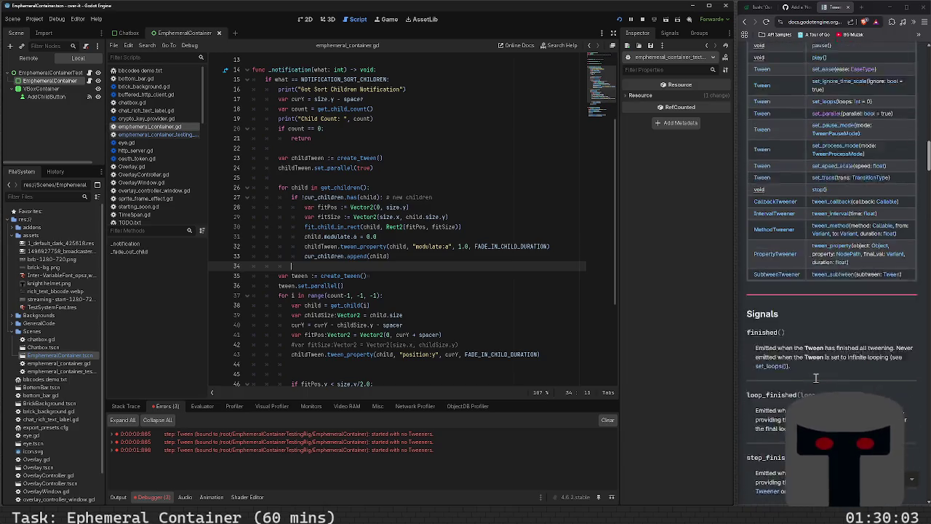
scroll(816, 376, "down", 6)
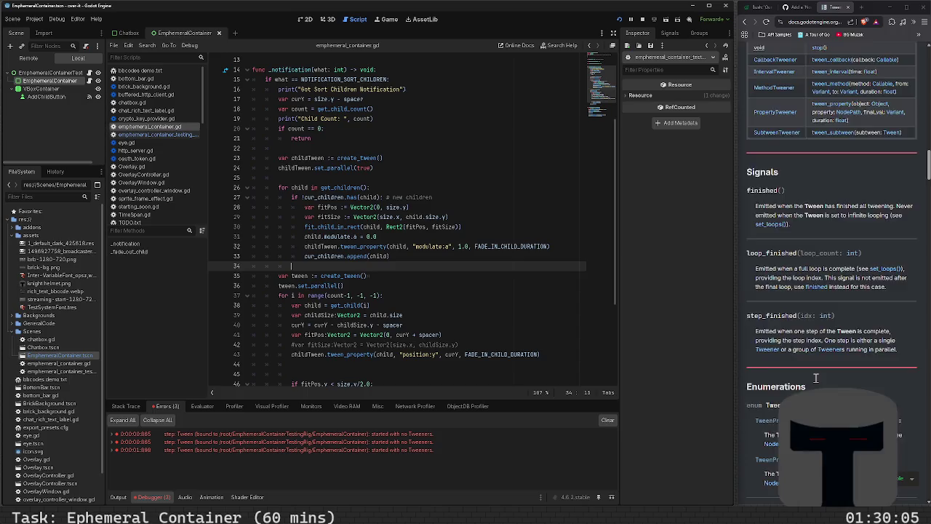
scroll(816, 377, "down", 15)
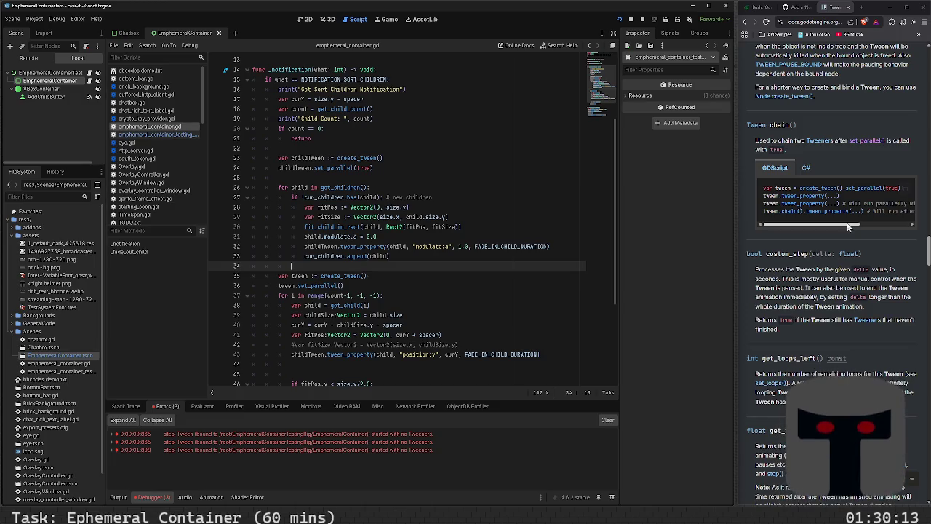
scroll(832, 241, "down", 1)
scroll(833, 255, "down", 3)
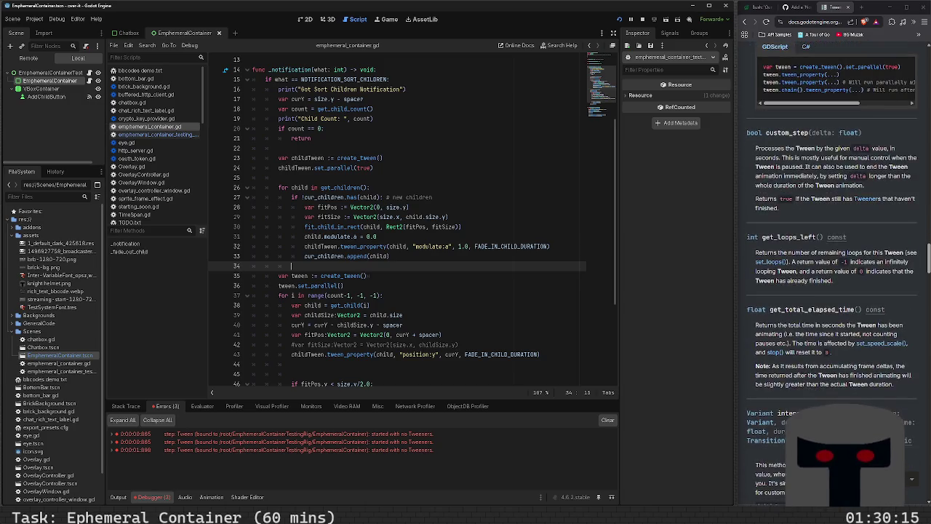
scroll(833, 255, "down", 3)
scroll(820, 371, "down", 3)
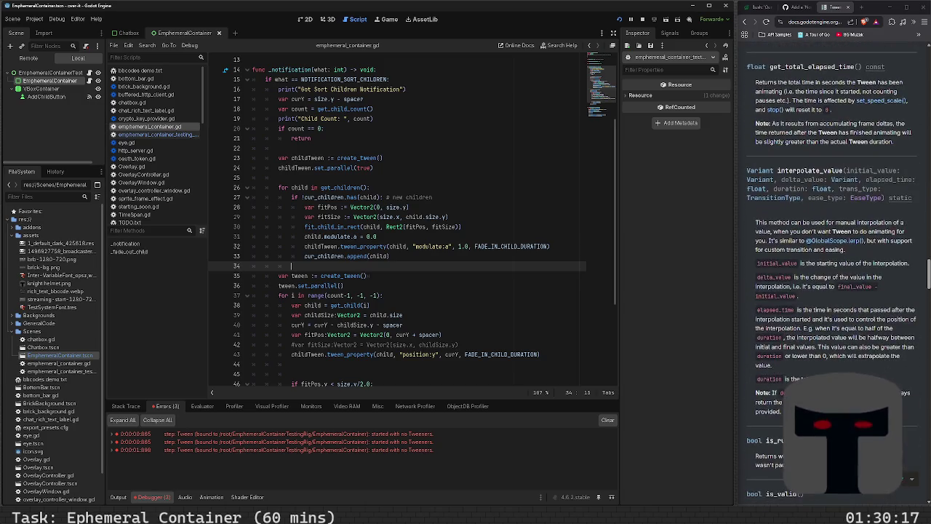
scroll(820, 372, "down", 3)
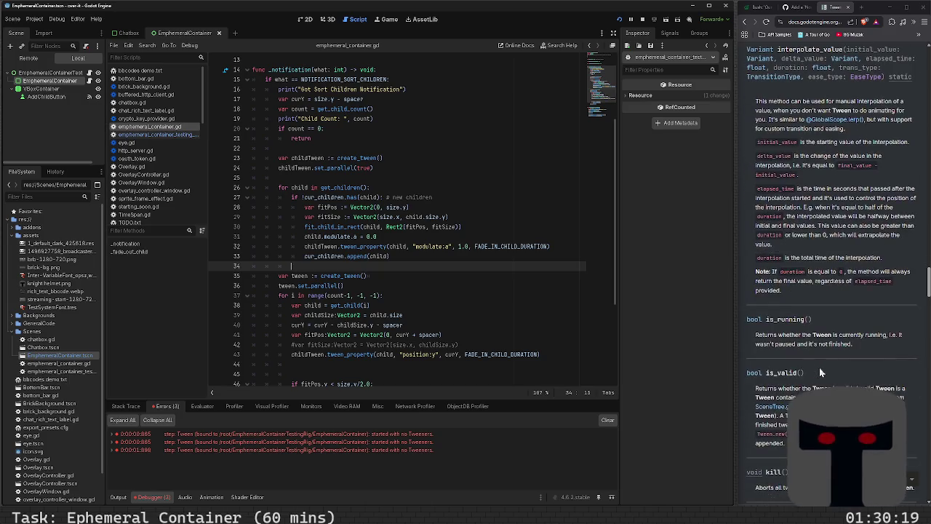
scroll(819, 372, "down", 3)
scroll(820, 371, "down", 3)
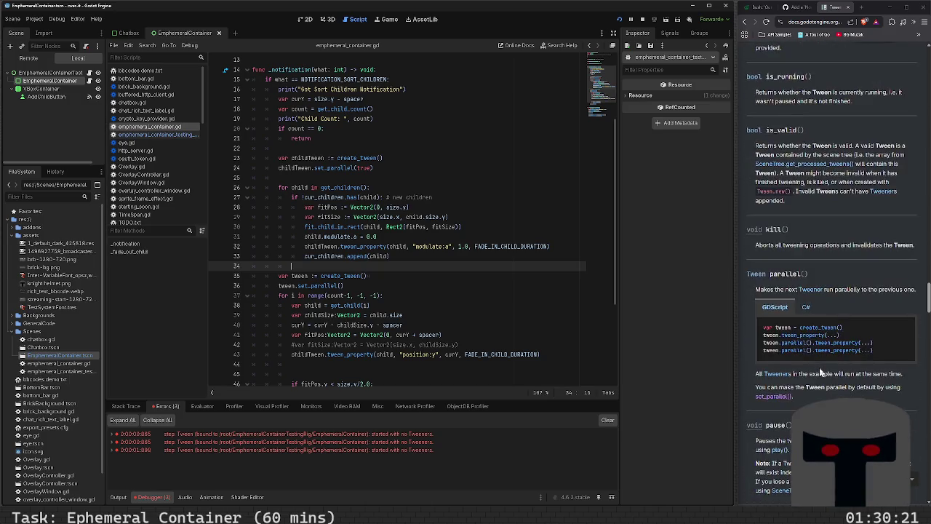
scroll(820, 372, "down", 6)
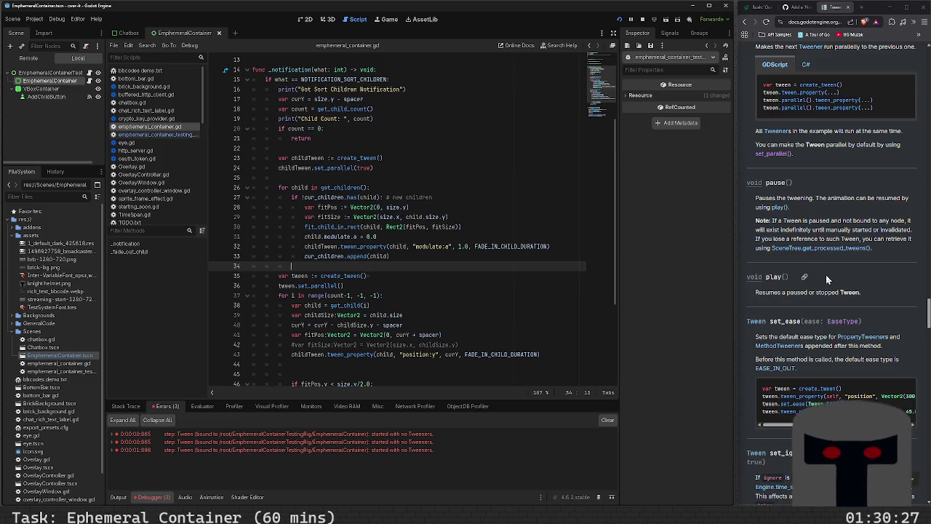
scroll(826, 279, "down", 3)
scroll(826, 279, "down", 1)
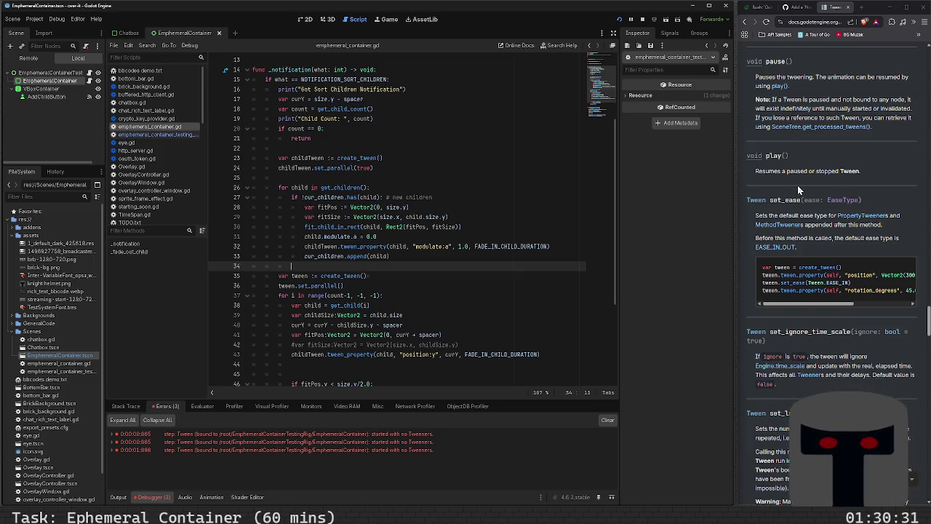
scroll(803, 199, "up", 3)
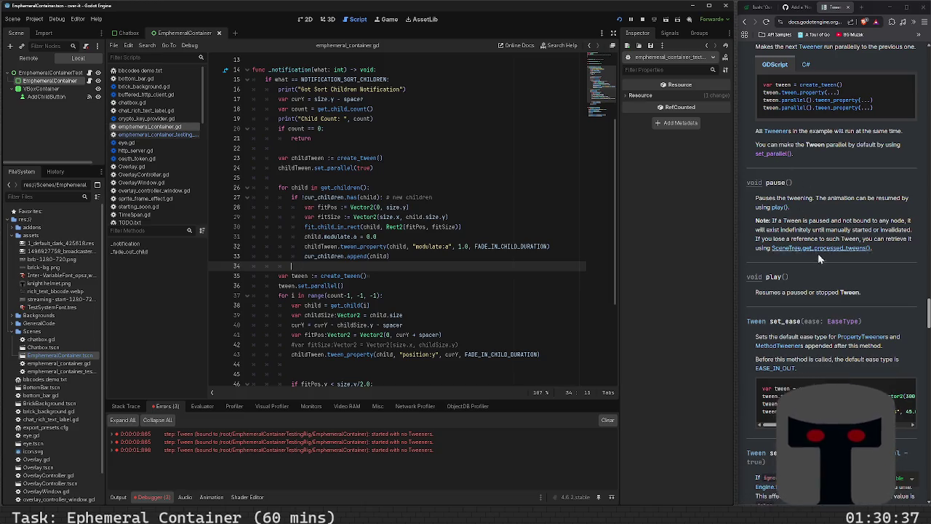
scroll(817, 255, "down", 3)
scroll(817, 255, "down", 8)
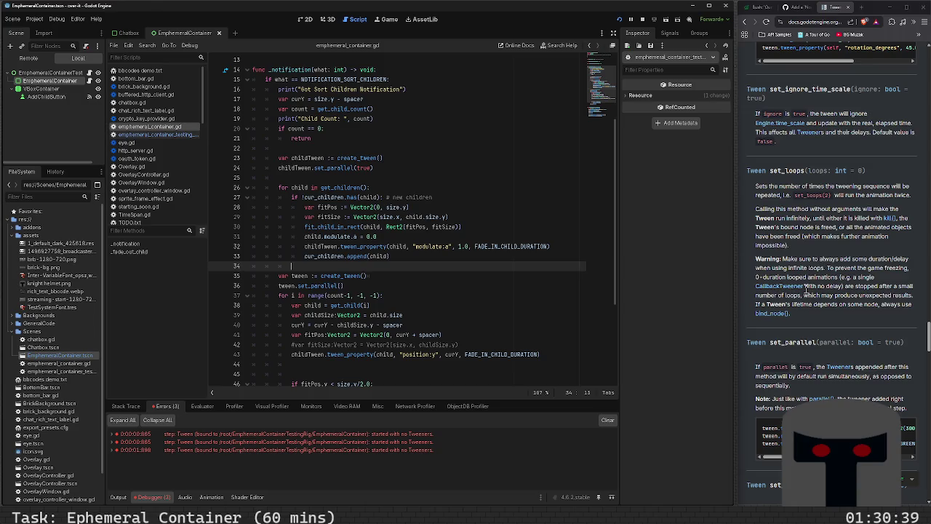
scroll(806, 288, "down", 12)
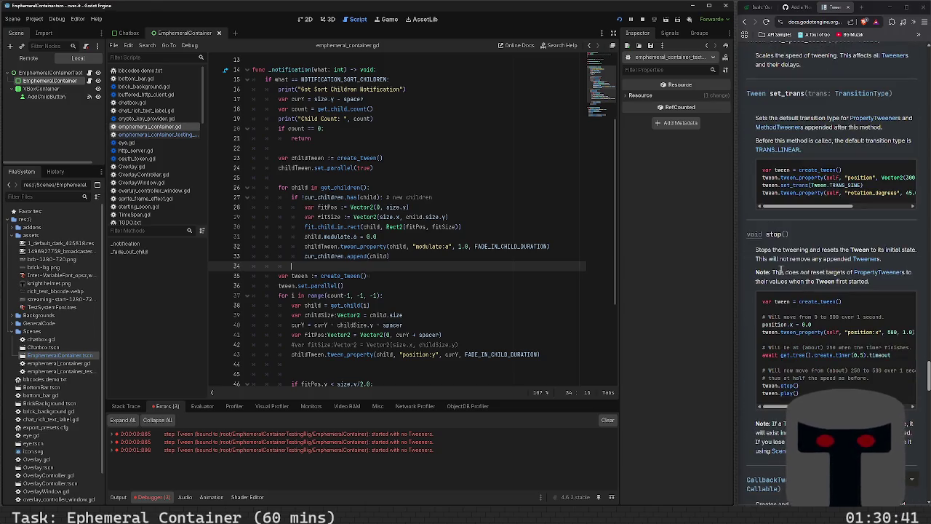
scroll(781, 270, "down", 5)
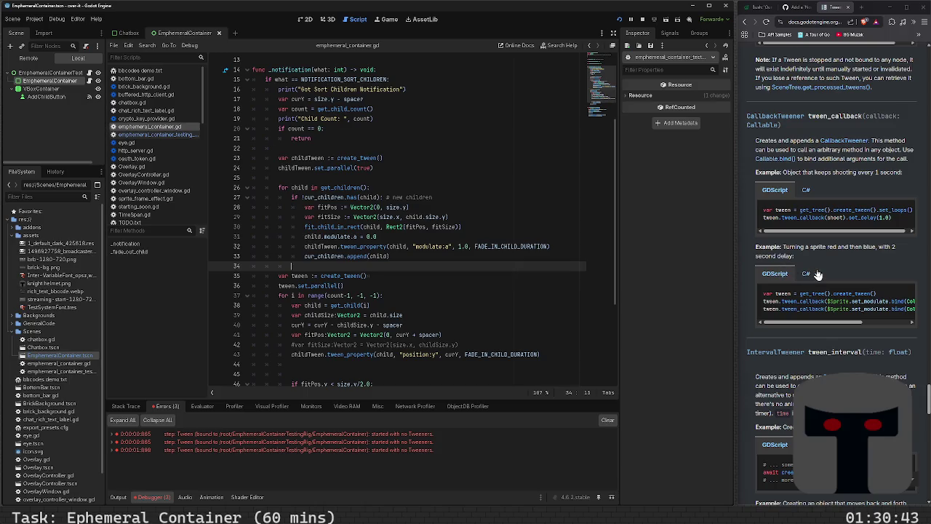
scroll(818, 275, "down", 4)
scroll(819, 275, "down", 5)
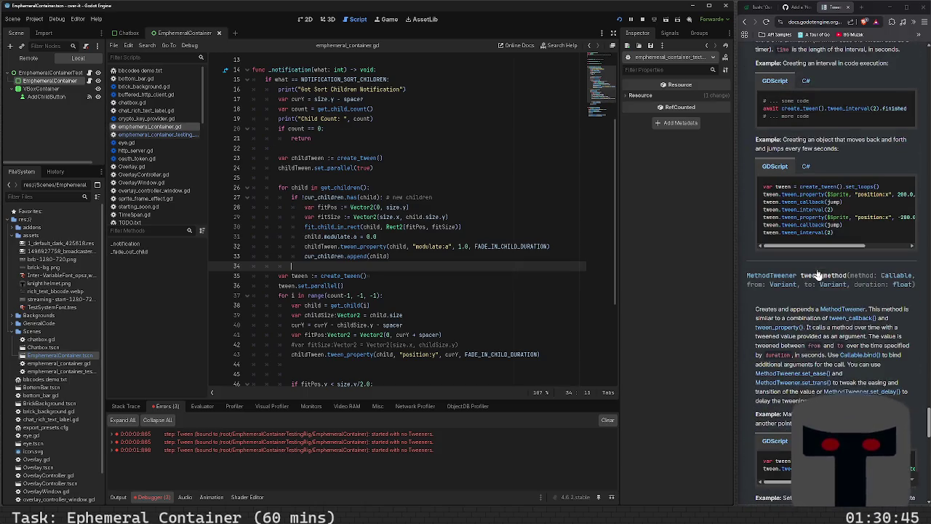
scroll(819, 275, "down", 3)
scroll(818, 275, "down", 10)
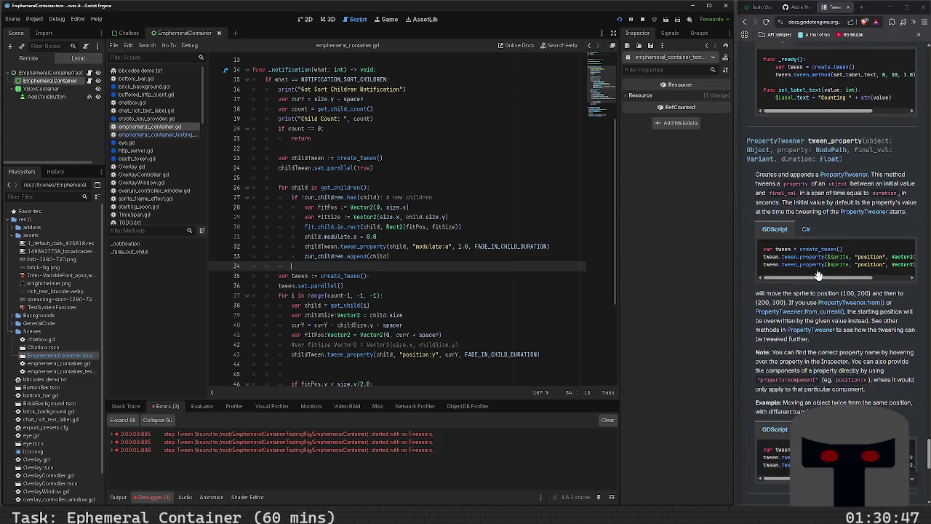
scroll(818, 275, "down", 5)
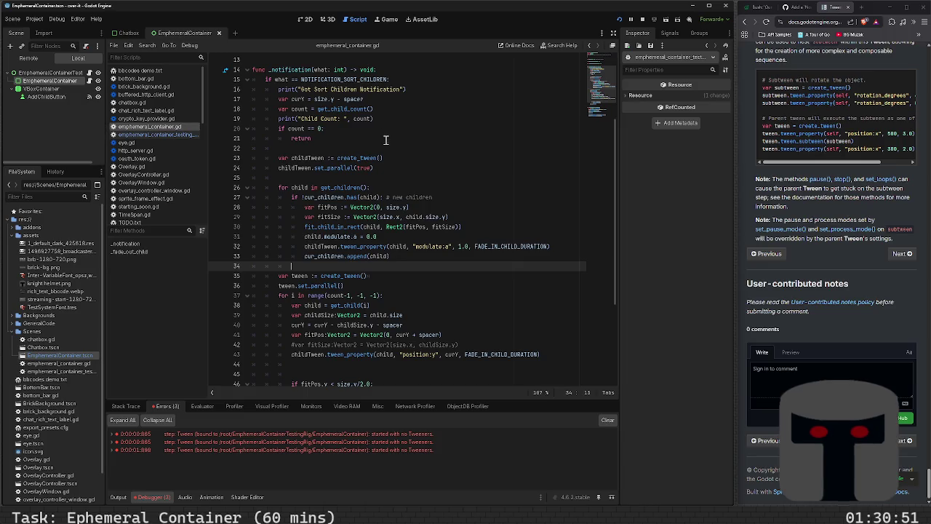
scroll(408, 222, "down", 4)
- Comment out childTween.play(), run the project, add a child, and close the game
left_click(401, 286)
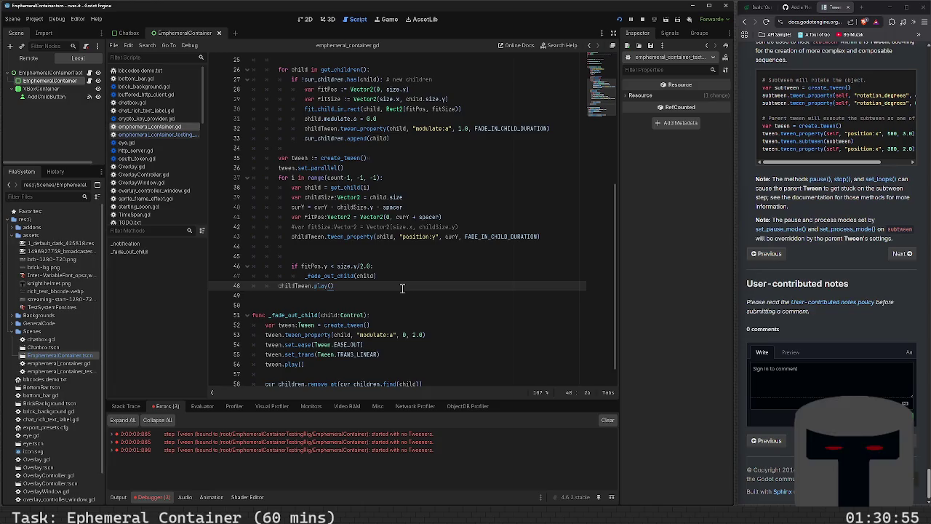
key("ctrl+k")
key("F5")
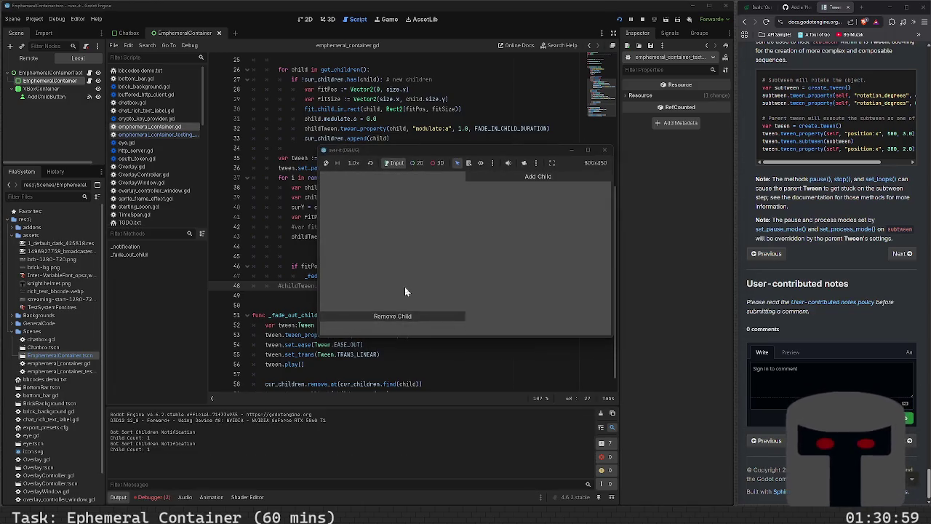
left_click(501, 182)
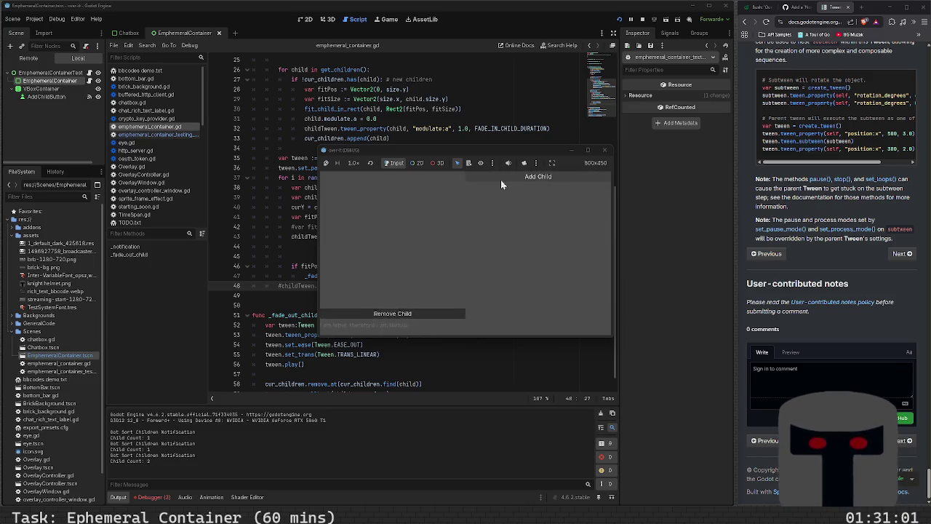
left_click(605, 150)
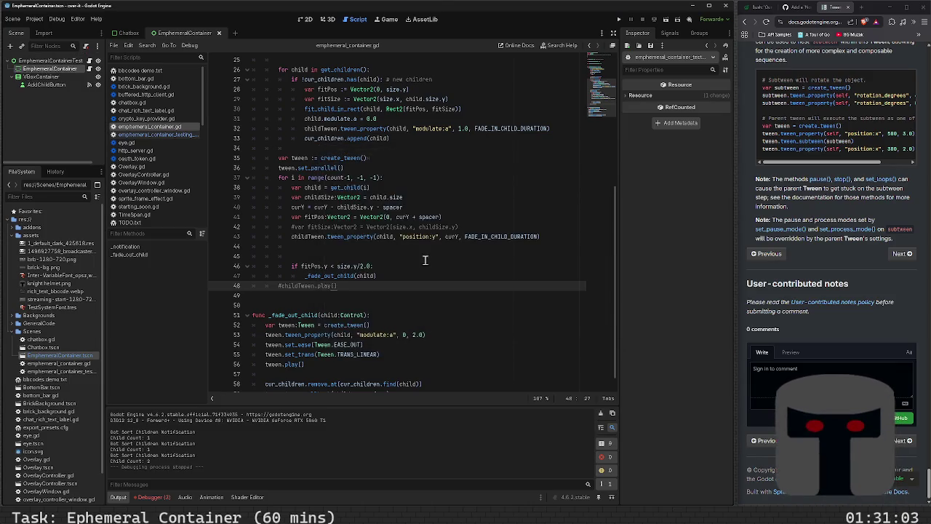
- Delete the commented childTween.play() and _fade_out_child's tween.play() lines, then rerun the project
key("shift+Home")
key("BackSpace")
key("Down")
key("Down")
key("Down")
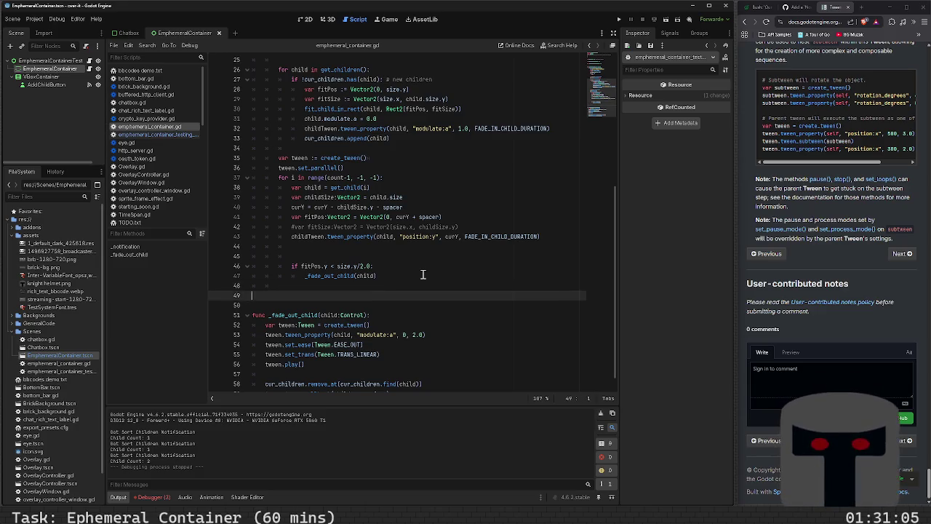
key("End")
key("shift+Home")
key("BackSpace")
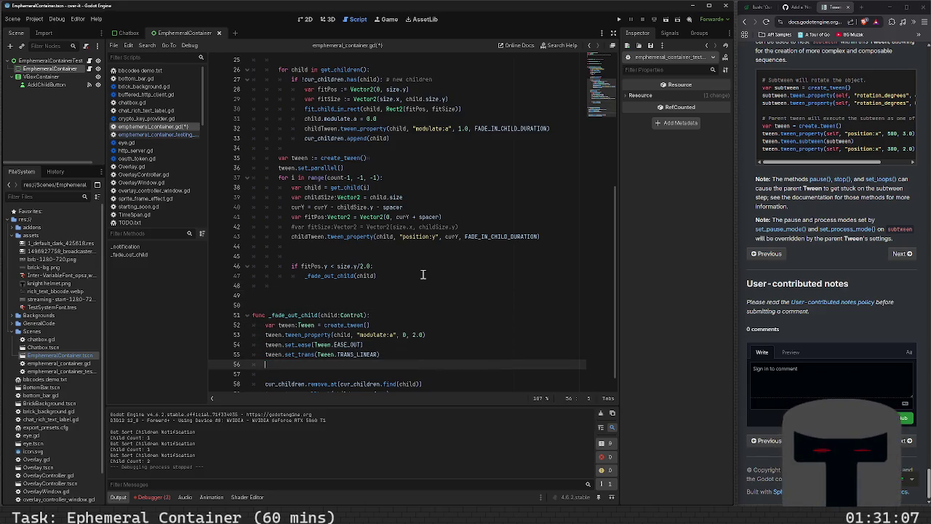
key("BackSpace")
key("BackSpace")
key("F5")
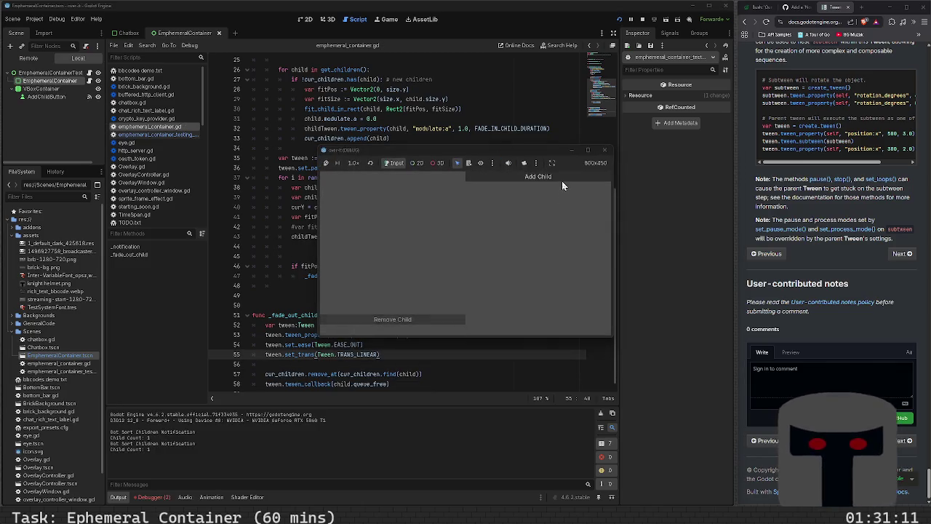
- Add about twenty children in quick bursts to watch rows stack, shift up and fade, then close the game
triple_click(562, 179)
triple_click(563, 179)
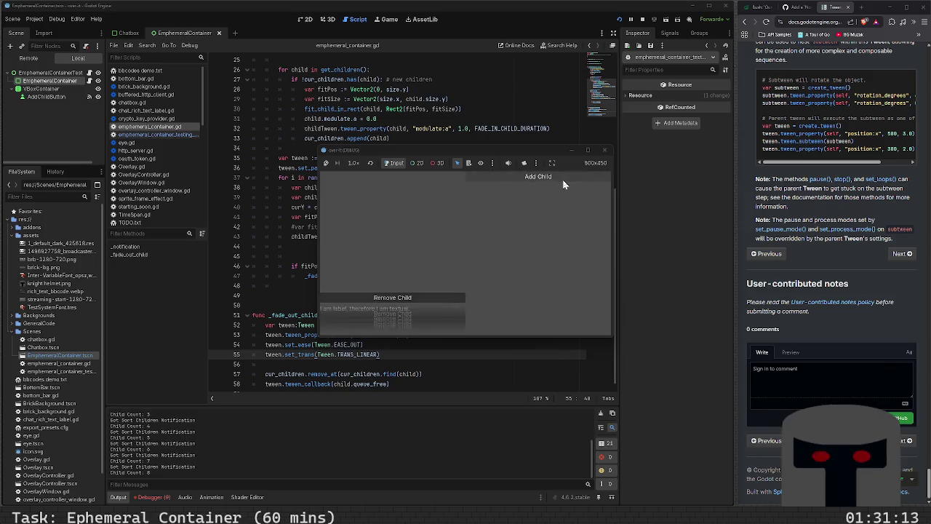
double_click(563, 179)
double_click(562, 179)
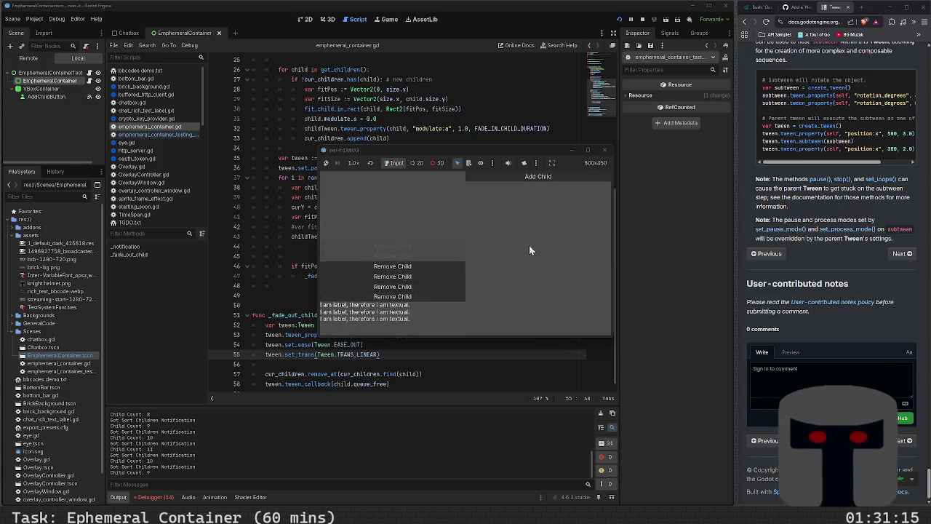
left_click(547, 179)
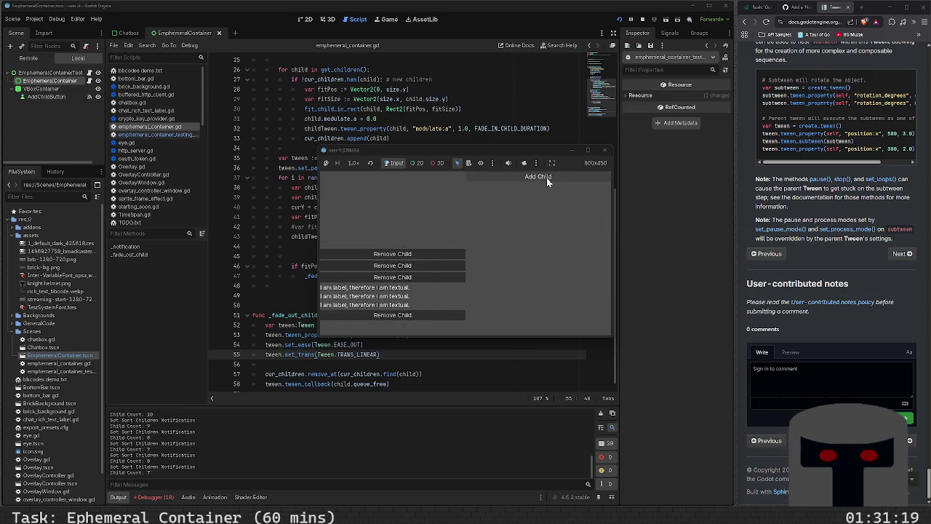
left_click(547, 177)
double_click(546, 178)
left_click(547, 178)
double_click(546, 178)
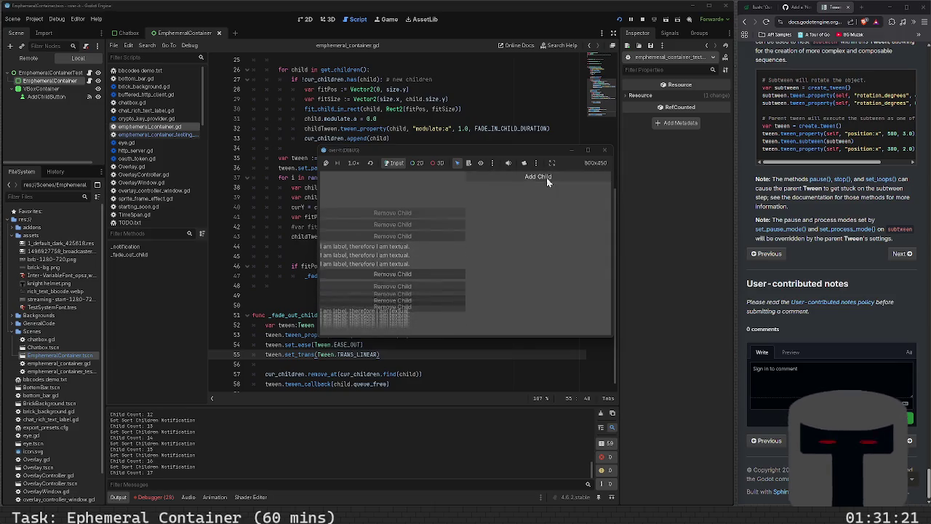
double_click(546, 177)
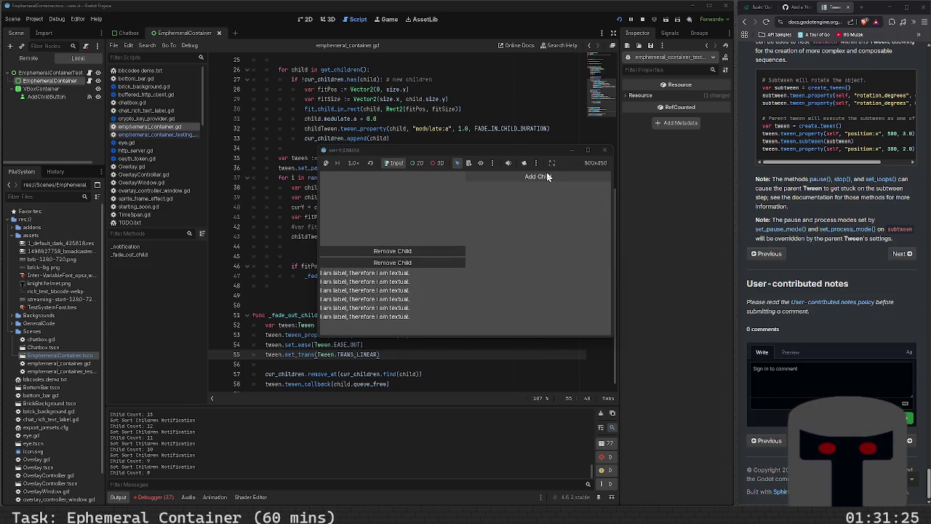
left_click(548, 177)
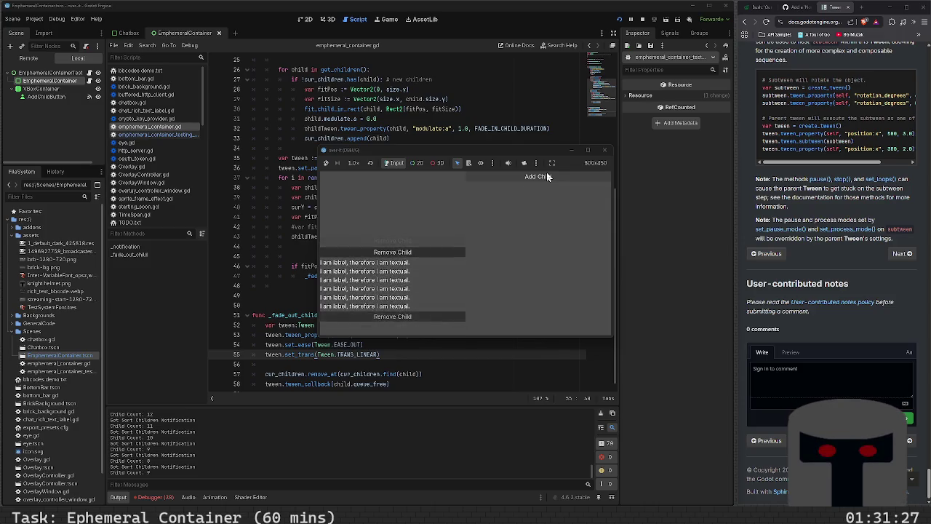
left_click(548, 177)
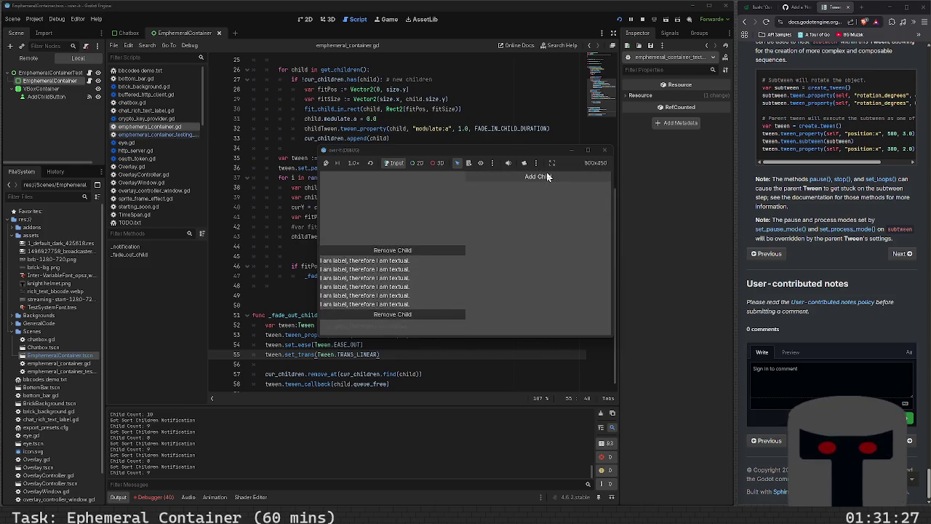
left_click(604, 149)
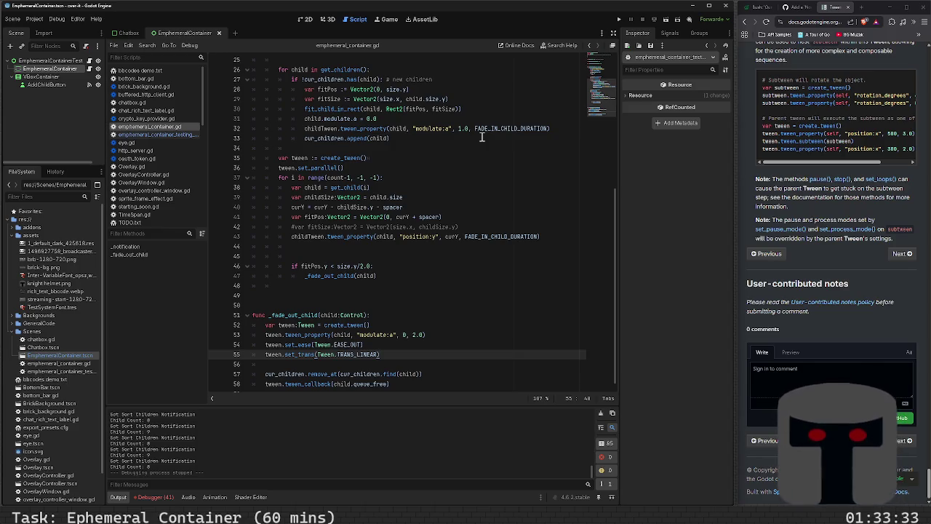
- Open a new line under the position tween call and start typing childTween.twee
left_click(416, 252)
key("Up")
key("Up")
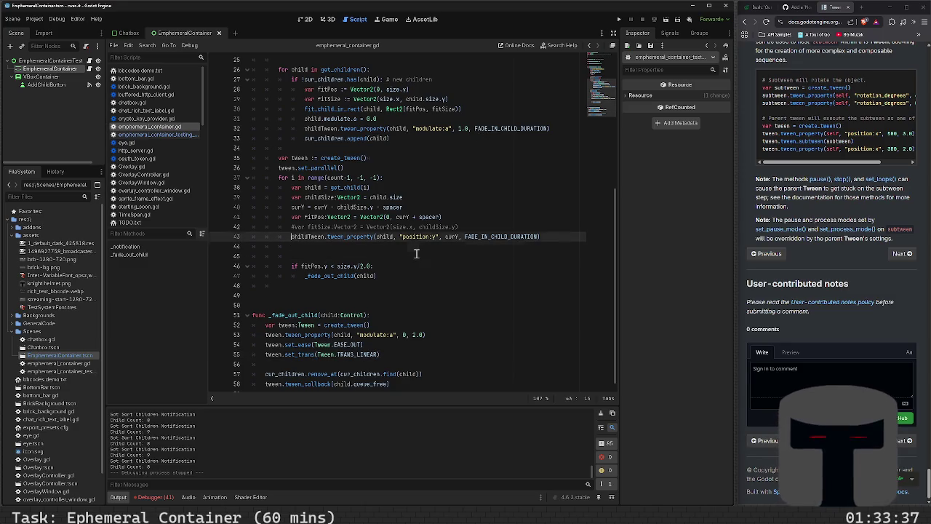
key("Down")
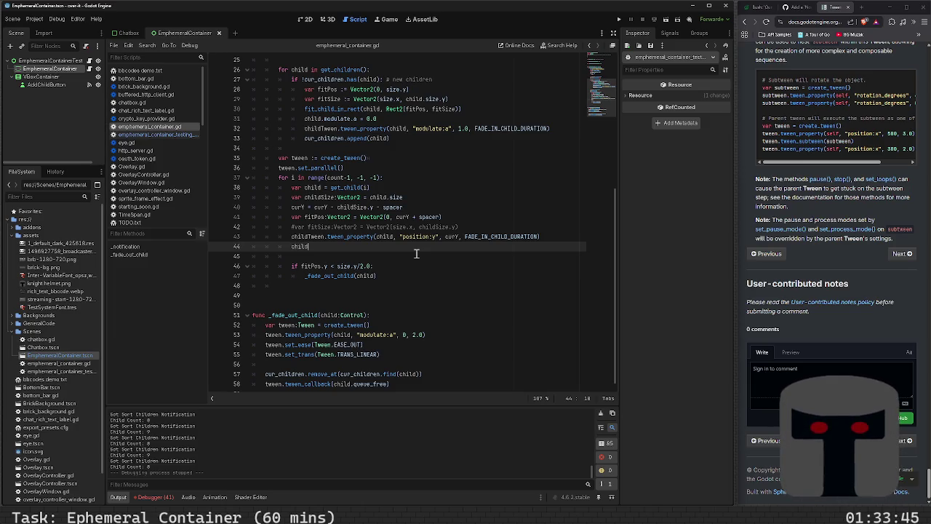
type("Tween.")
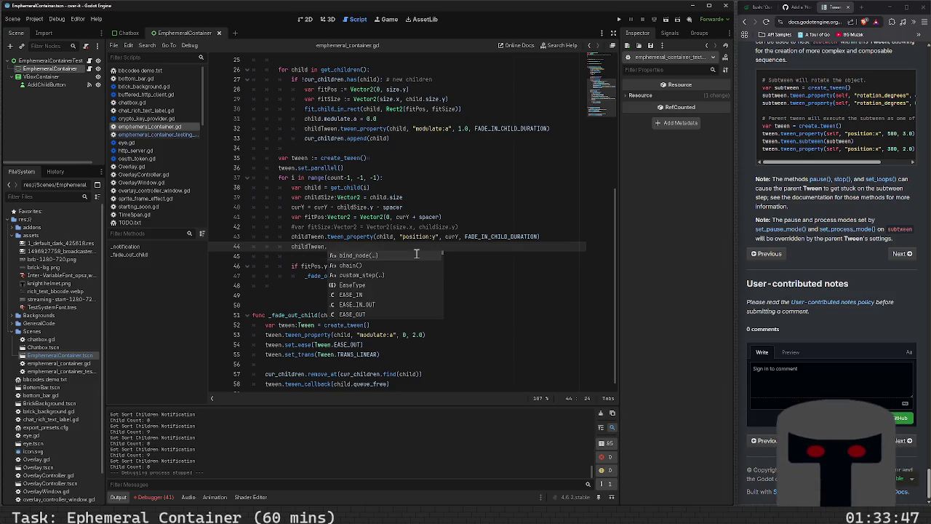
type("twee")
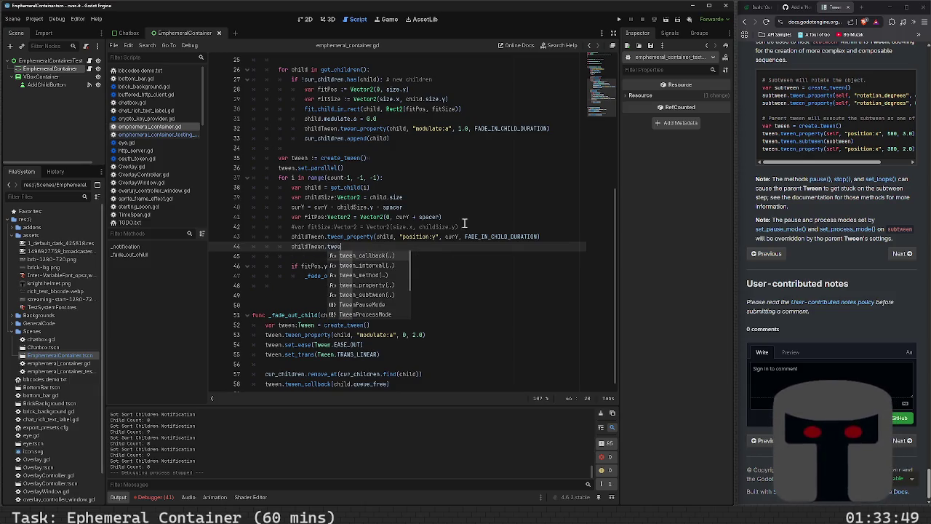
left_click(861, 8)
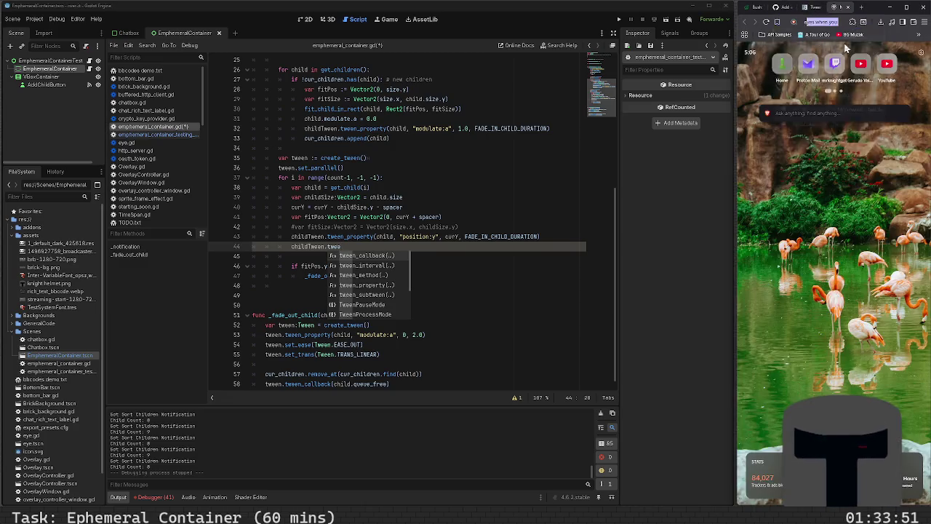
- Search for 'easing net' and browse the easings.net curve cheat sheet
type("easing")
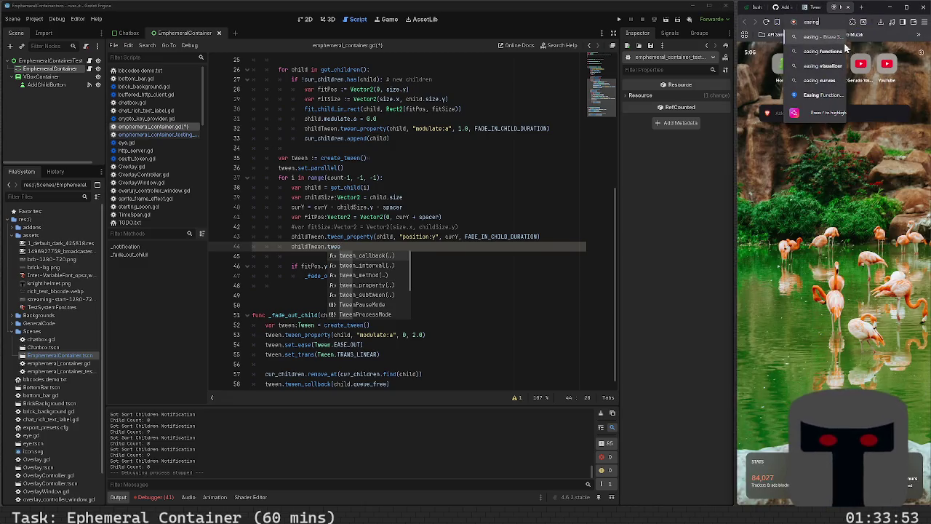
type(".net")
key("Return")
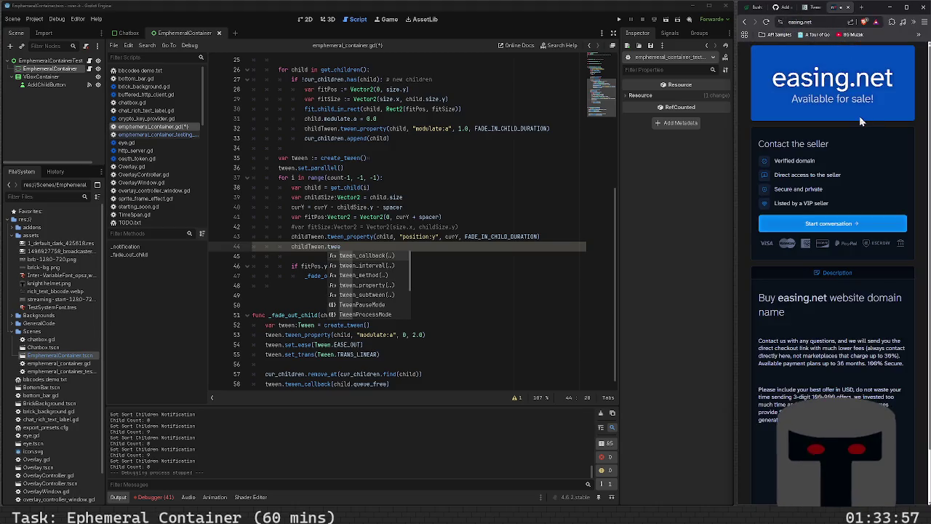
left_click(824, 21)
type("easing net")
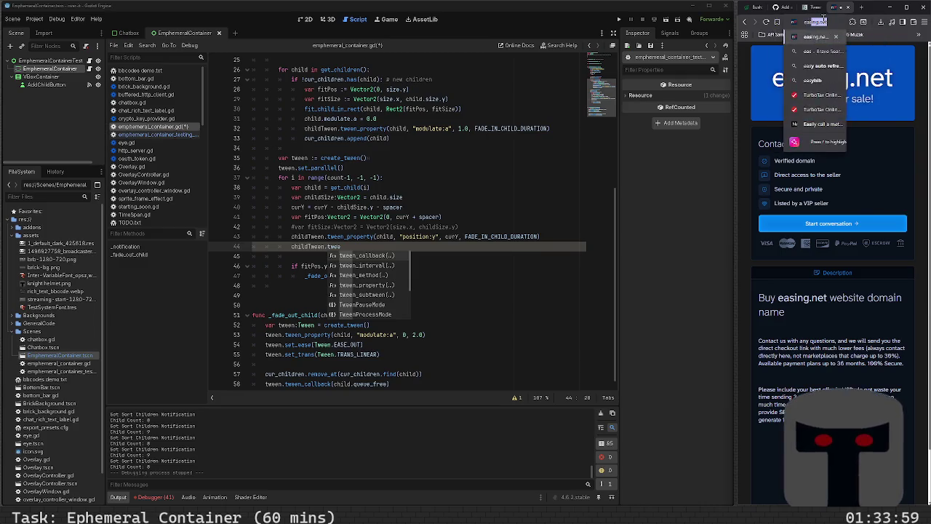
key("Return")
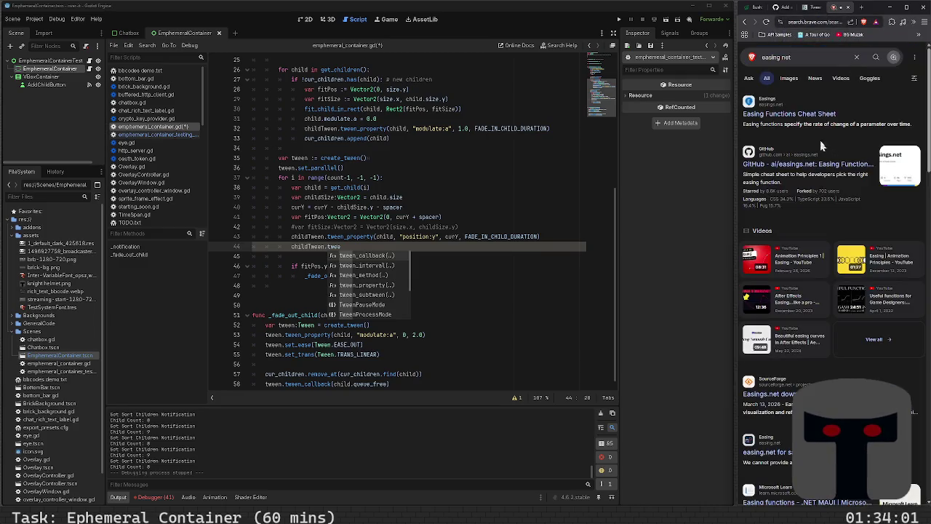
left_click(806, 113)
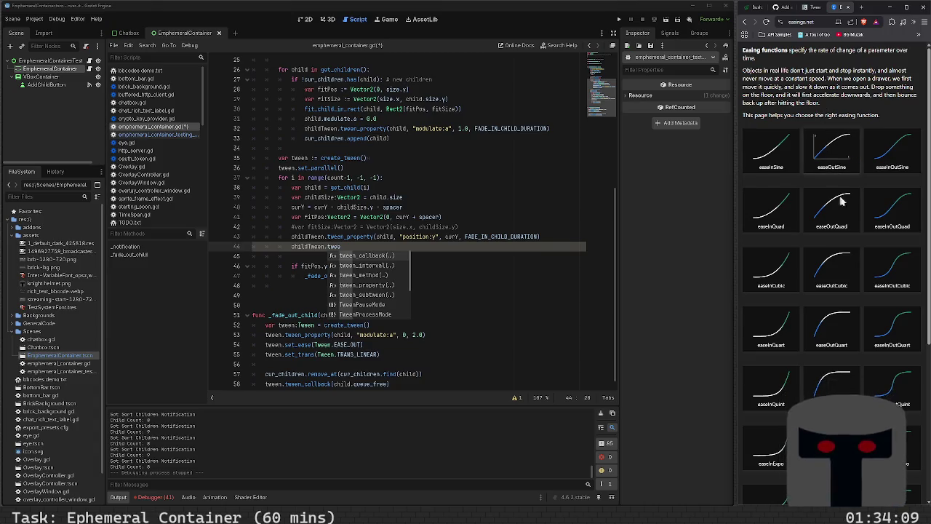
scroll(844, 285, "down", 2)
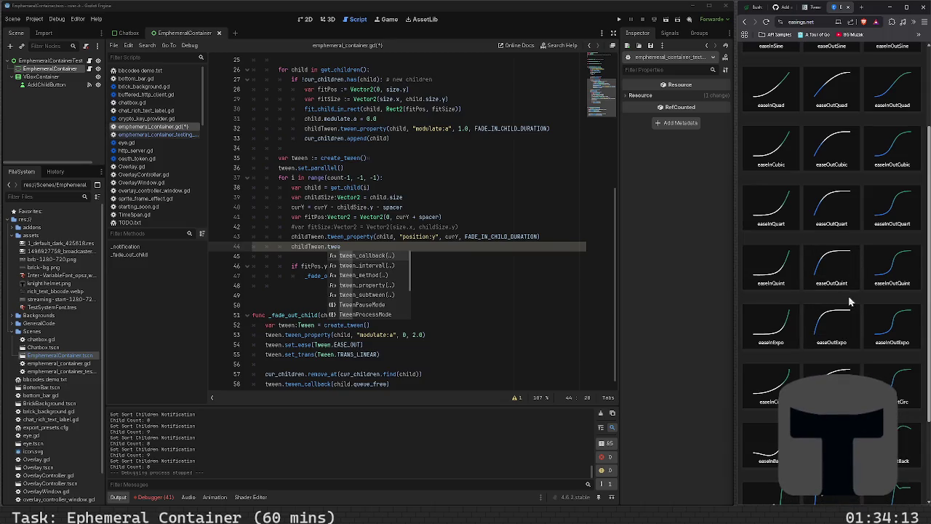
scroll(844, 269, "up", 3)
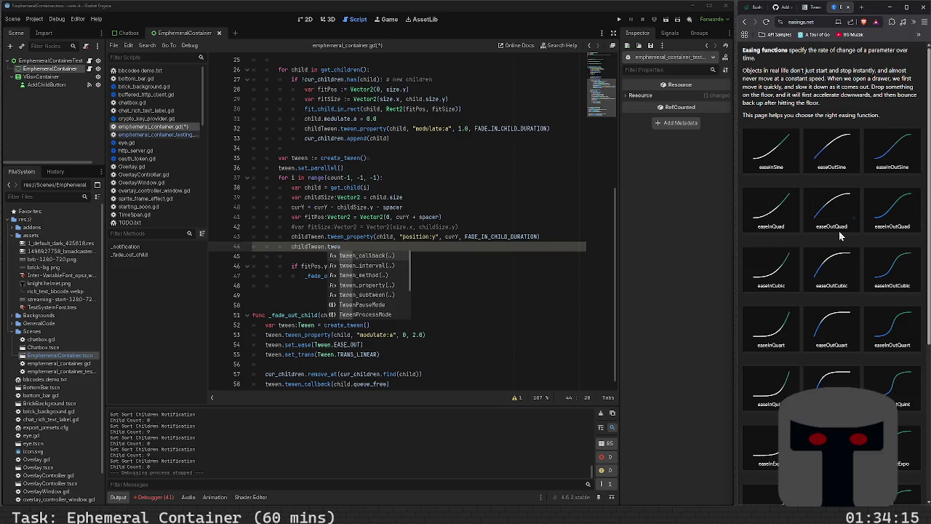
scroll(840, 260, "down", 3)
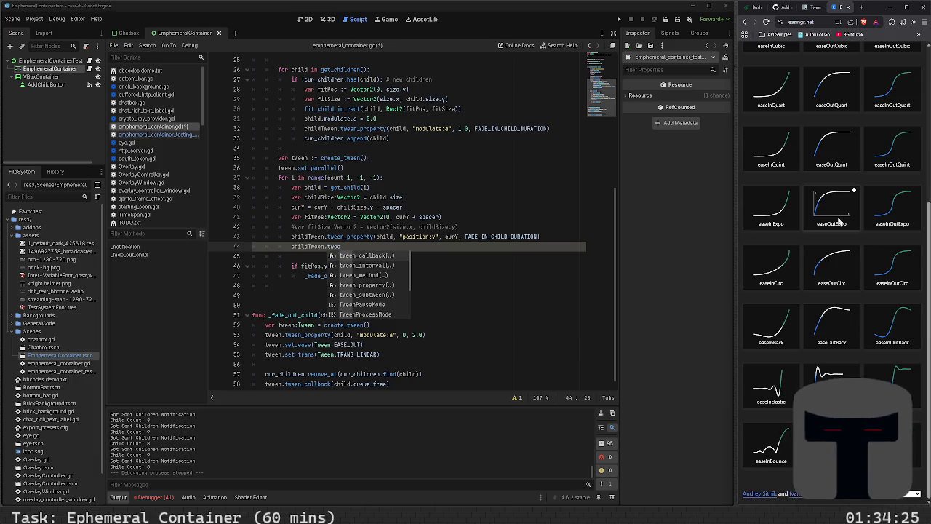
scroll(838, 222, "up", 3)
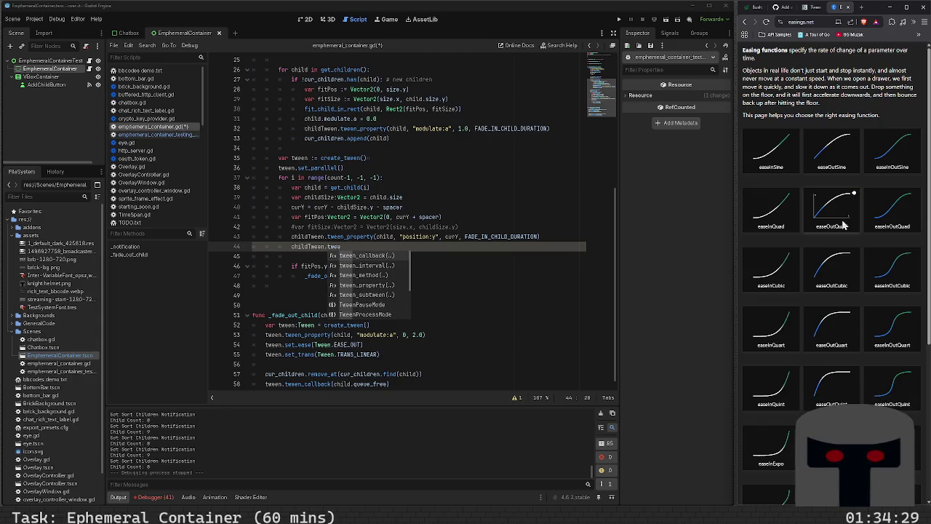
- Add childTween.set_ease(Tween.EASE_OUT) on line 44
left_click(380, 250)
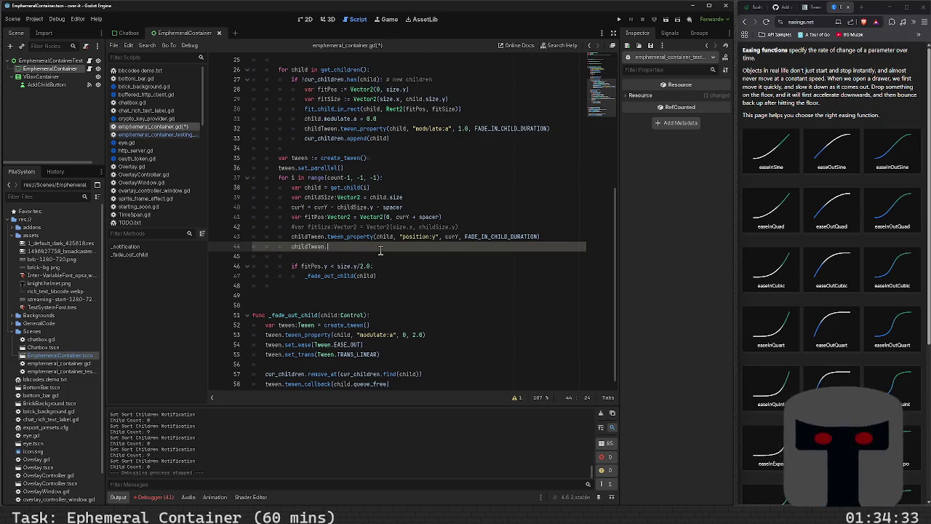
type(",e")
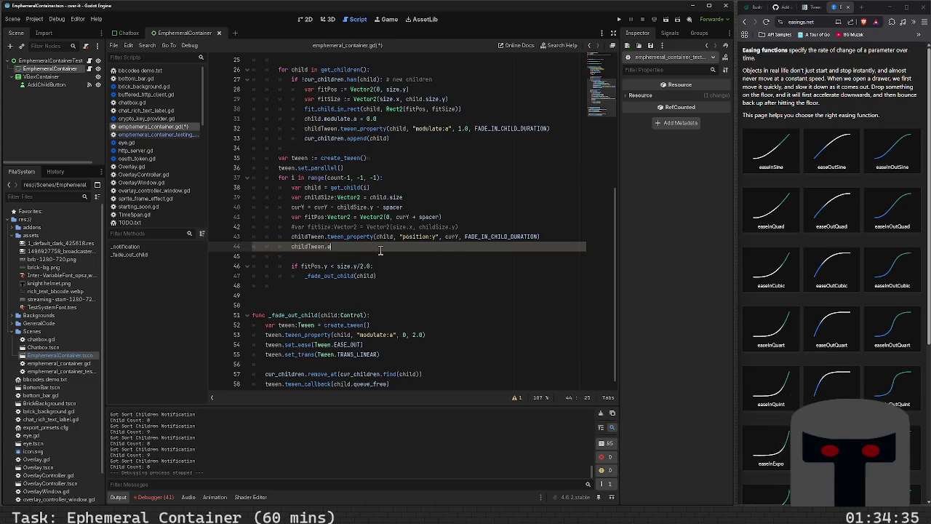
type("ase")
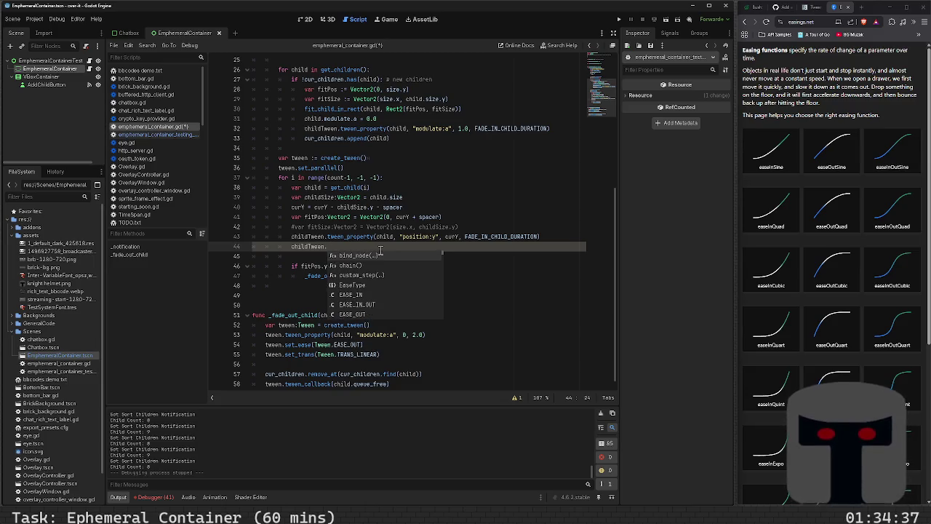
key("Return")
type("out")
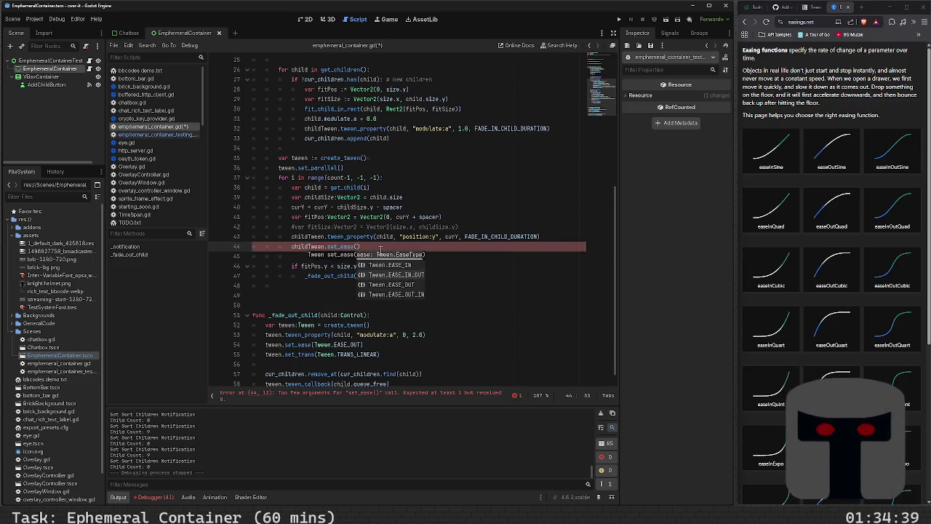
key("Return")
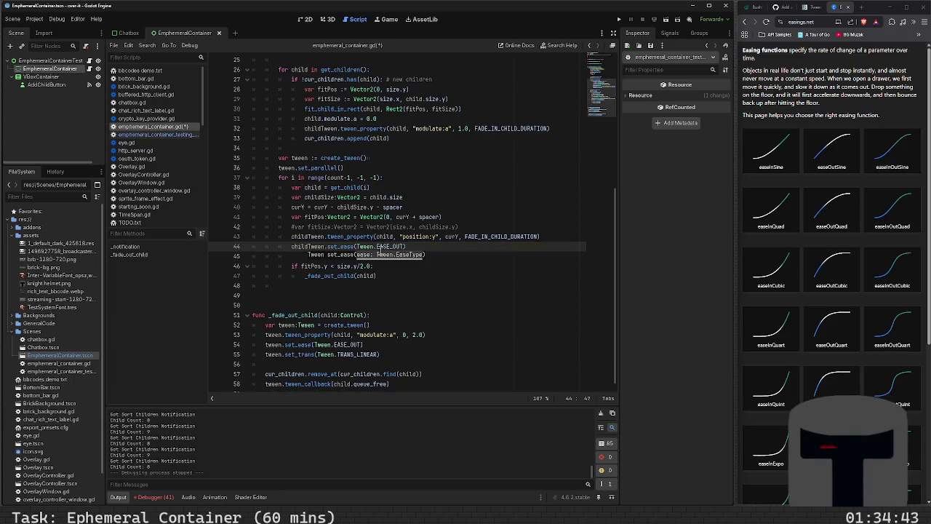
type(")")
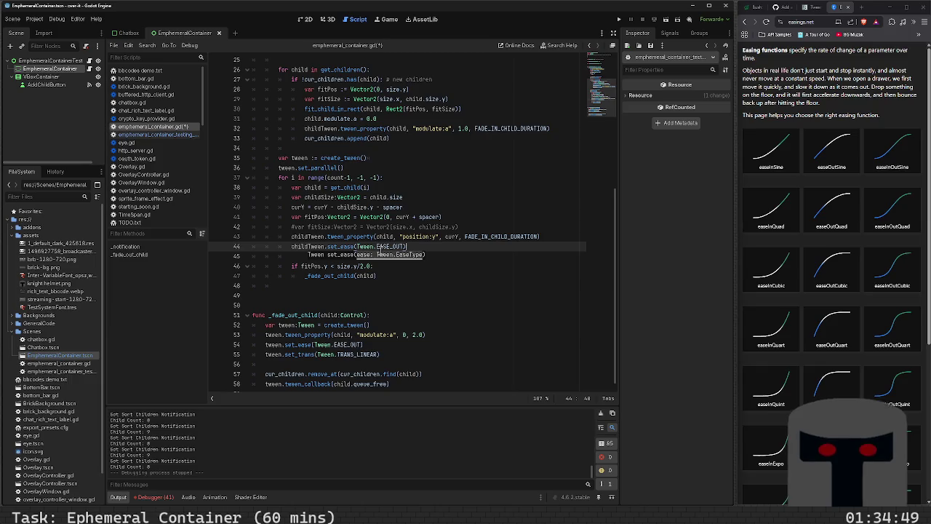
- Add childTween.set_trans(Tween.TRANS_QUAD) on the next line and save the script
key("Return")
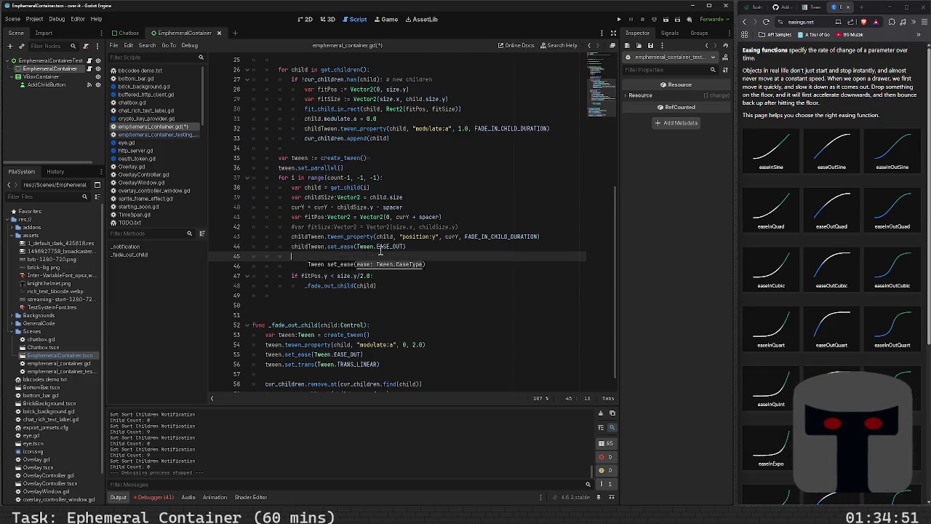
type("childTween.")
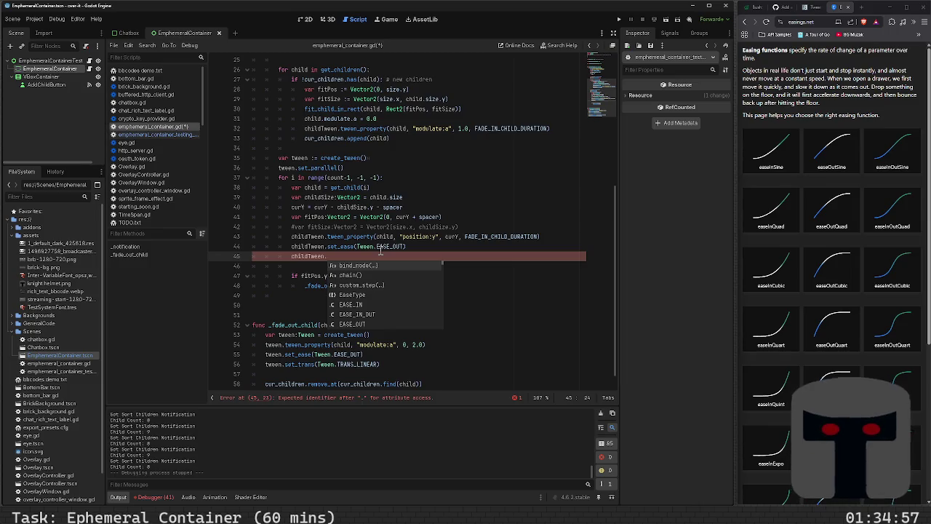
type("set")
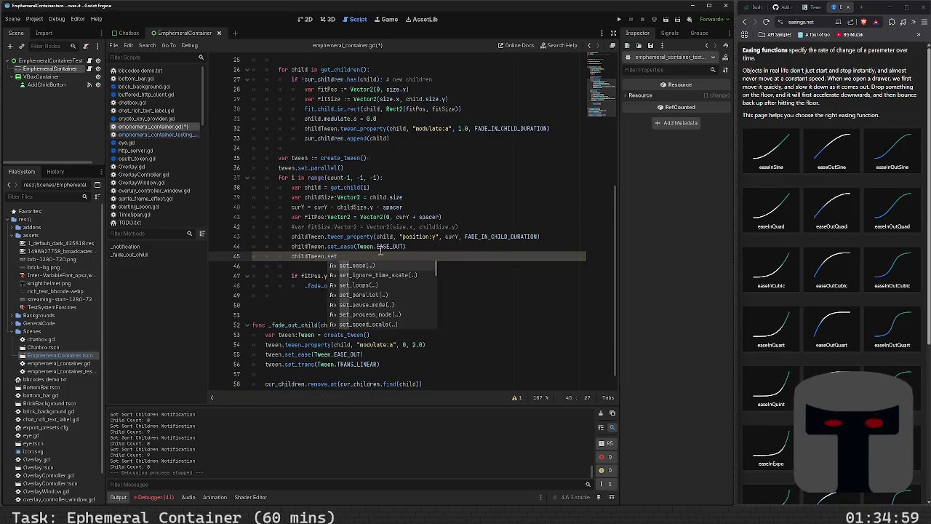
type("_tran")
key("Return")
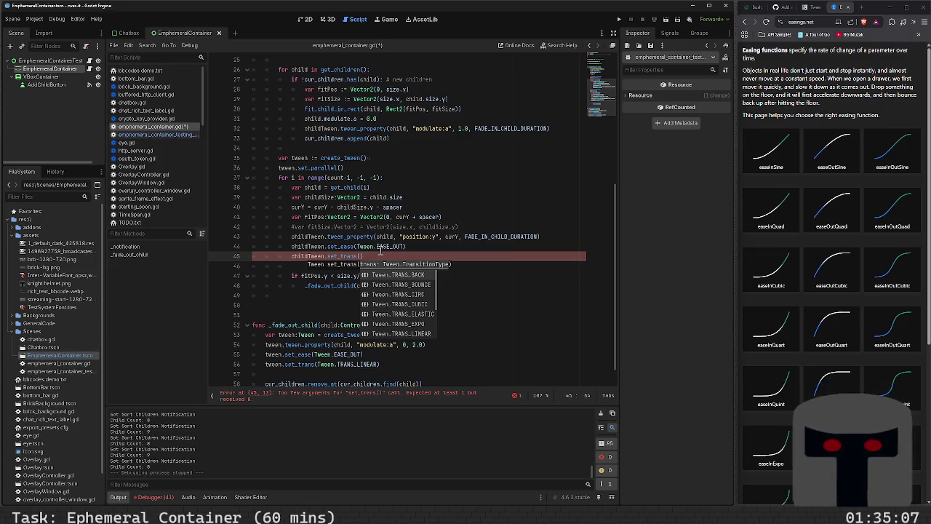
key("Down")
key("Down")
key("Down")
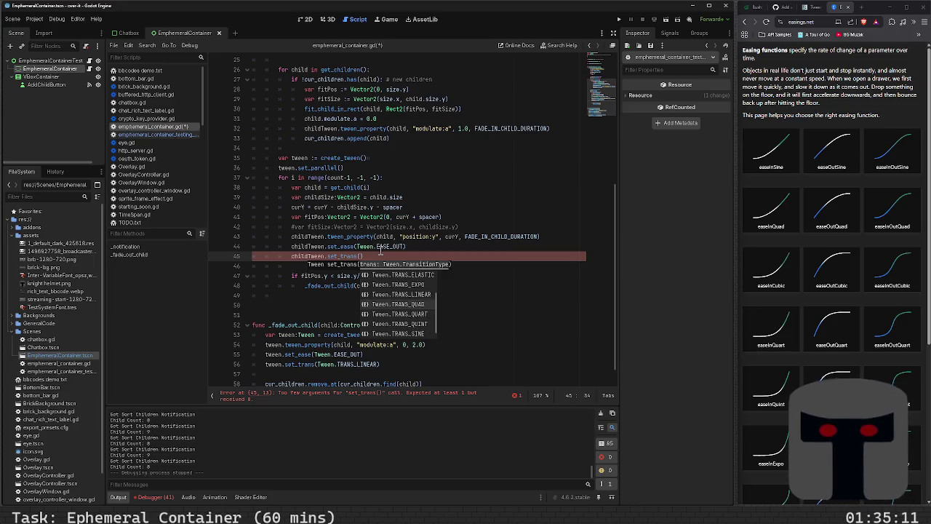
key("Return")
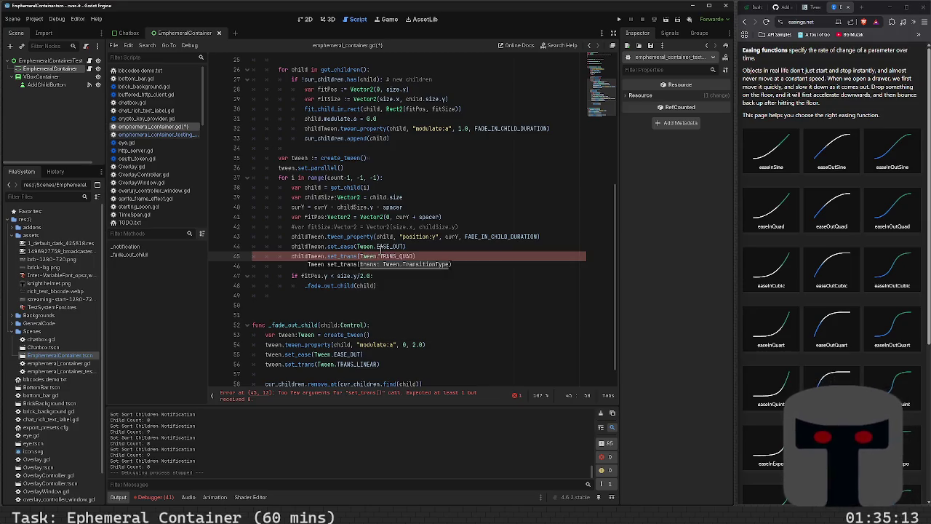
key("ctrl+s")
- Run the project and rapidly add over twenty children to the container
key("F5")
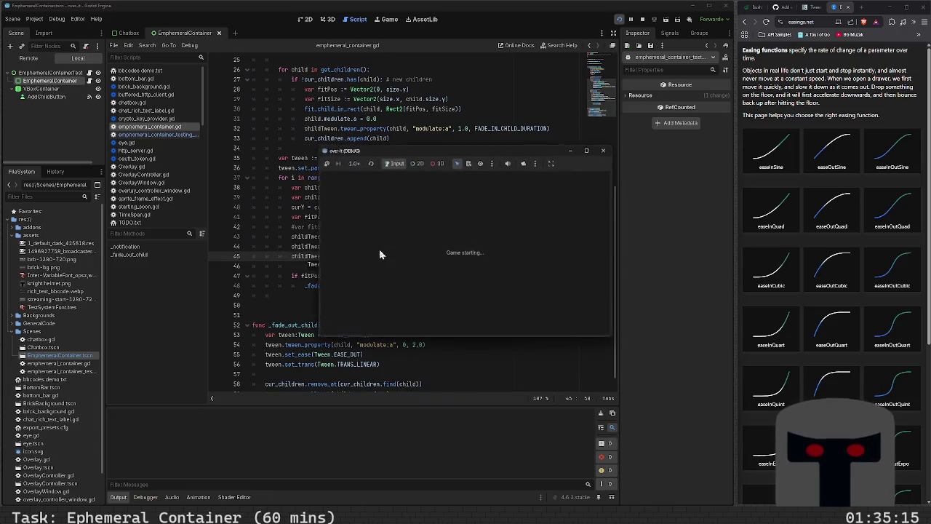
left_click(534, 185)
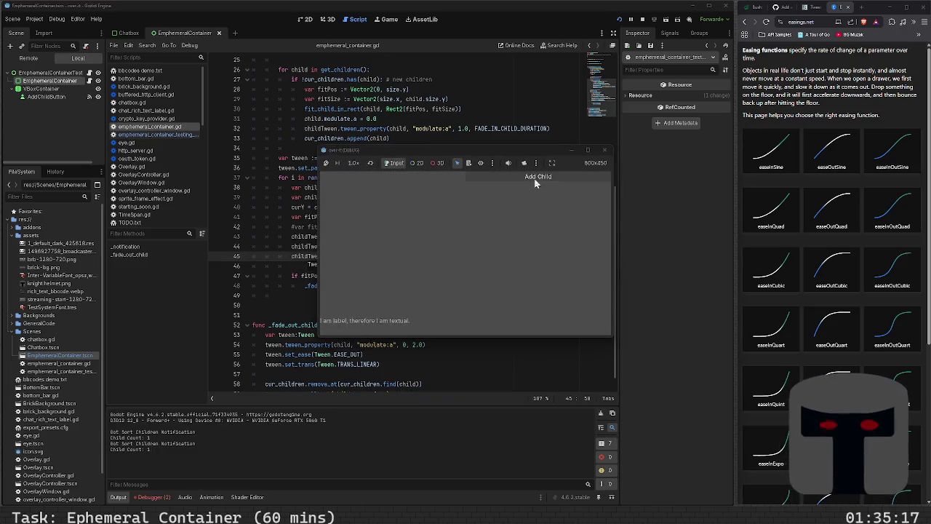
left_click(535, 183)
left_click(534, 183)
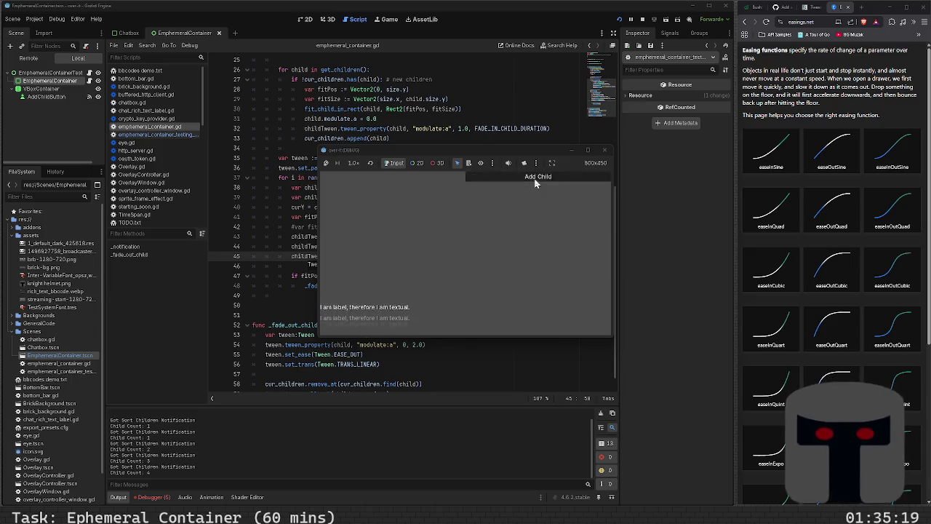
left_click(534, 183)
left_click(534, 183)
left_click(534, 183)
left_click(534, 183)
left_click(534, 184)
left_click(535, 183)
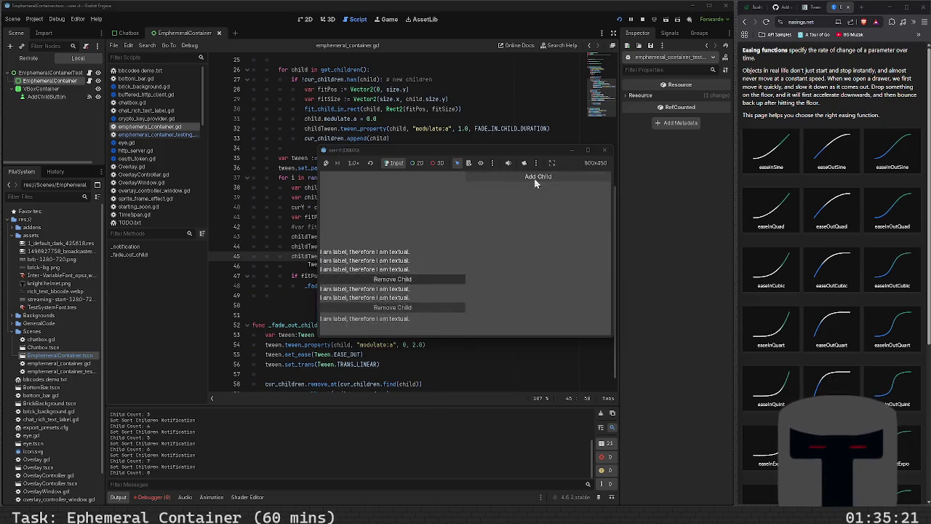
left_click(535, 184)
left_click(535, 183)
left_click(534, 183)
left_click(535, 183)
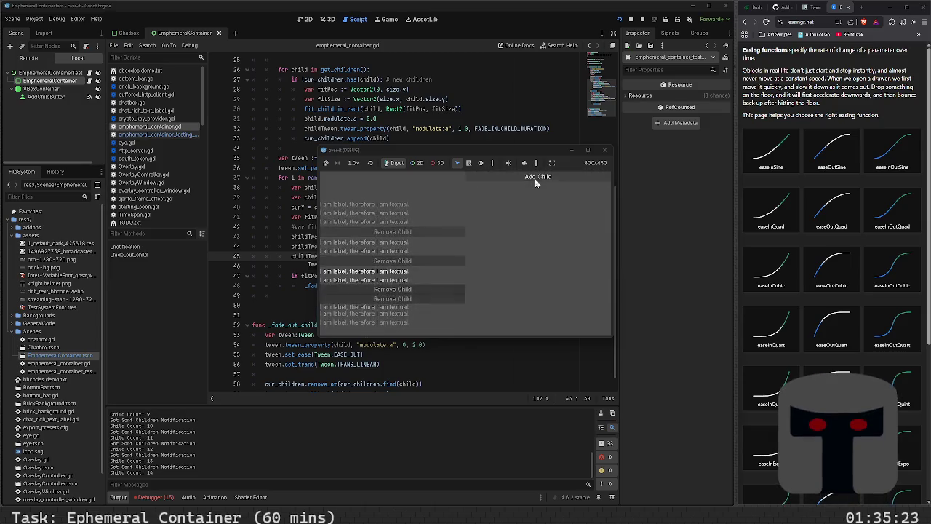
left_click(535, 183)
left_click(535, 183)
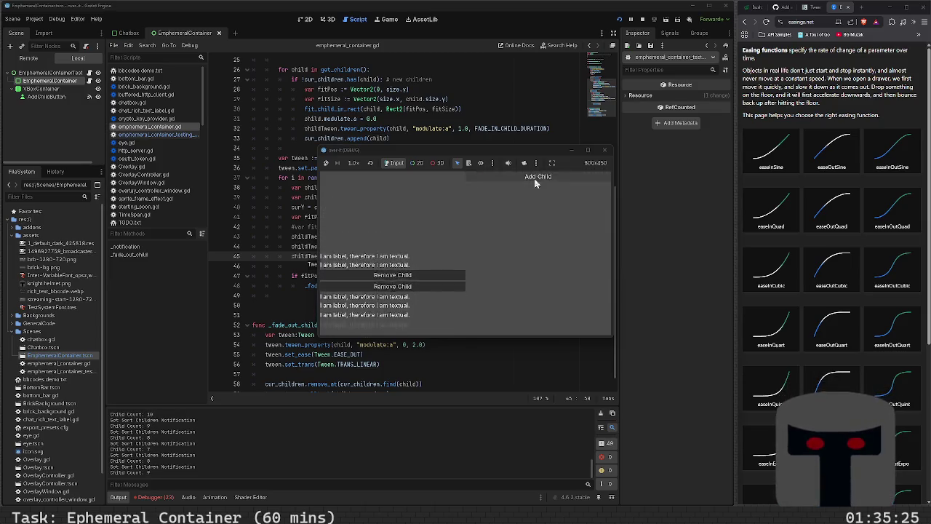
left_click(534, 183)
left_click(535, 183)
left_click(535, 183)
left_click(535, 183)
left_click(534, 183)
left_click(535, 183)
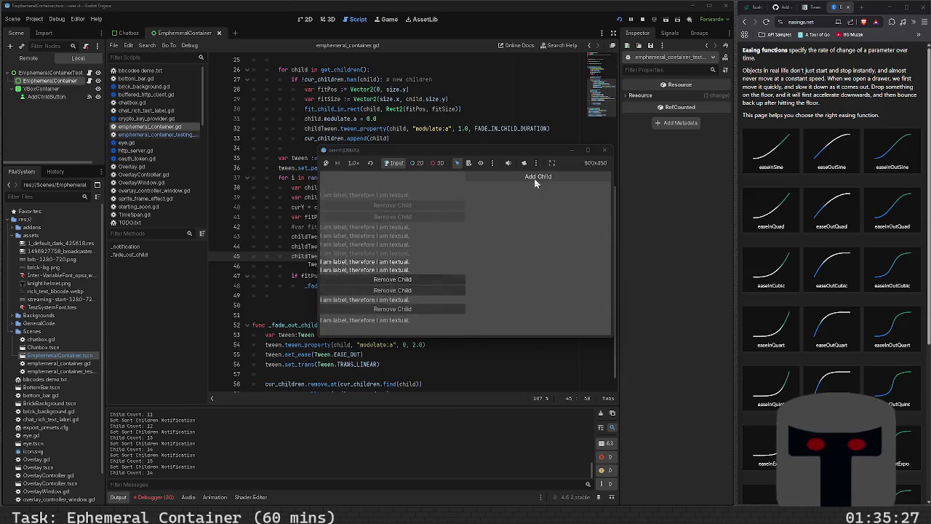
left_click(535, 183)
left_click(534, 183)
left_click(535, 183)
left_click(535, 183)
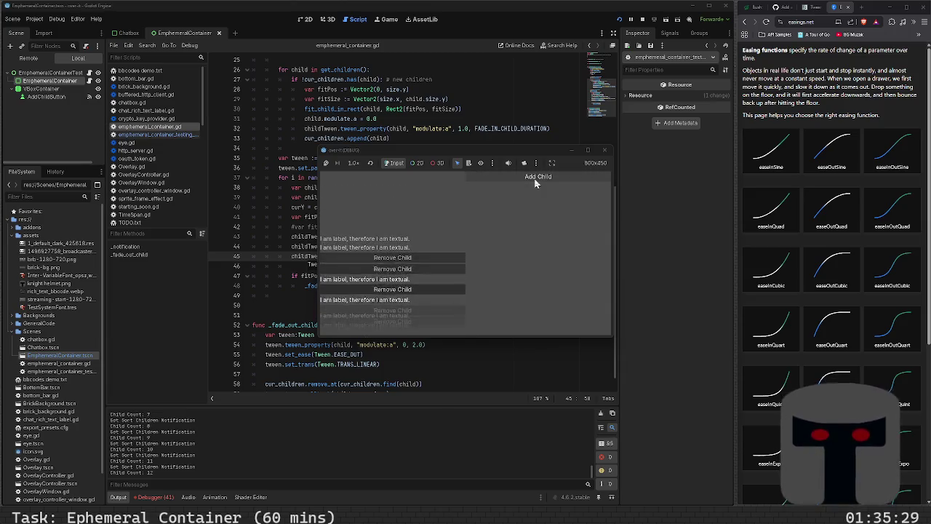
left_click(535, 183)
left_click(534, 184)
left_click(535, 184)
left_click(534, 183)
left_click(535, 184)
left_click(535, 184)
left_click(534, 183)
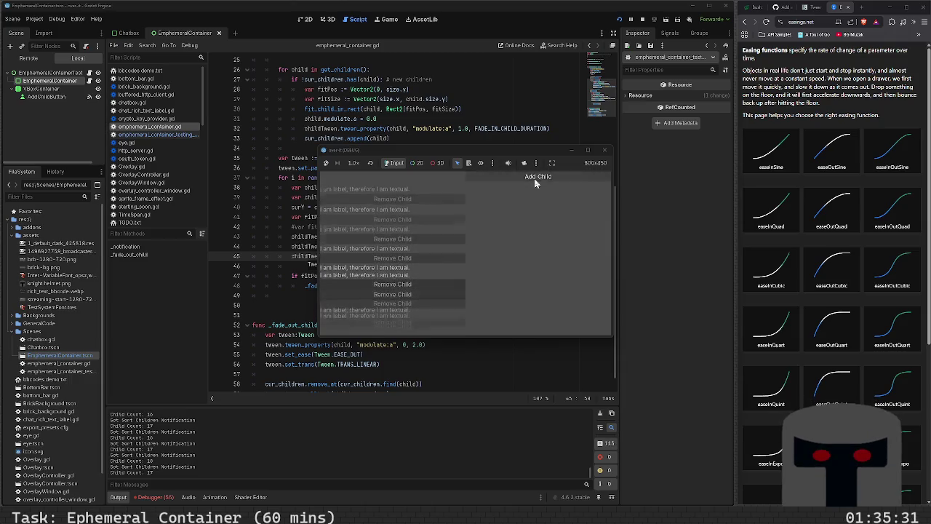
left_click(534, 183)
left_click(535, 184)
left_click(535, 184)
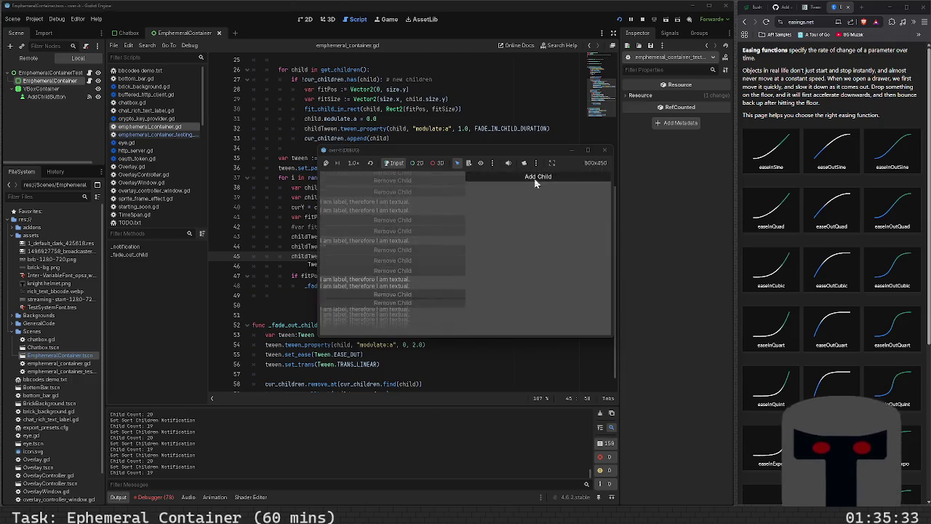
left_click(535, 183)
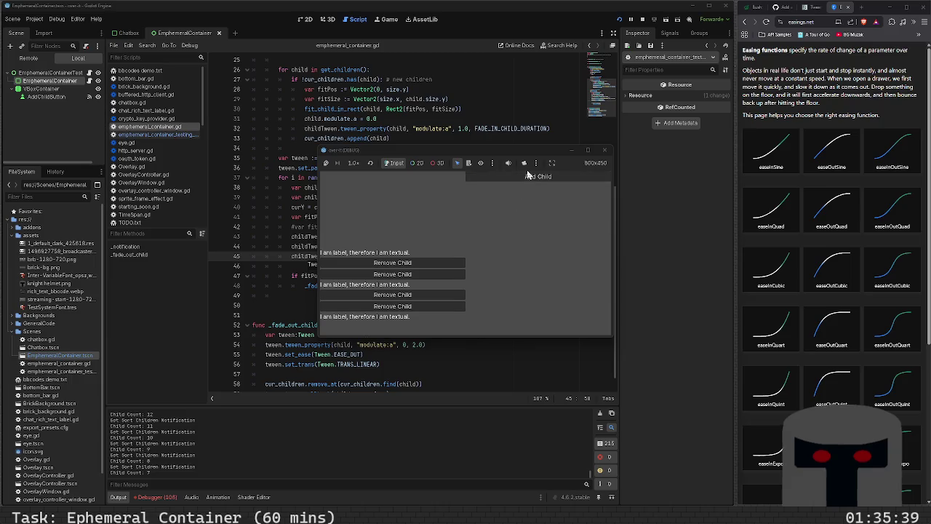
- Add seven more children while the oldest fade out, then open the debugger's Errors list
left_click(528, 178)
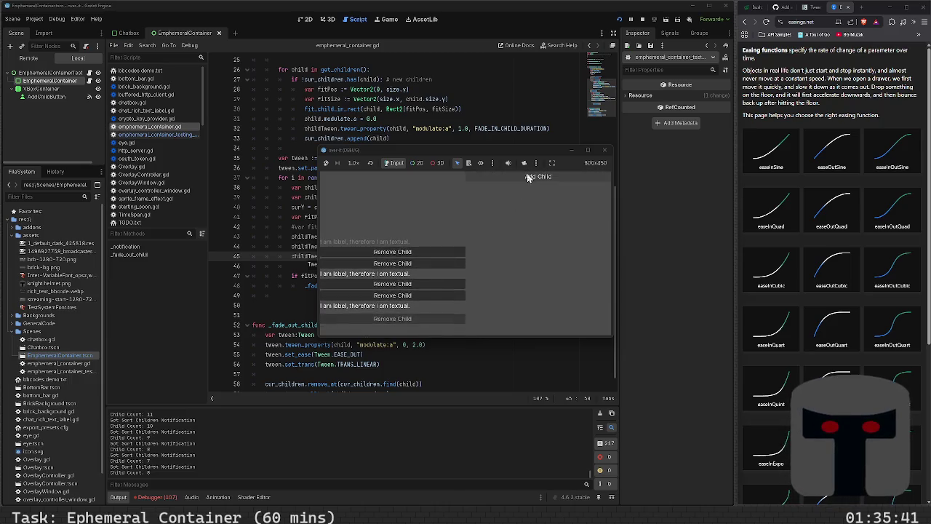
left_click(529, 178)
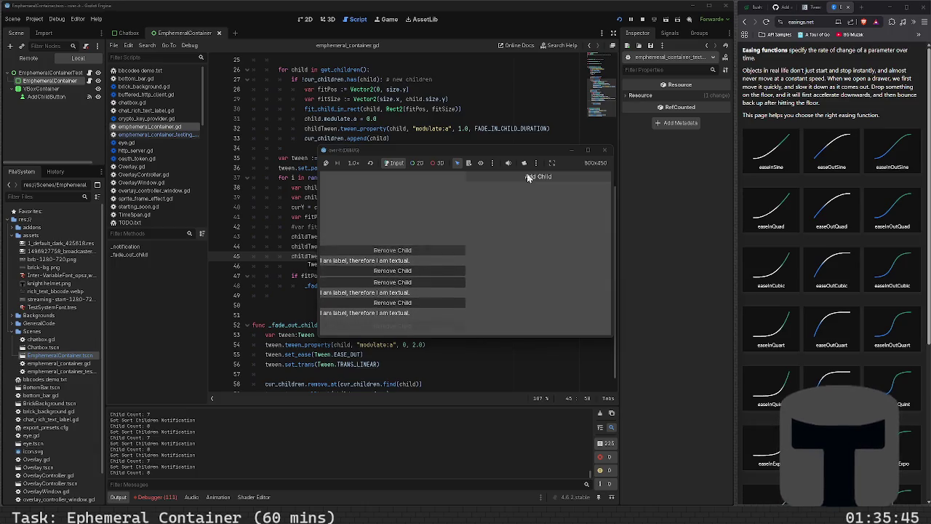
left_click(528, 178)
left_click(529, 178)
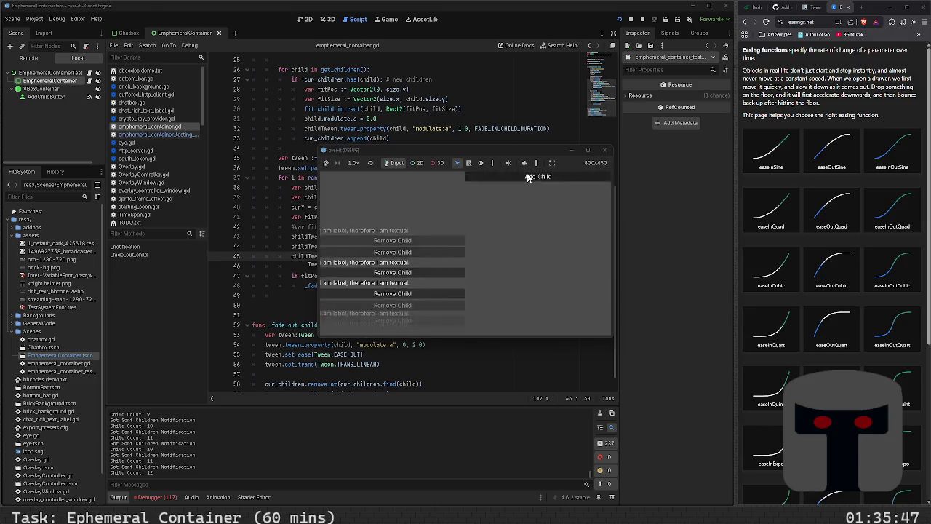
left_click(529, 177)
left_click(528, 177)
left_click(528, 178)
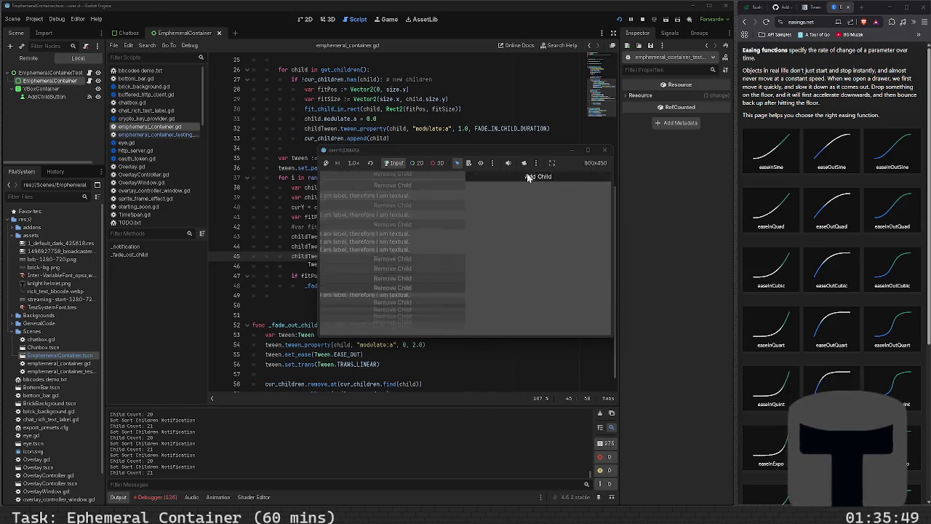
left_click(170, 497)
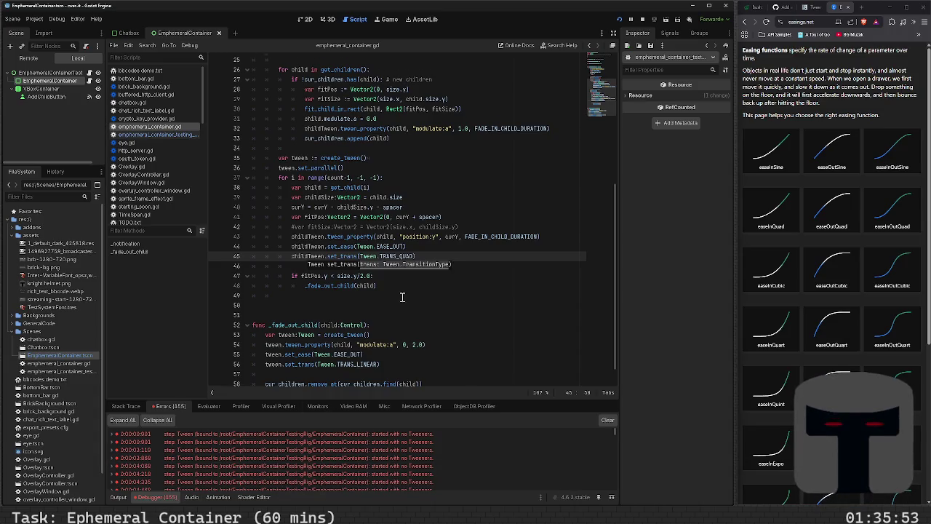
- Relaunch the scene and inspect the two remaining 'started with no Tweeners' error entries
scroll(401, 296, "down", 1)
scroll(415, 345, "up", 2)
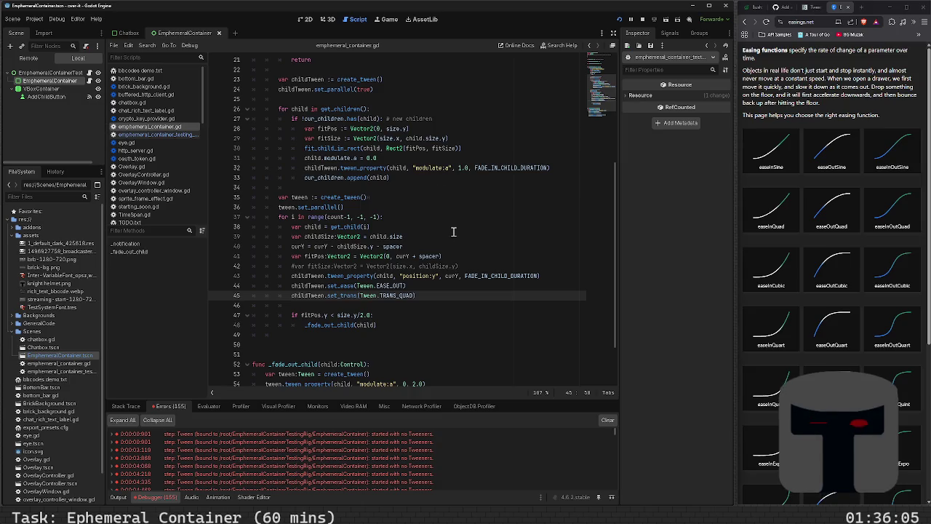
key("F6")
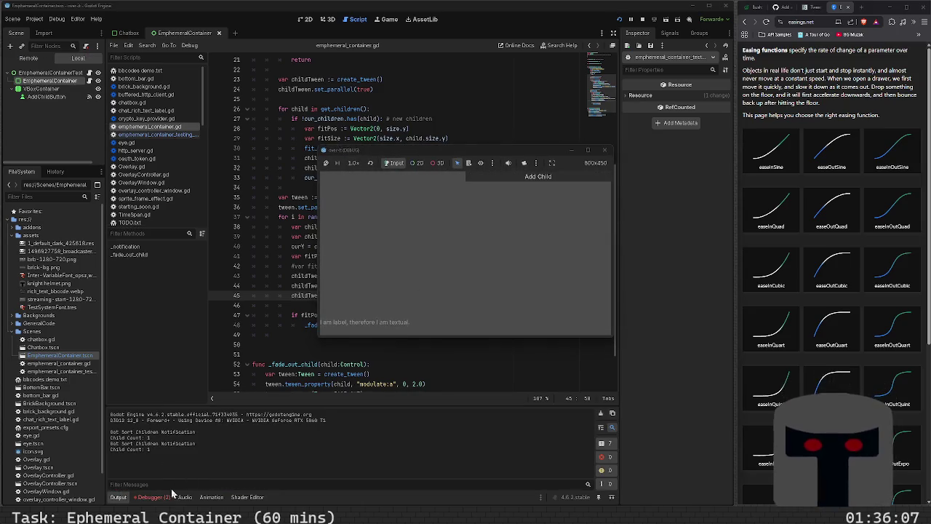
left_click(167, 497)
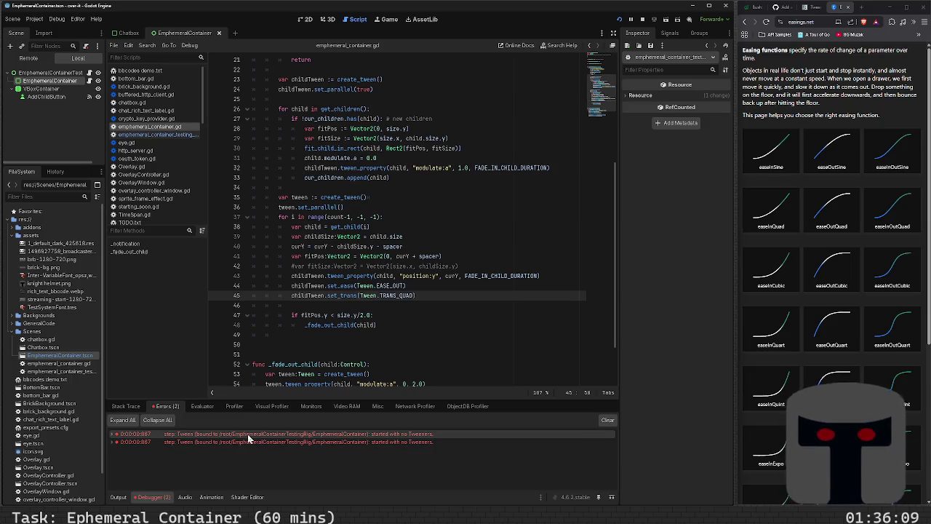
mouse_move(249, 442)
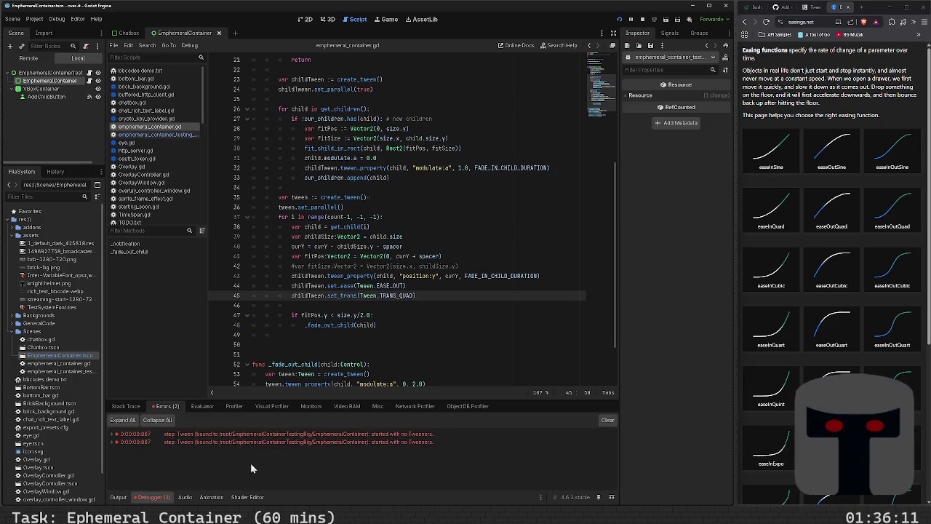
mouse_move(331, 444)
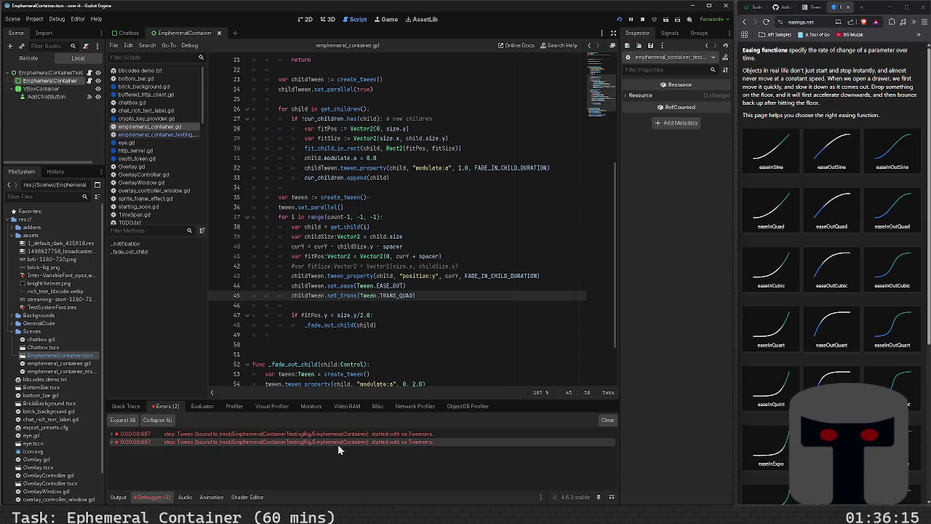
scroll(396, 247, "down", 1)
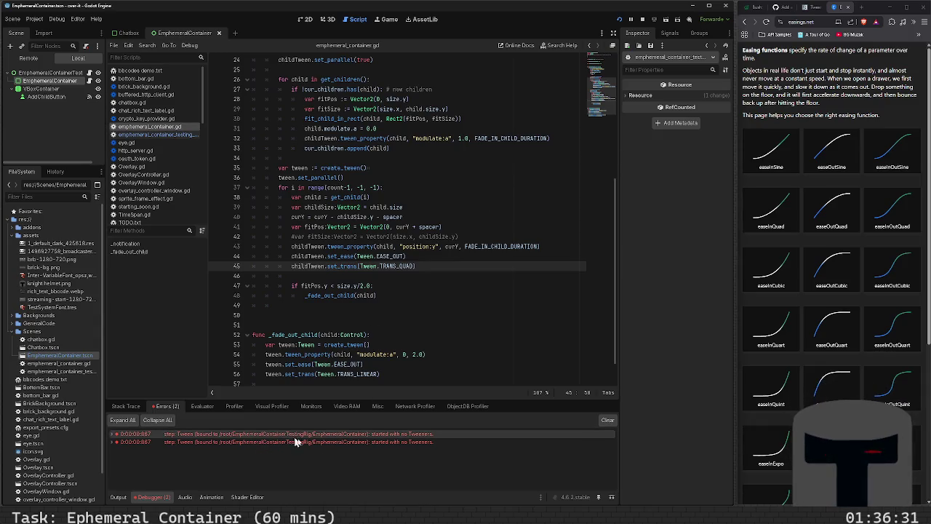
- Run a web search in a new tab for 'tween started with no Tweeners'
left_click(861, 7)
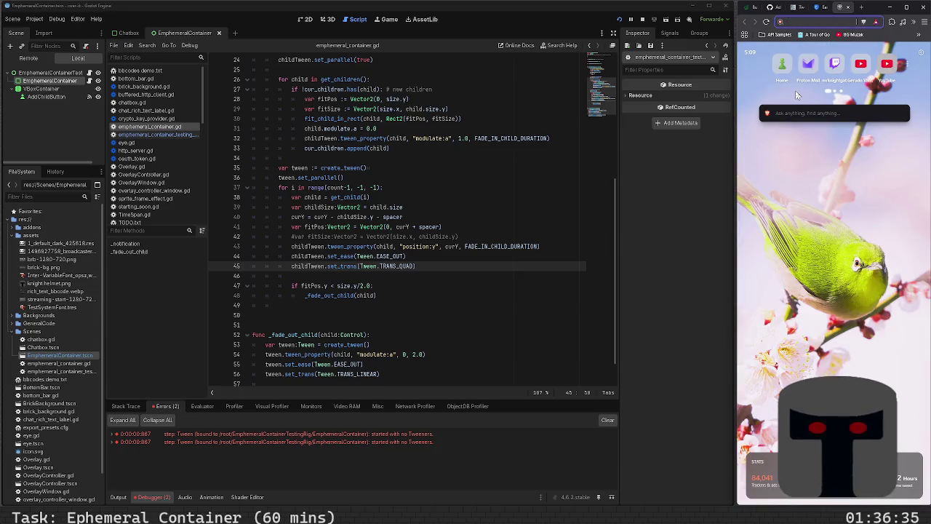
type("tween started w")
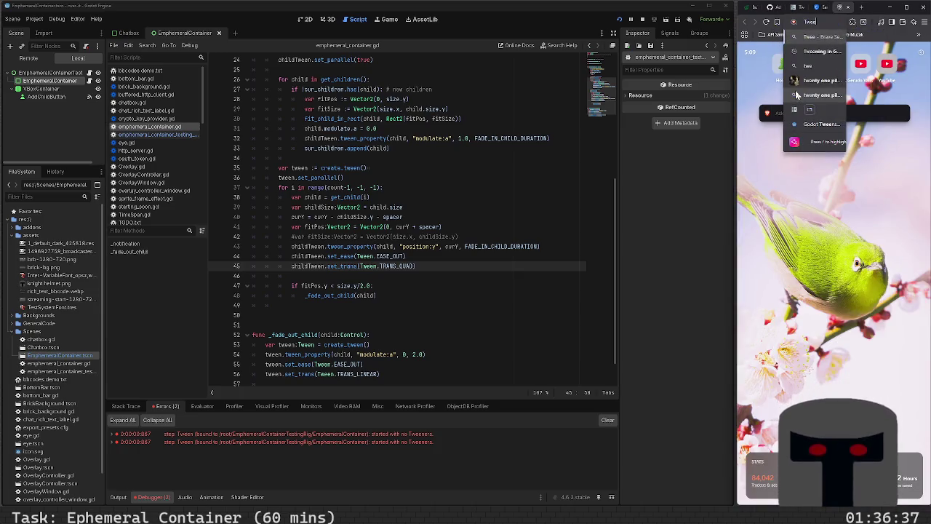
type("ith")
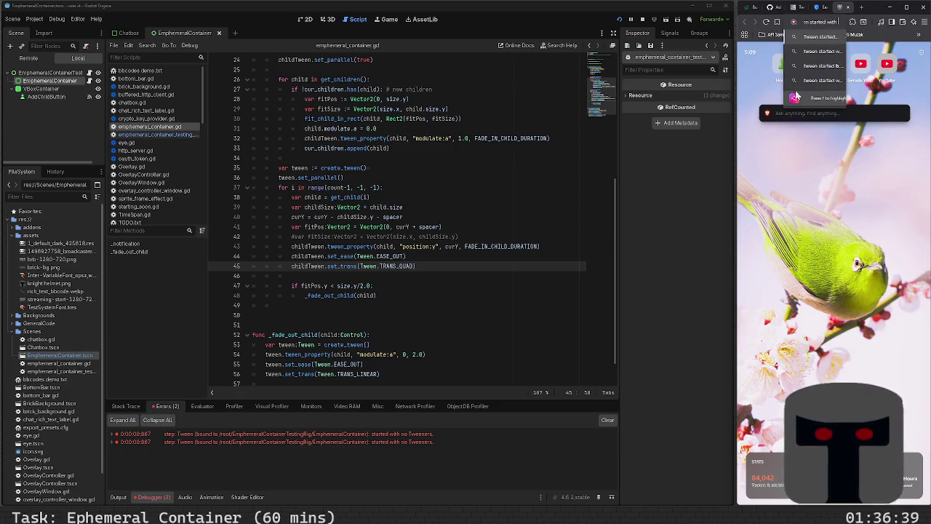
type(" no Tweeners god")
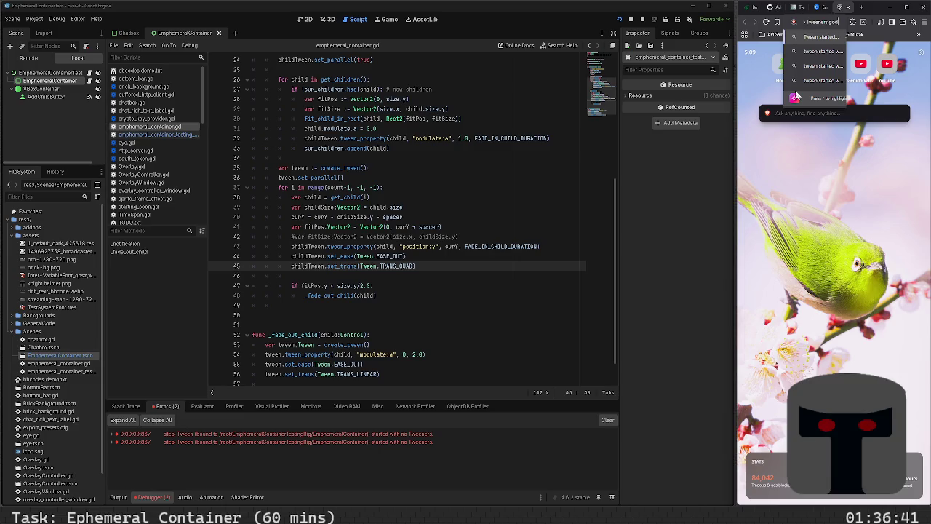
key("Return")
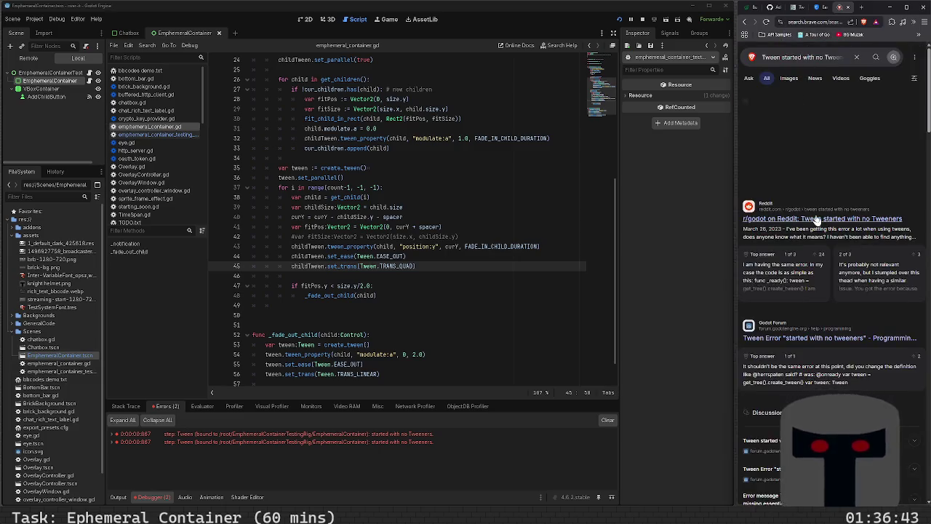
- Open the r/godot 'Tween started with no Tweeners' post, read its code, and reach the edit about moving create_tween
left_click(804, 221)
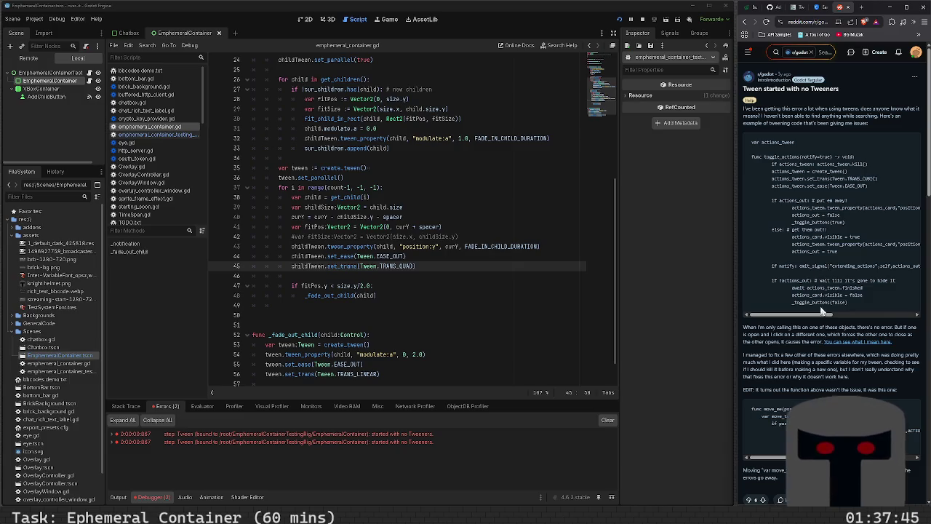
left_click_drag(822, 315, 895, 314)
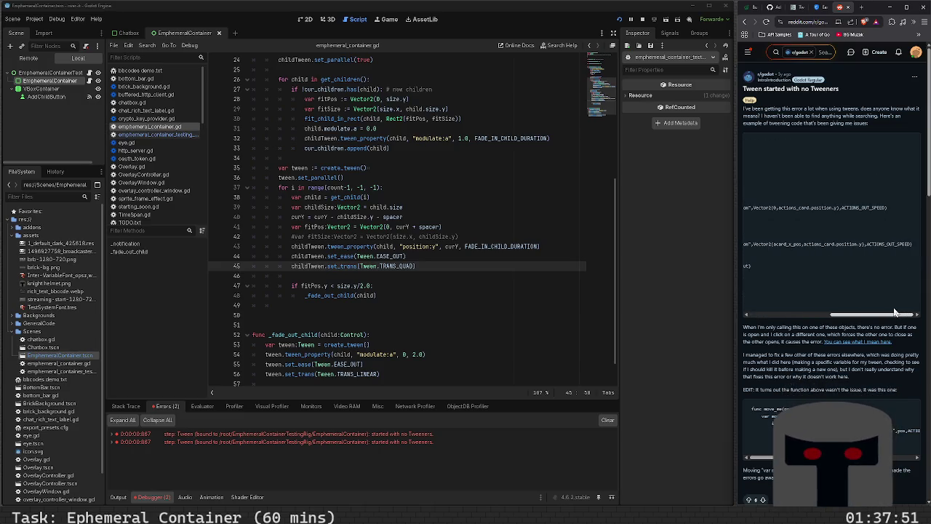
mouse_move(894, 313)
left_mouse_down()
mouse_move(844, 310)
mouse_move(795, 293)
left_mouse_up()
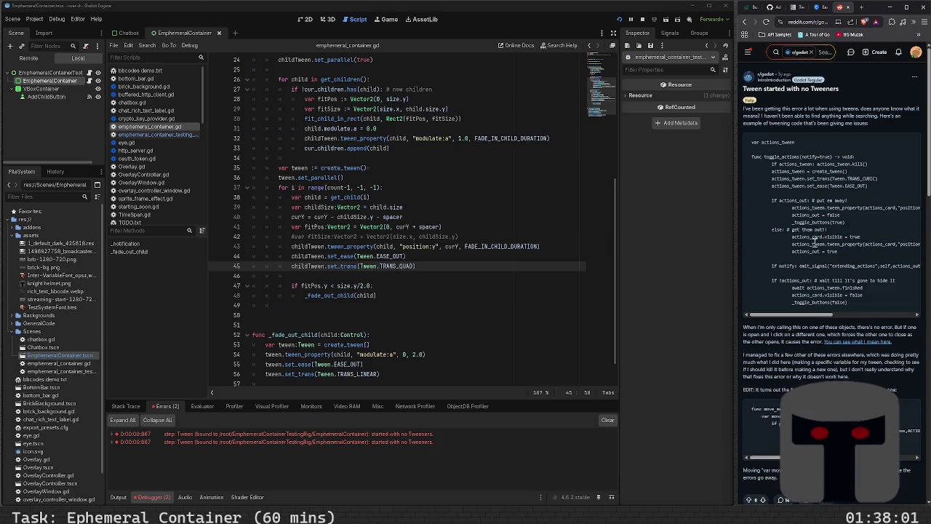
mouse_move(805, 315)
left_mouse_down()
mouse_move(893, 319)
mouse_move(818, 328)
left_mouse_up()
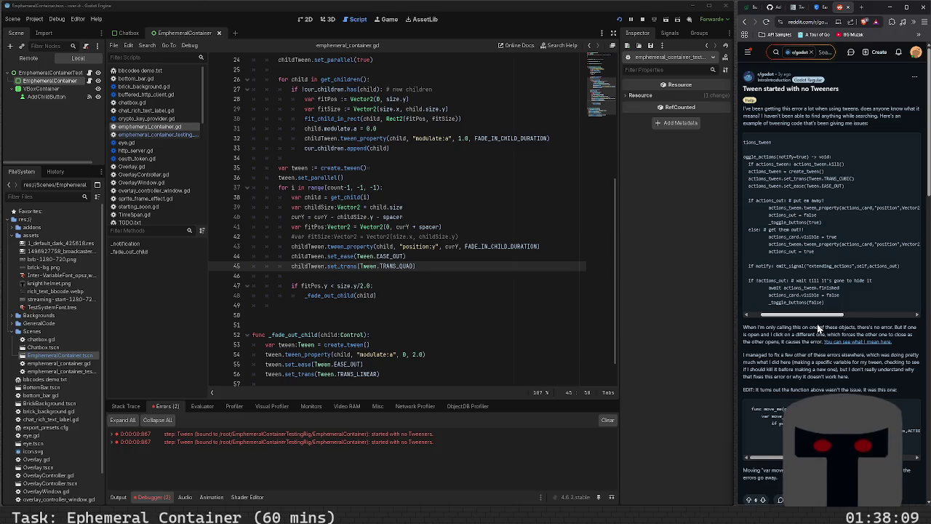
left_click_drag(818, 329, 817, 329)
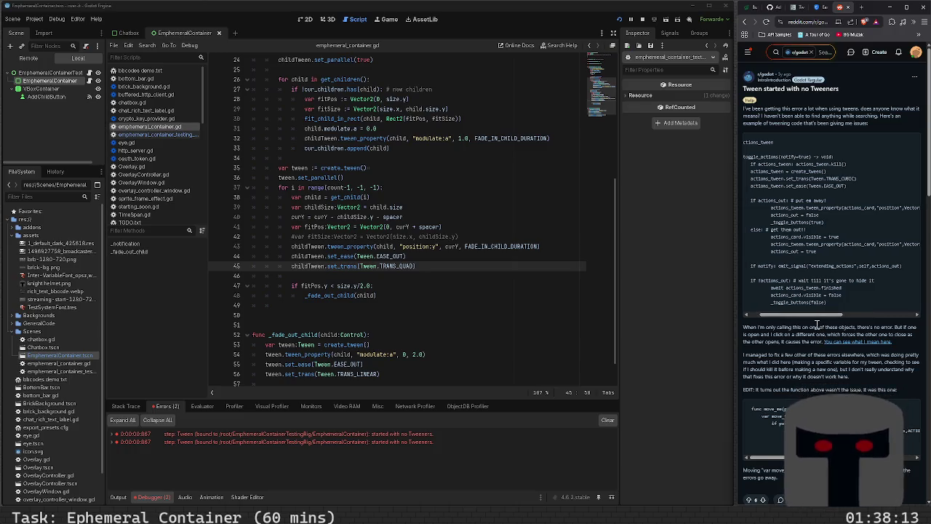
scroll(801, 330, "down", 1)
scroll(801, 331, "down", 3)
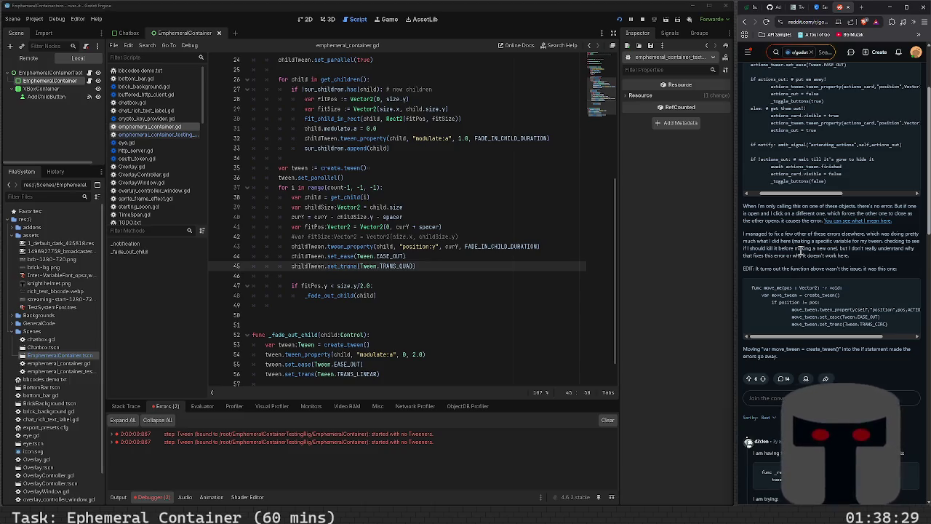
- Read replies advising moving create_tween into the if, then put the cursor above _fade_out_child
scroll(801, 249, "down", 2)
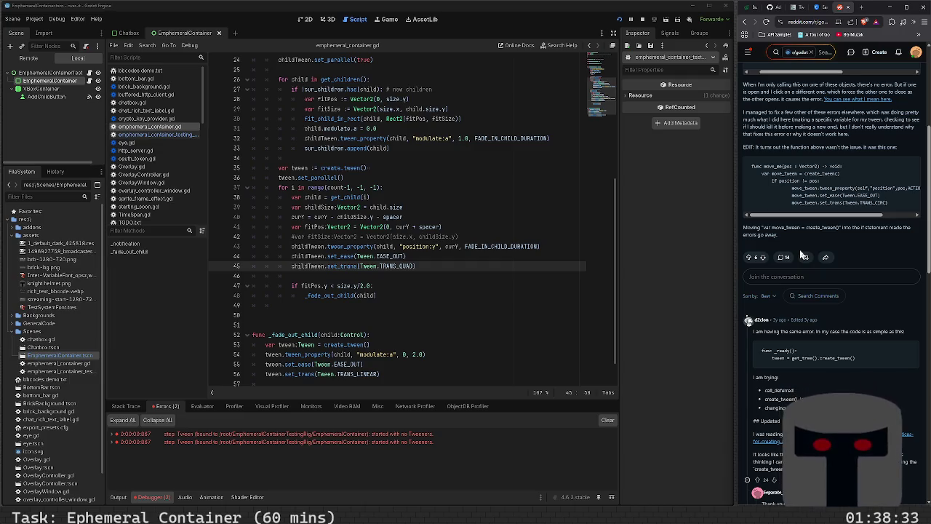
scroll(801, 254, "down", 4)
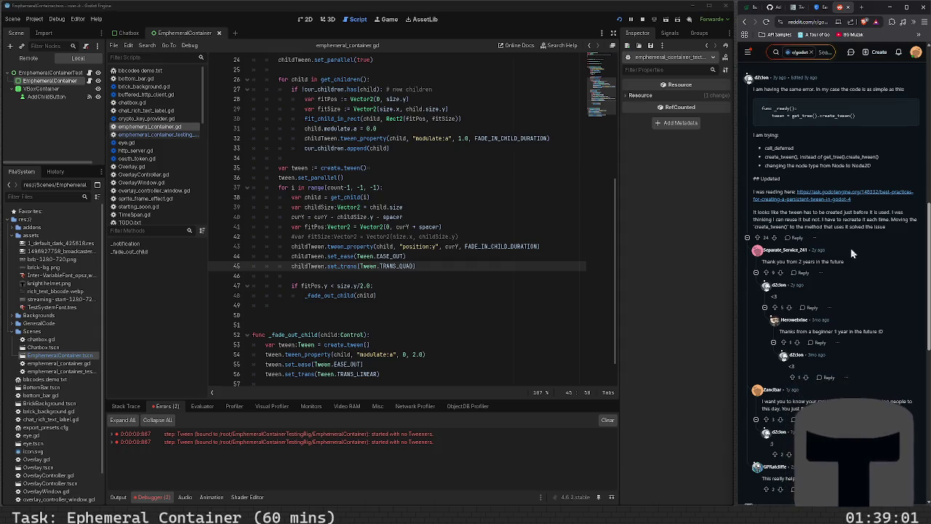
scroll(853, 253, "down", 3)
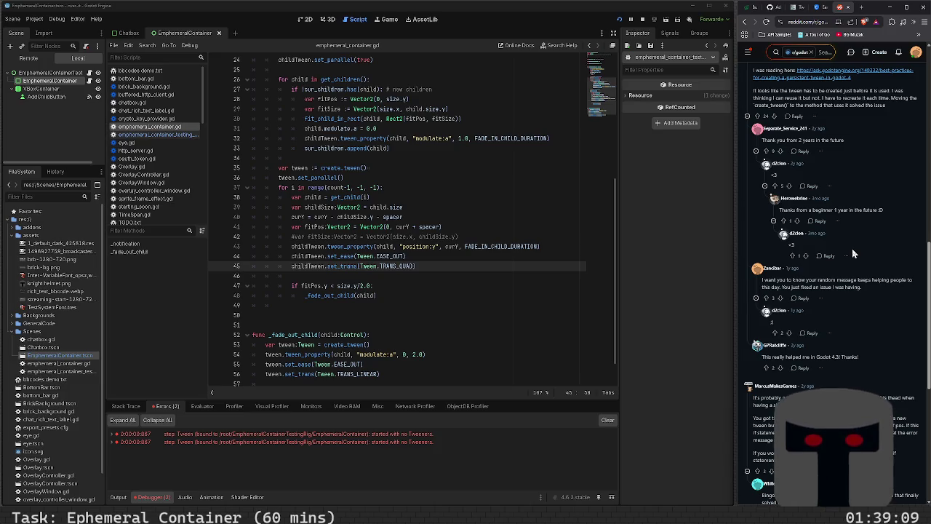
scroll(851, 248, "down", 3)
scroll(856, 243, "down", 5)
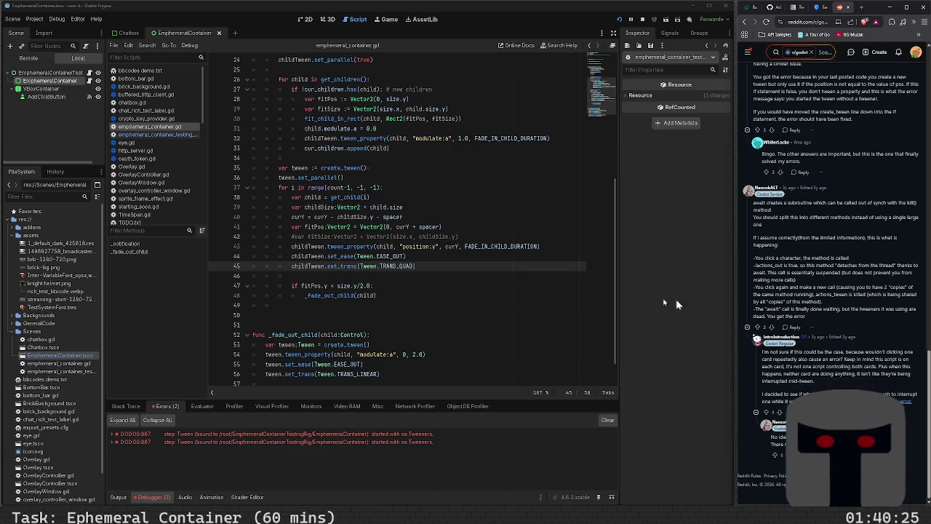
left_click(327, 324)
scroll(344, 324, "down", 1)
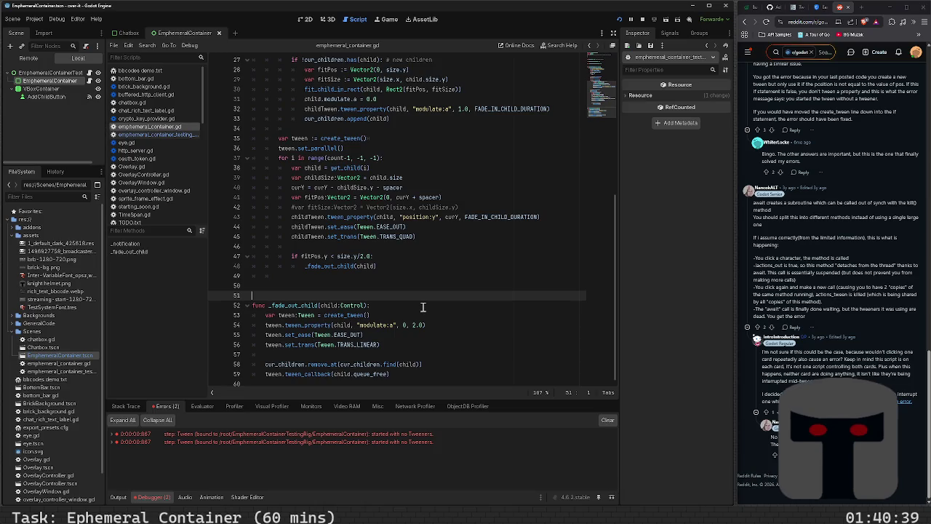
left_click(422, 308)
key("Return")
type("if child")
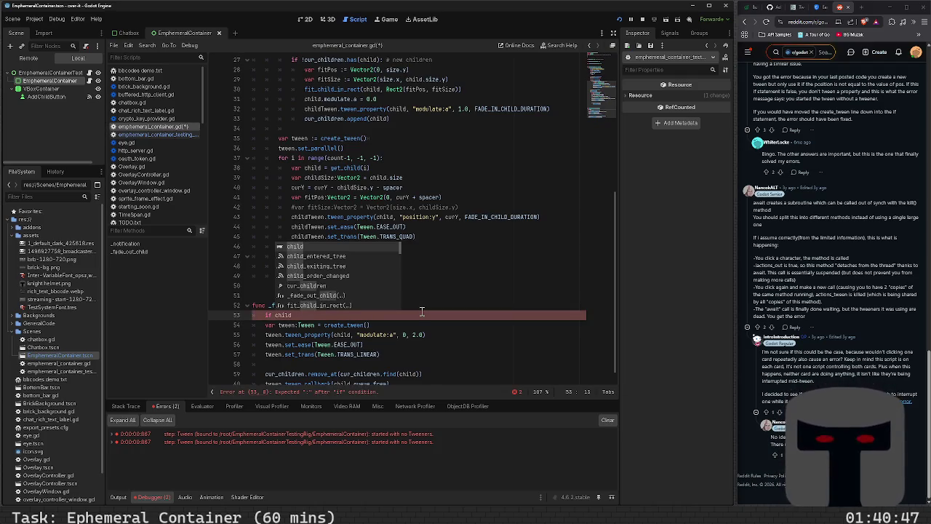
key("BackSpace")
key("BackSpace")
key("BackSpace")
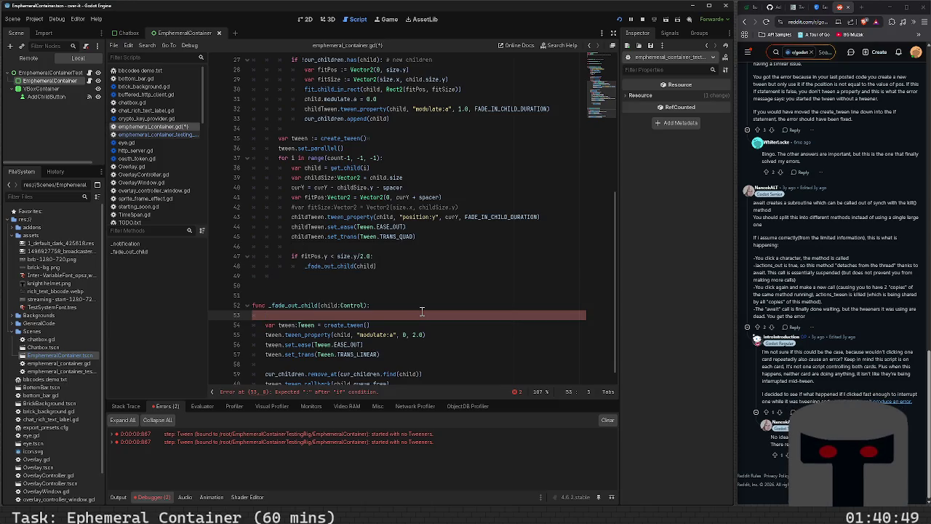
key("ctrl+s")
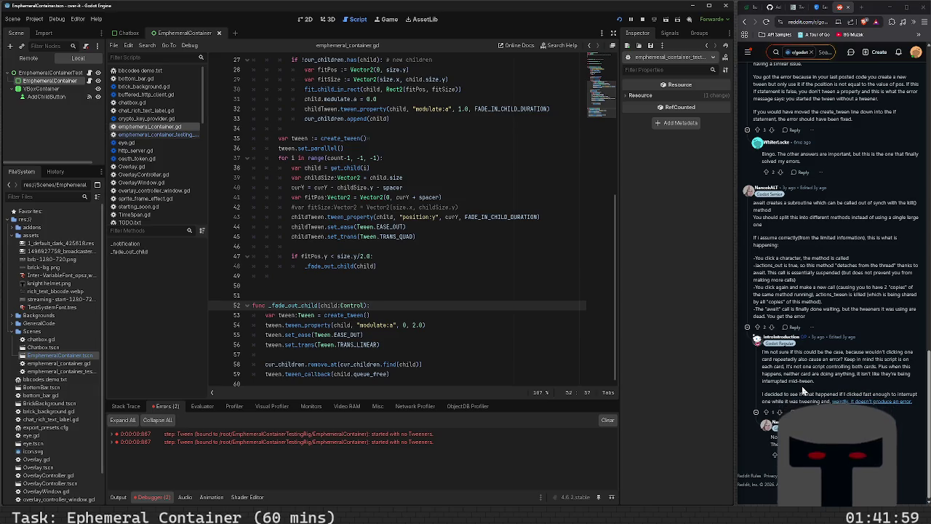
- Go back to the Brave results and open the Godot Forum 'Tween Error "started with no tweeners"' thread's code
scroll(803, 392, "up", 15)
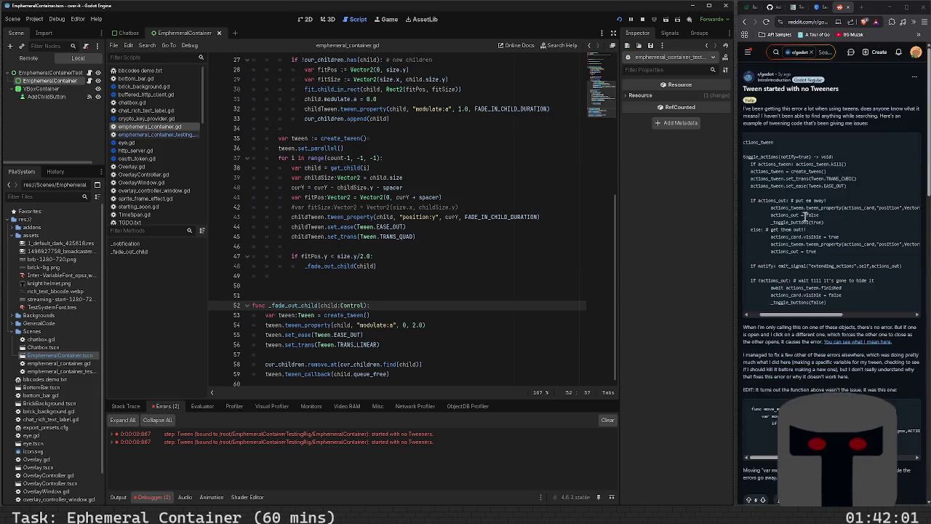
left_click(743, 24)
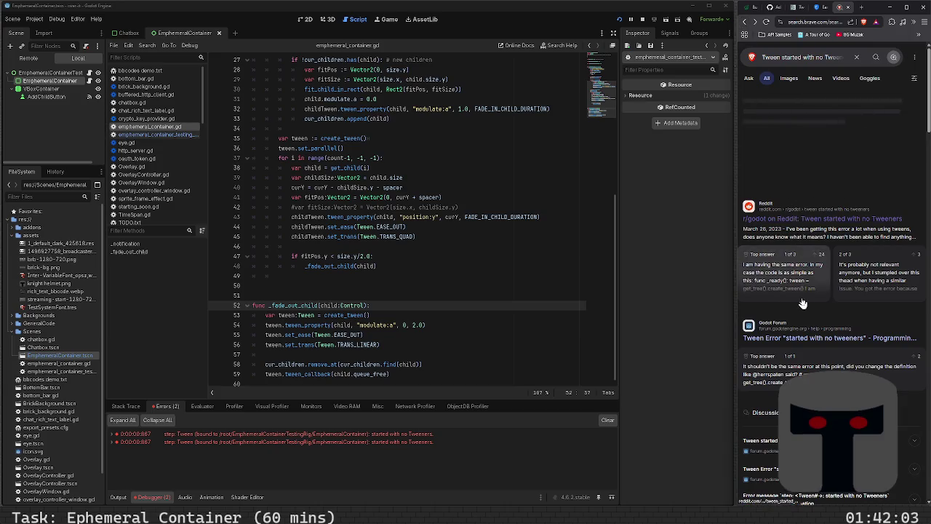
scroll(822, 219, "down", 2)
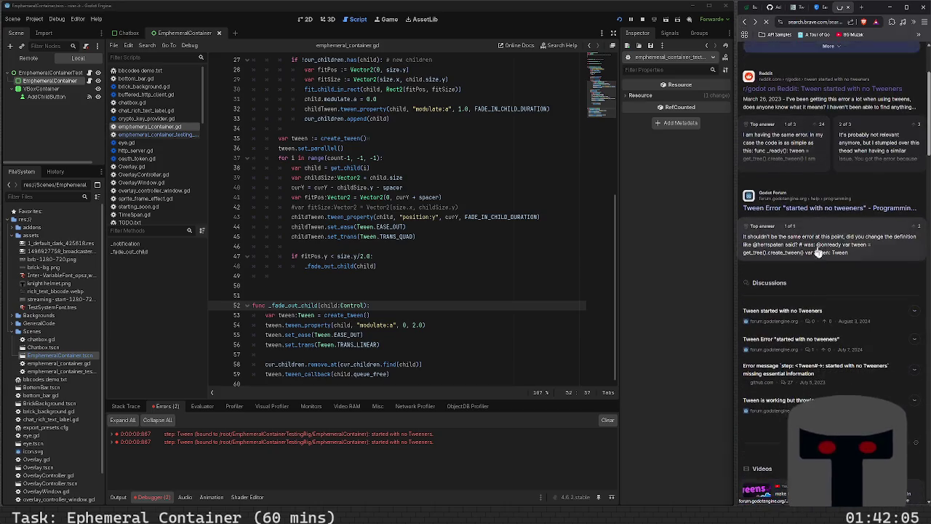
left_click(806, 270)
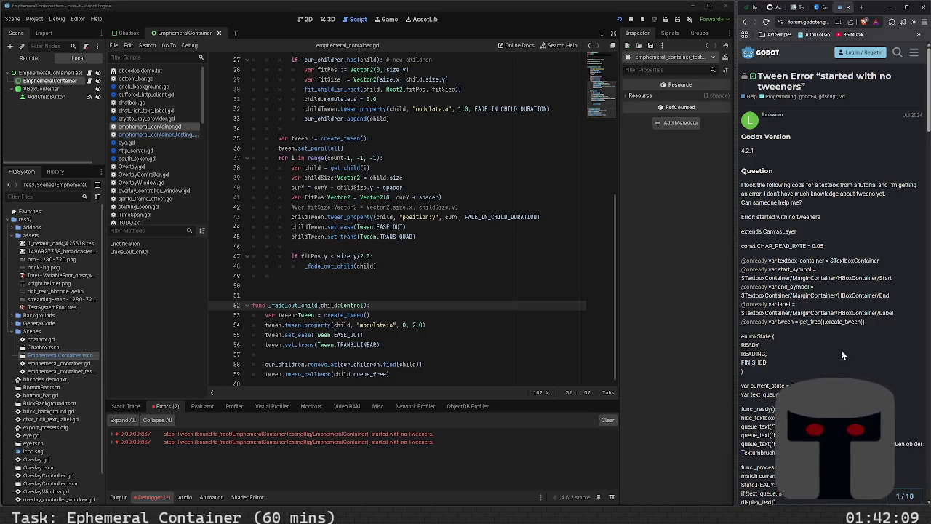
scroll(841, 355, "down", 3)
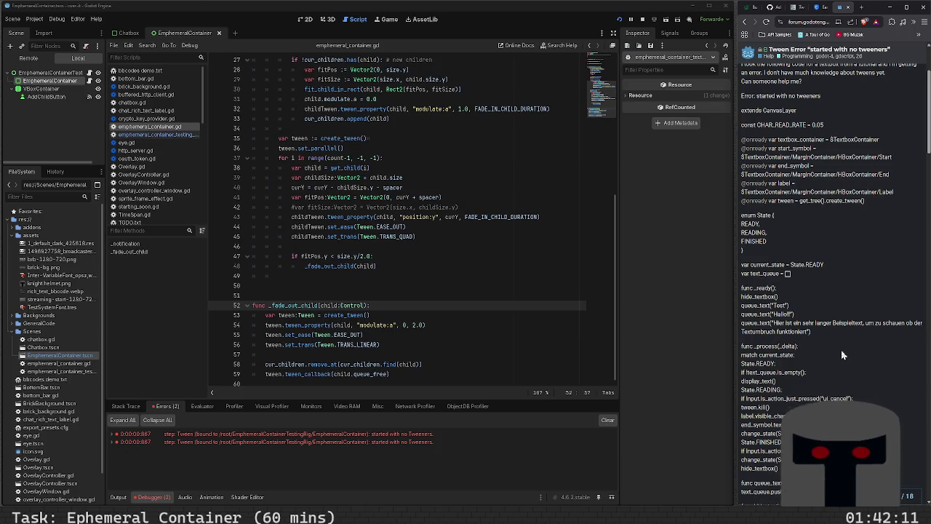
scroll(841, 369, "down", 3)
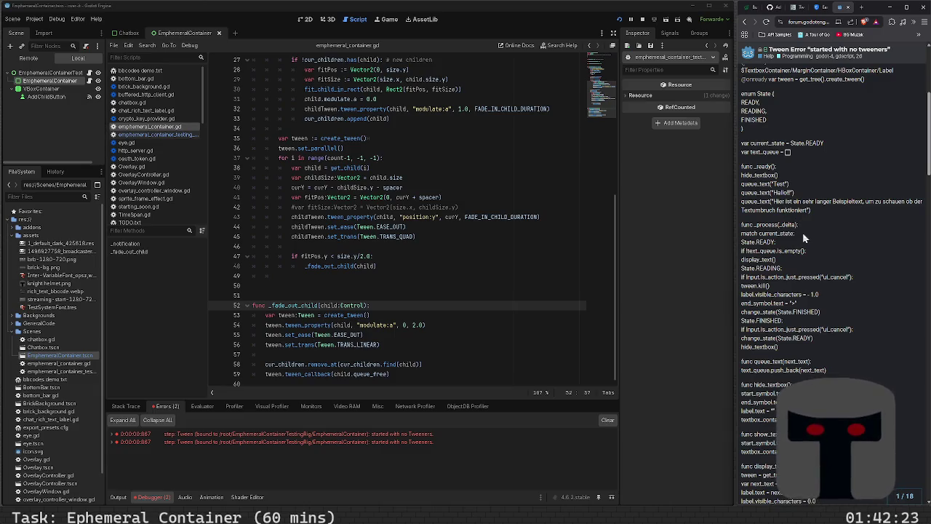
scroll(812, 246, "down", 3)
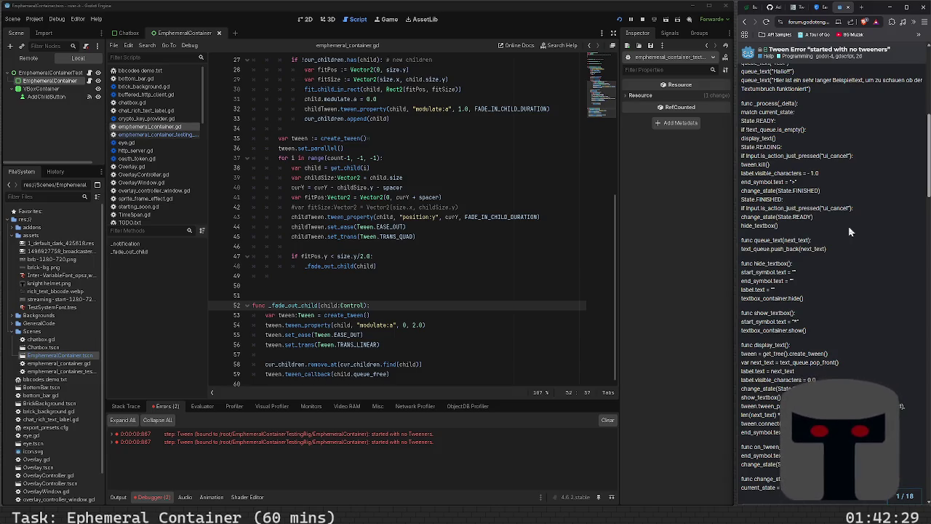
scroll(843, 249, "down", 3)
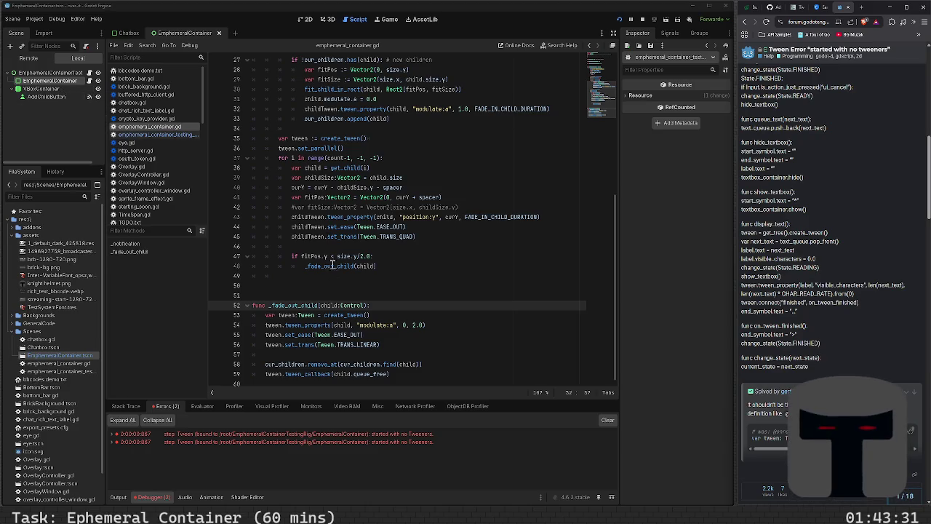
- Scroll the EphemeralContainer script to line 1 and press Ctrl+S, opening the browser's Save As dialog
scroll(336, 352, "up", 8)
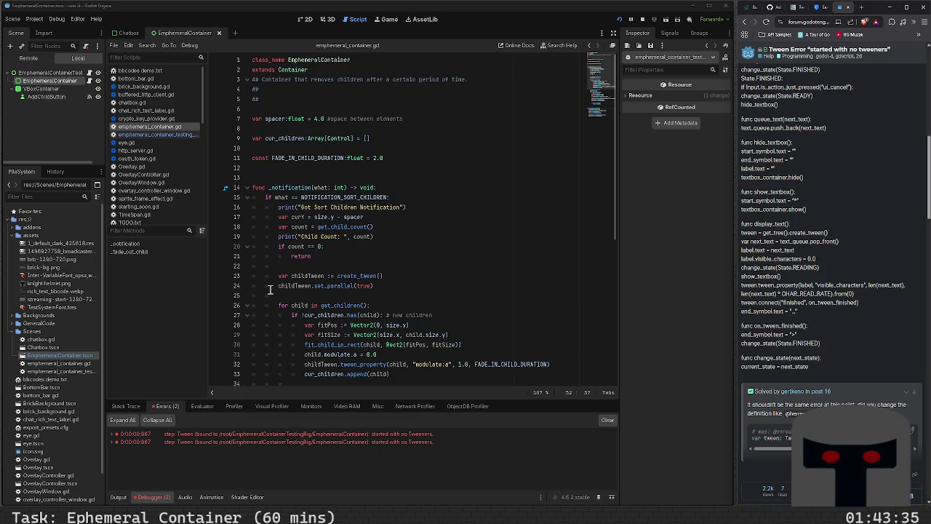
key("ctrl+s")
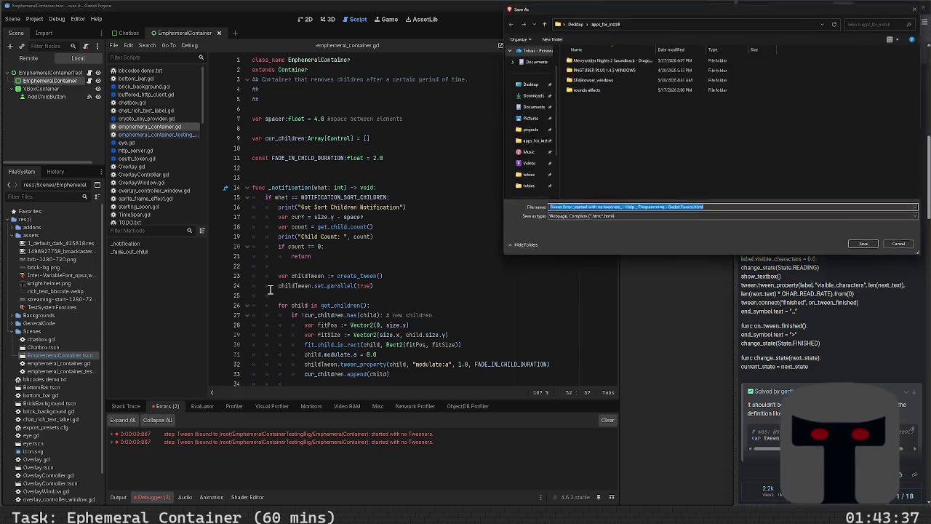
- Cancel the Save As dialog and rename EphemeralContainer.tscn to EphemeralContainerTest.tscn
left_click(902, 248)
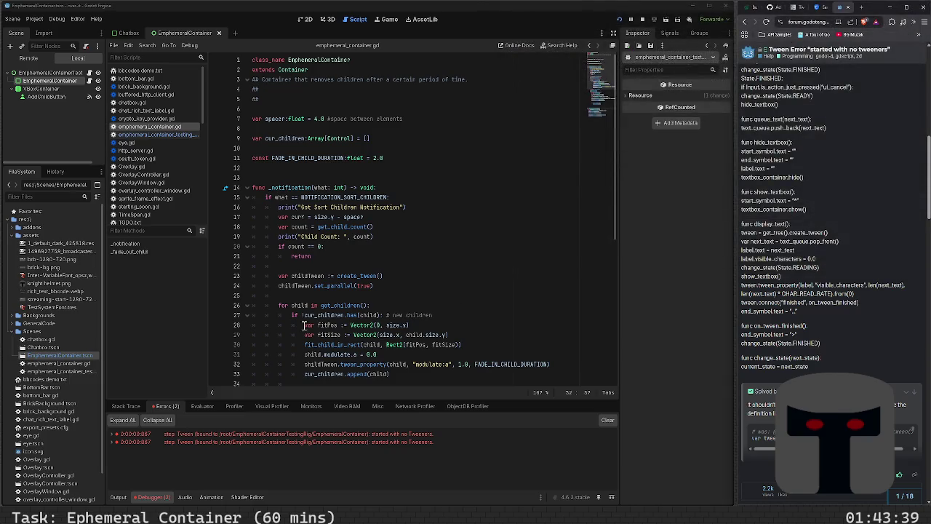
right_click(75, 357)
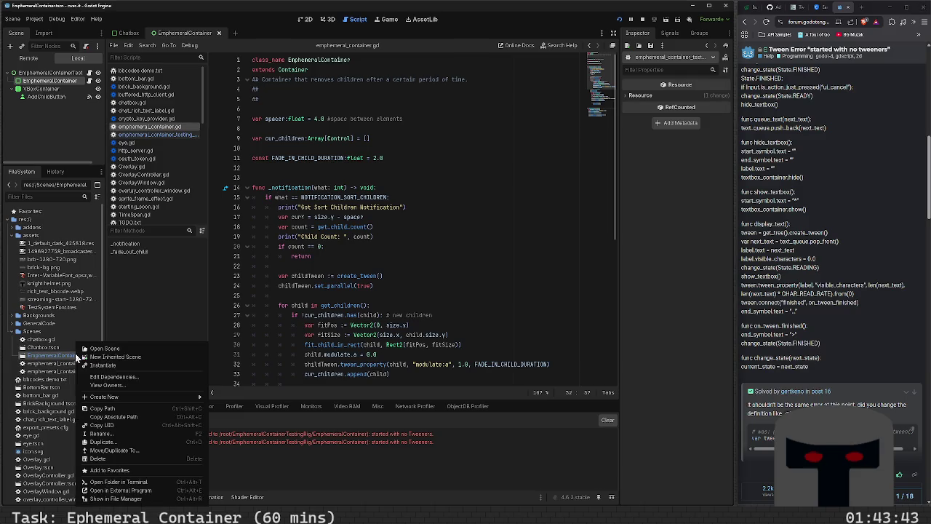
left_click(172, 433)
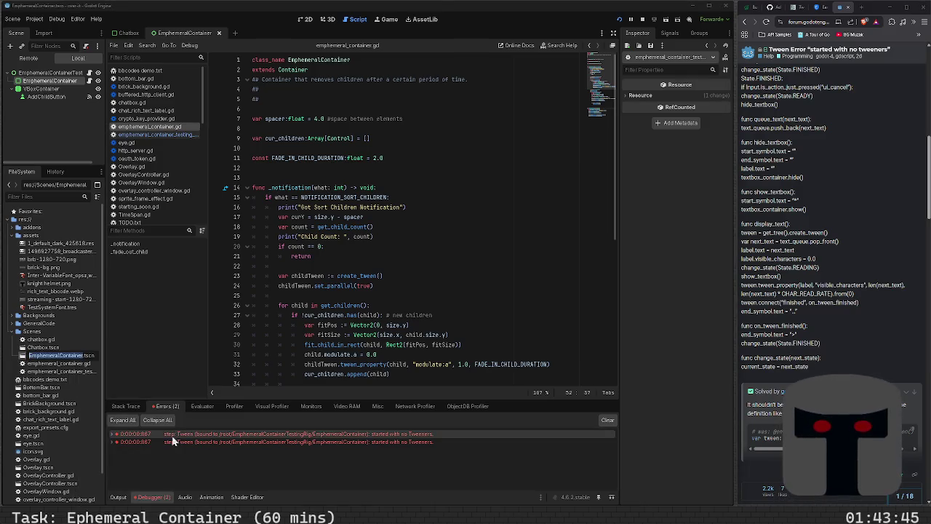
key("Right")
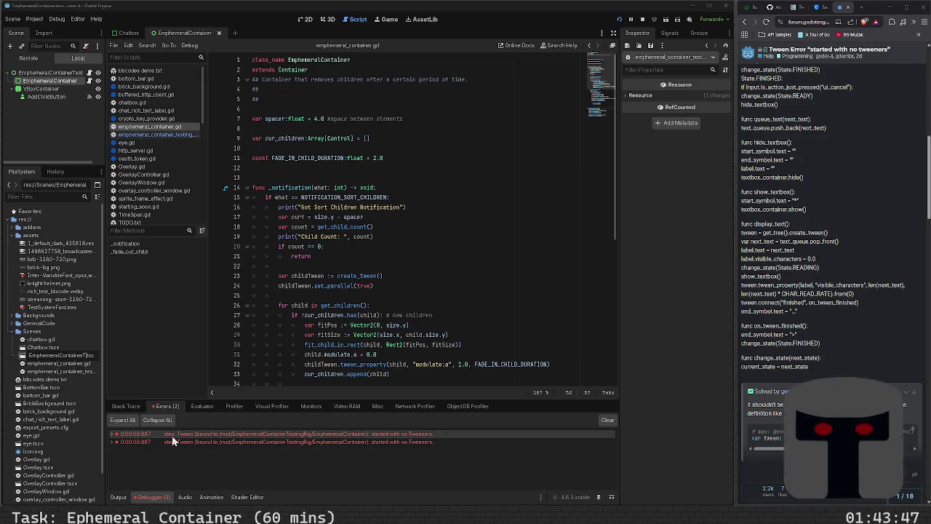
key("Return")
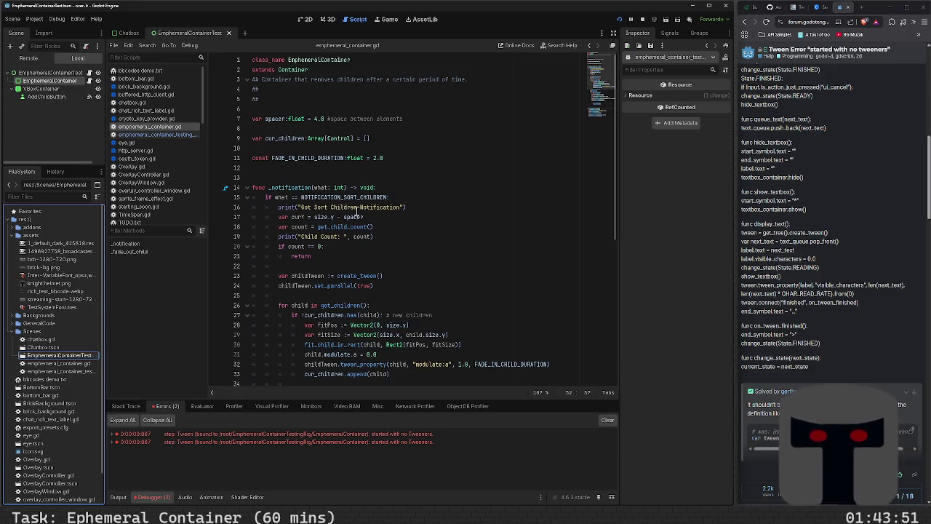
mouse_move(330, 136)
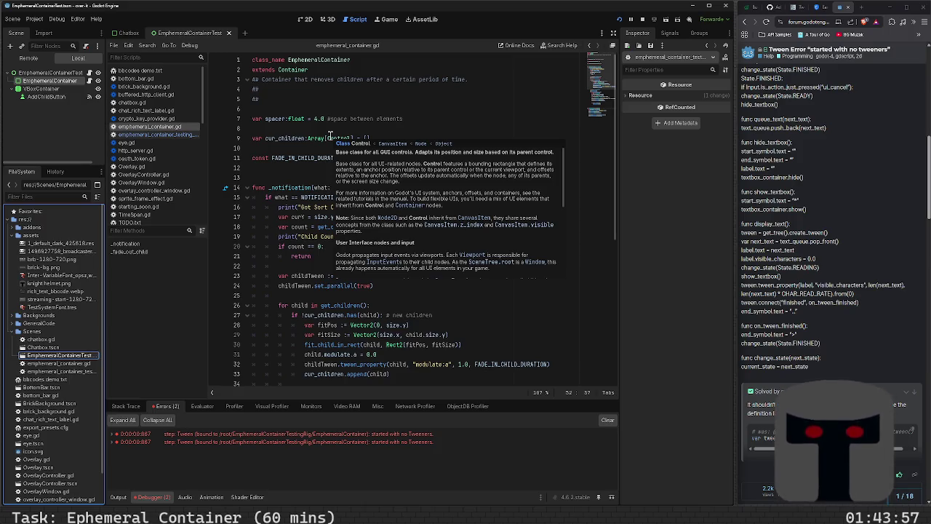
left_click(314, 177)
scroll(321, 204, "down", 8)
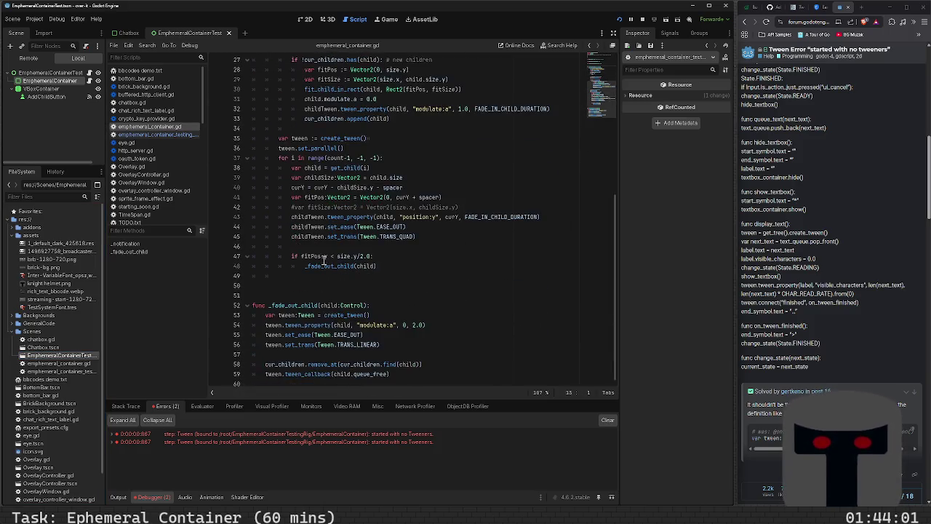
scroll(318, 293, "up", 8)
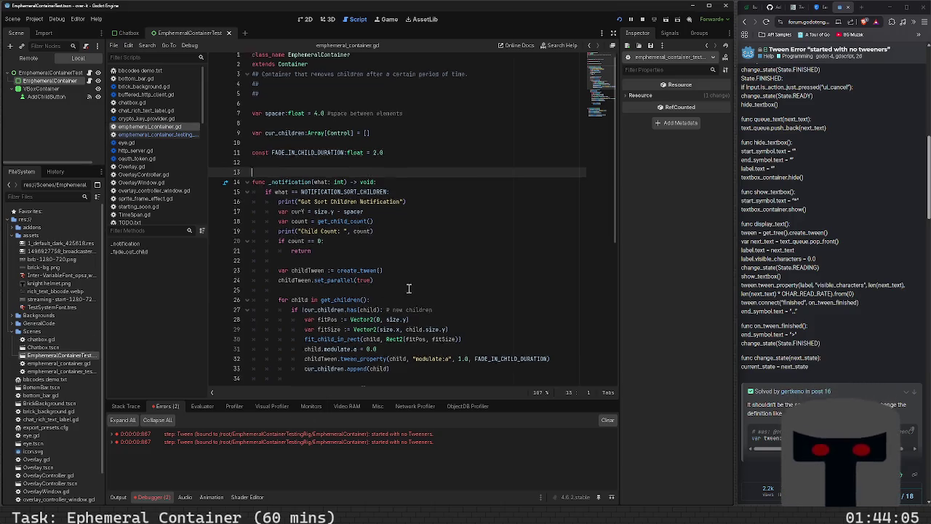
scroll(409, 289, "down", 8)
scroll(381, 335, "up", 4)
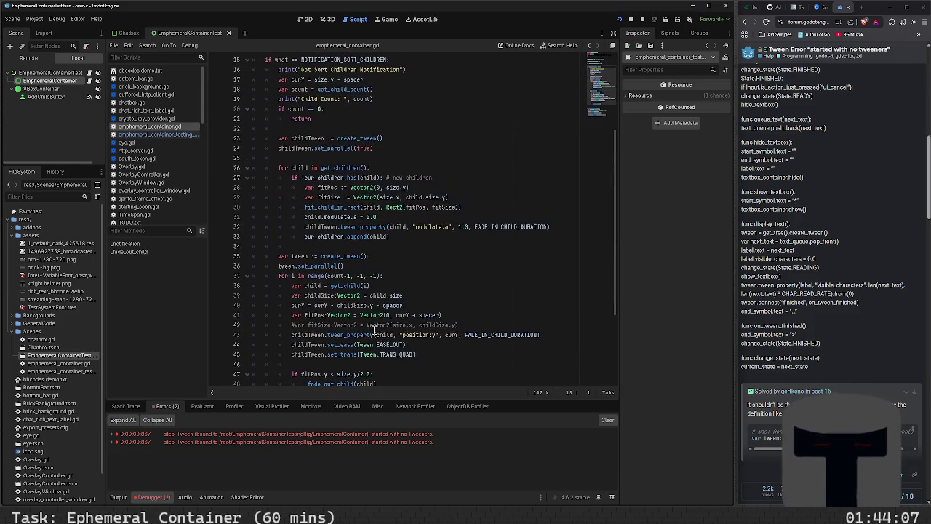
scroll(425, 308, "down", 4)
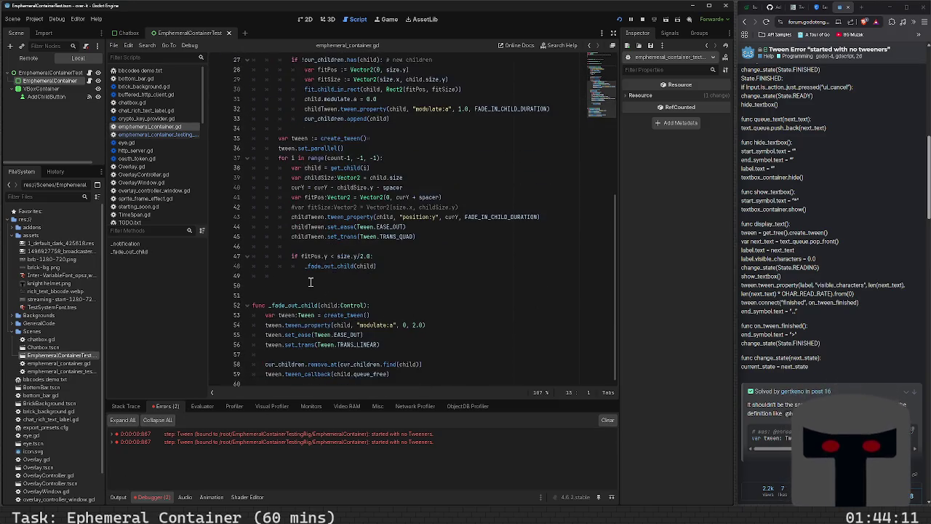
scroll(310, 282, "up", 6)
scroll(310, 282, "up", 3)
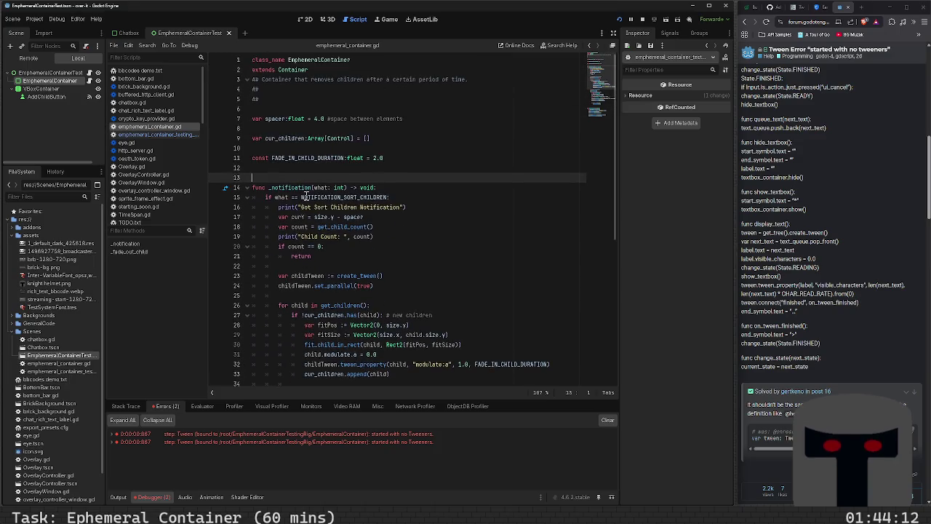
left_click(303, 109)
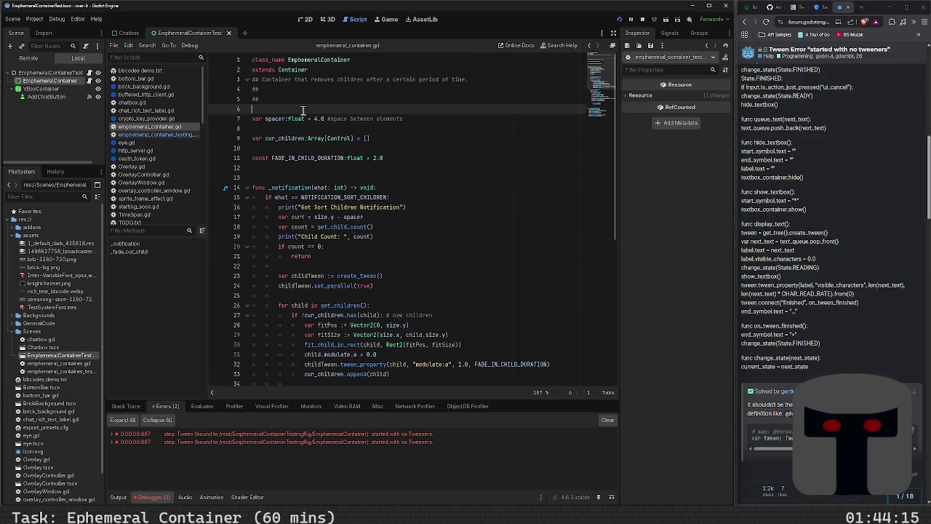
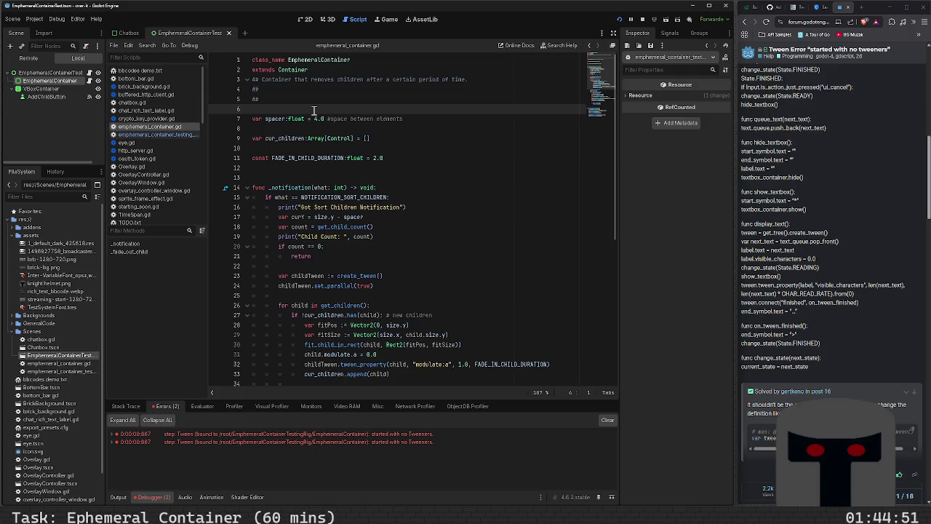
key("Return")
type("##")
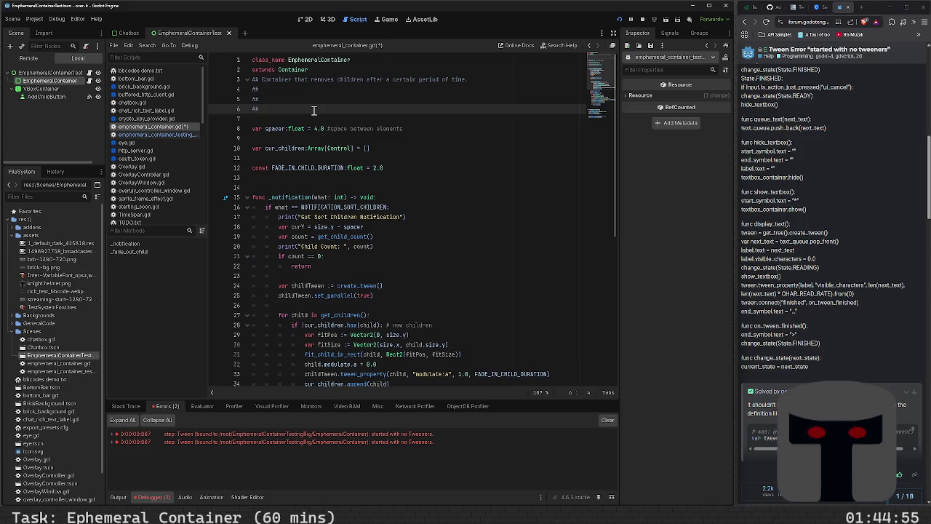
key("Down")
key("Down")
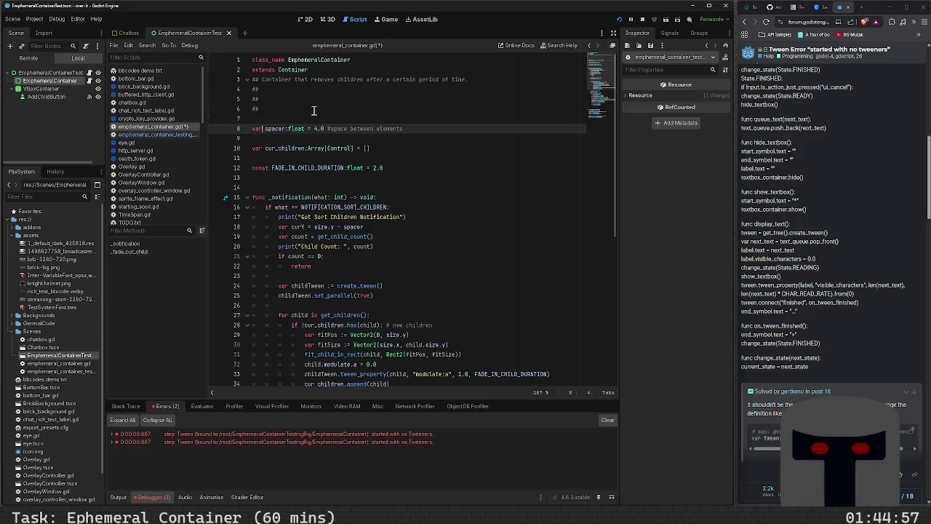
key("Home")
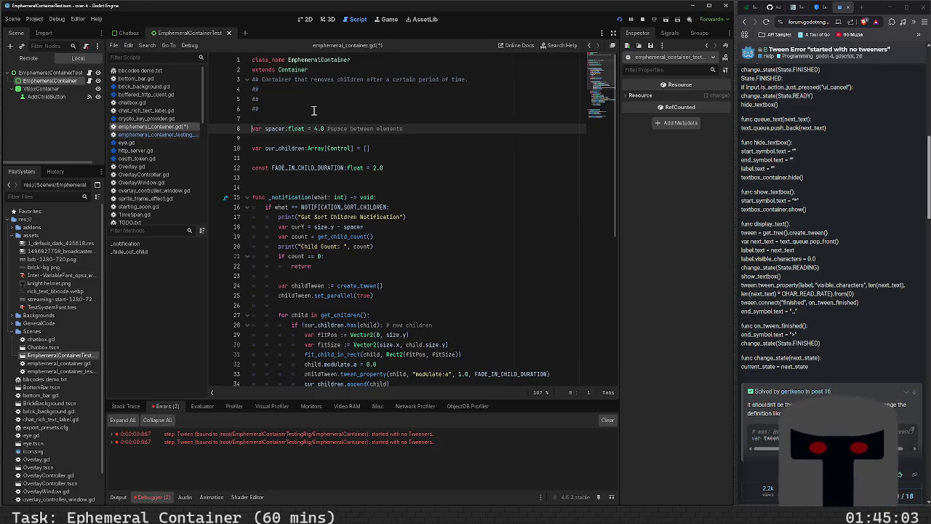
type("@expor")
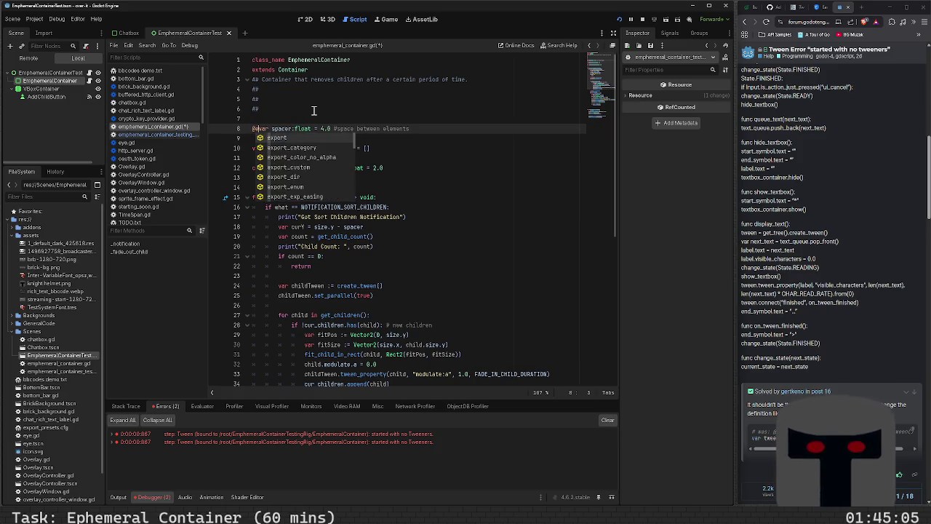
type("t")
key("Escape")
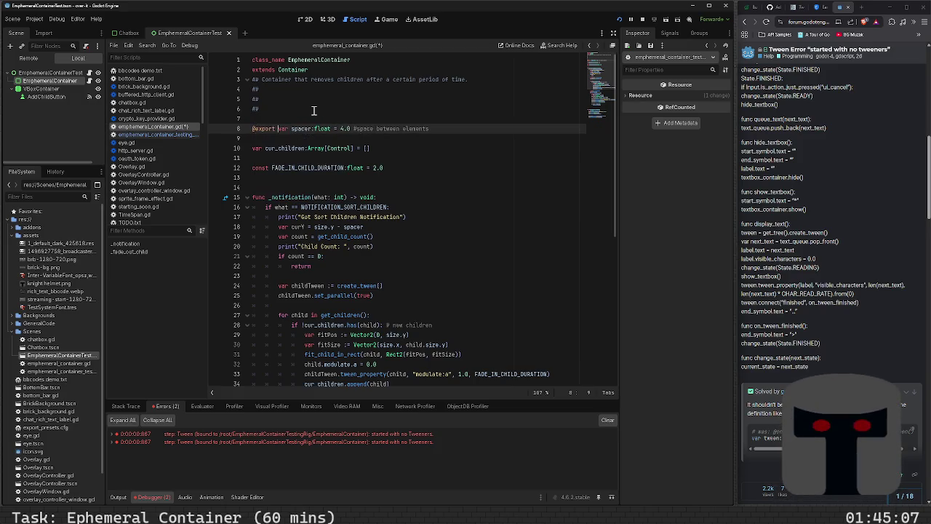
- Insert '# Controls the spacing between children' above the spacer declaration and save
key("ctrl+shift+Return")
type("# Cont")
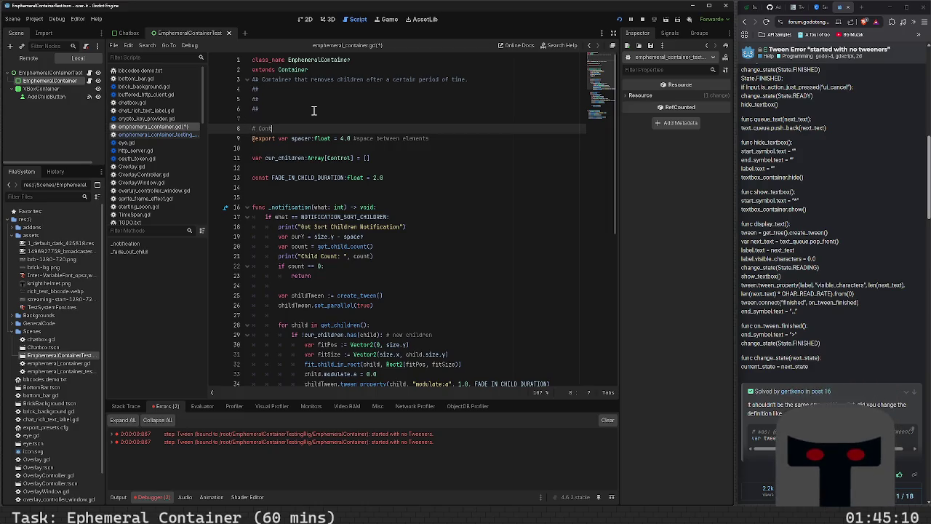
type("rols the spacing between eleme")
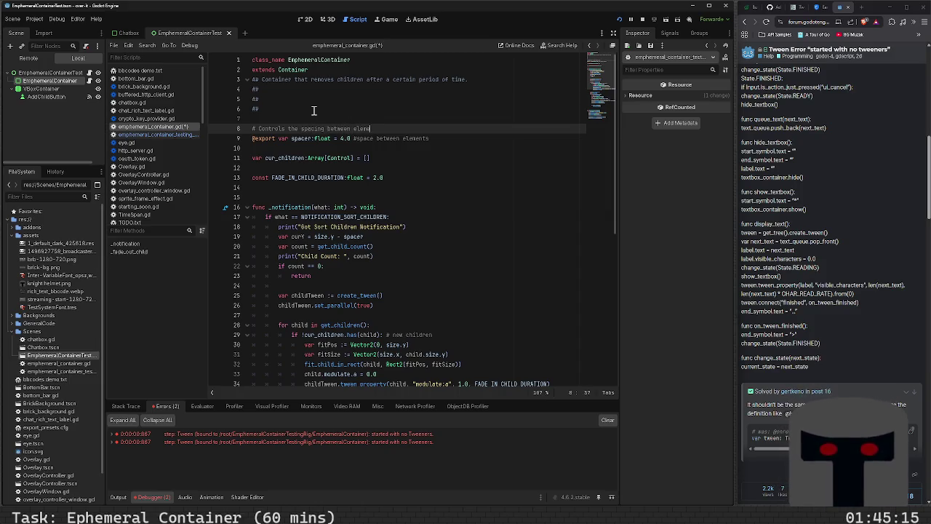
key("BackSpace")
key("BackSpace")
key("BackSpace")
key("BackSpace")
key("BackSpace")
type("child")
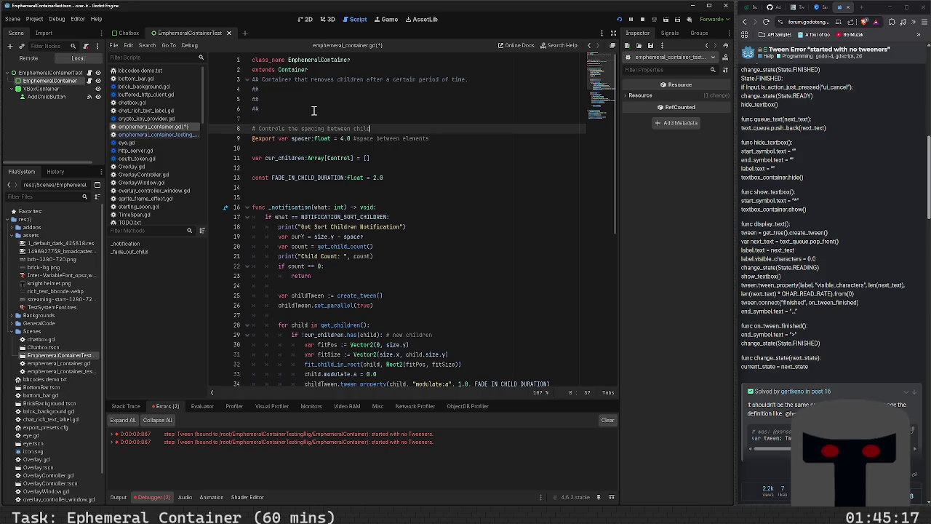
key("ctrl+s")
key("Down")
key("Down")
key("Down")
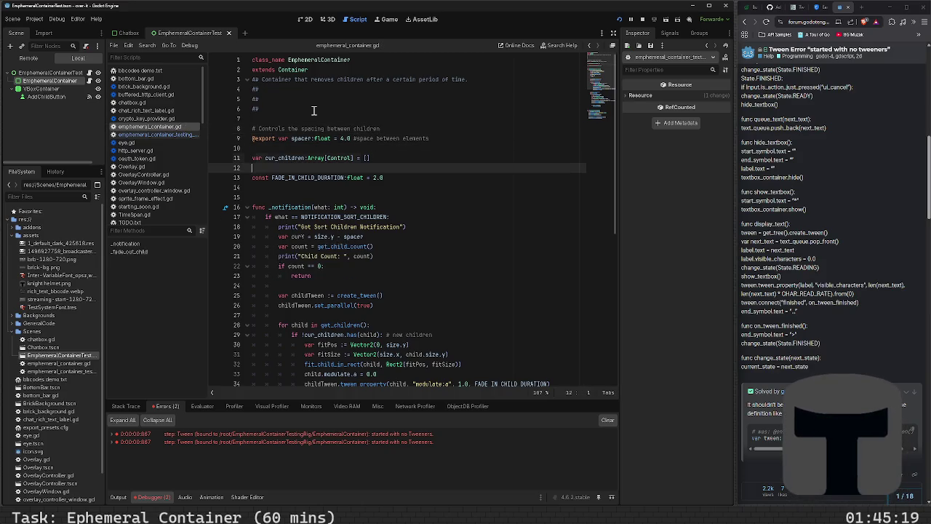
- Reword the spacer comment to '# The spacing in pixels between children'
key("Return")
type("# Cont")
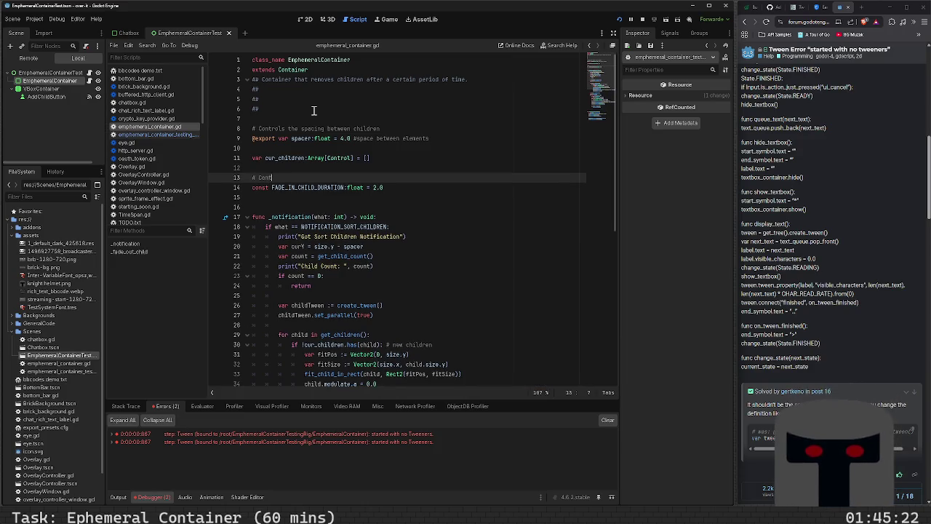
type("rol the length")
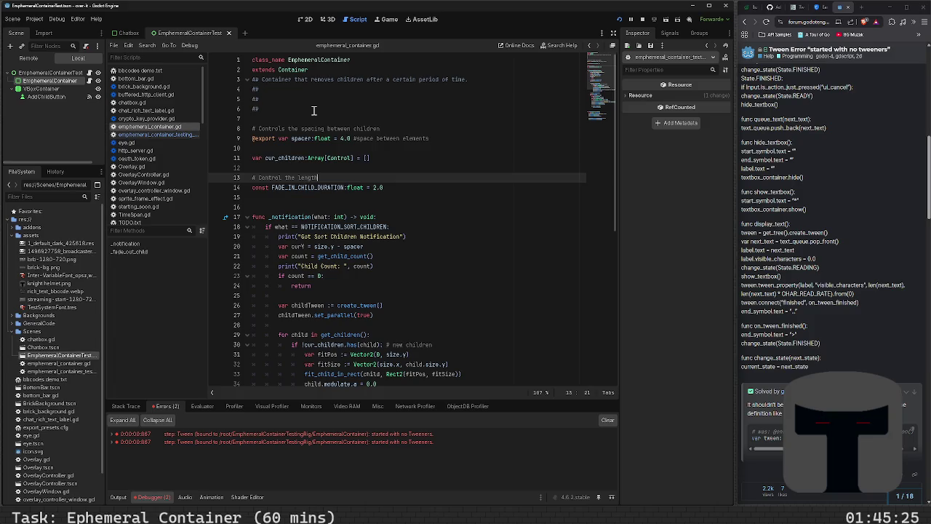
type(" of time ")
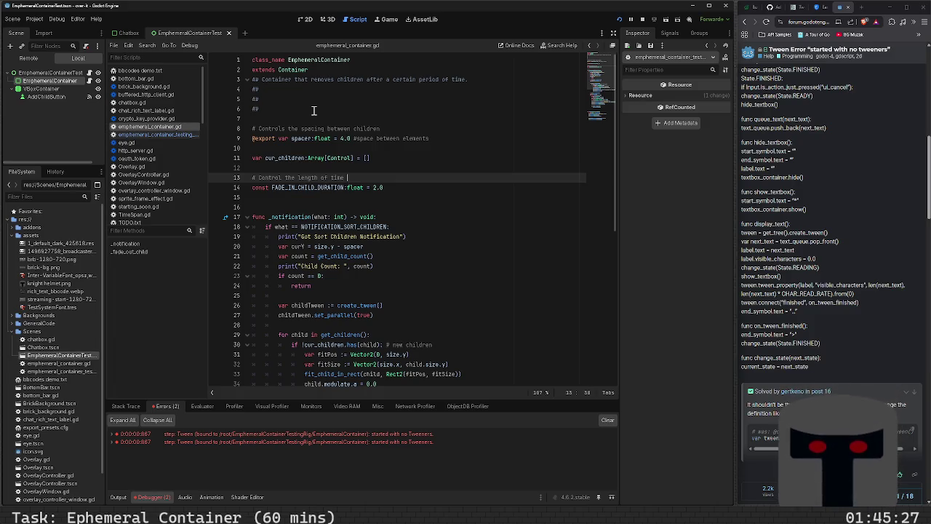
type("child")
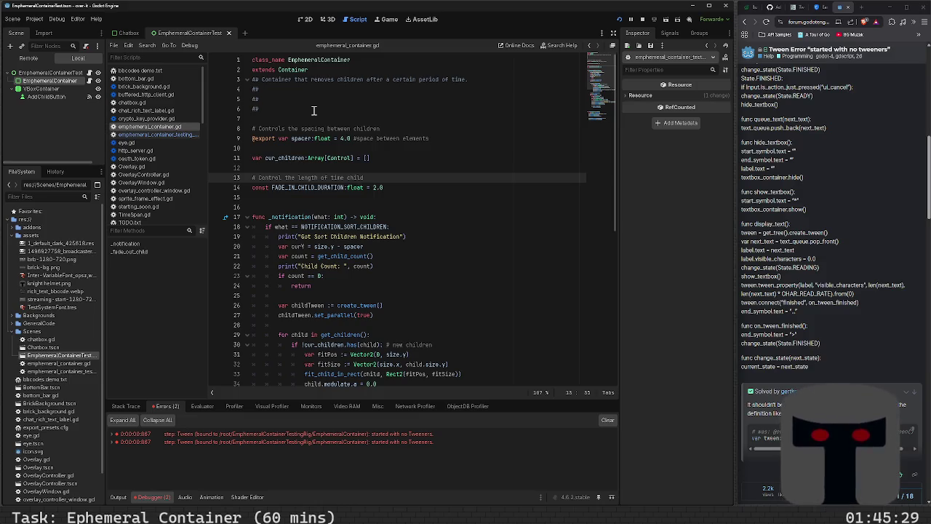
key("BackSpace")
key("BackSpace")
key("BackSpace")
key("BackSpace")
type("ontrols")
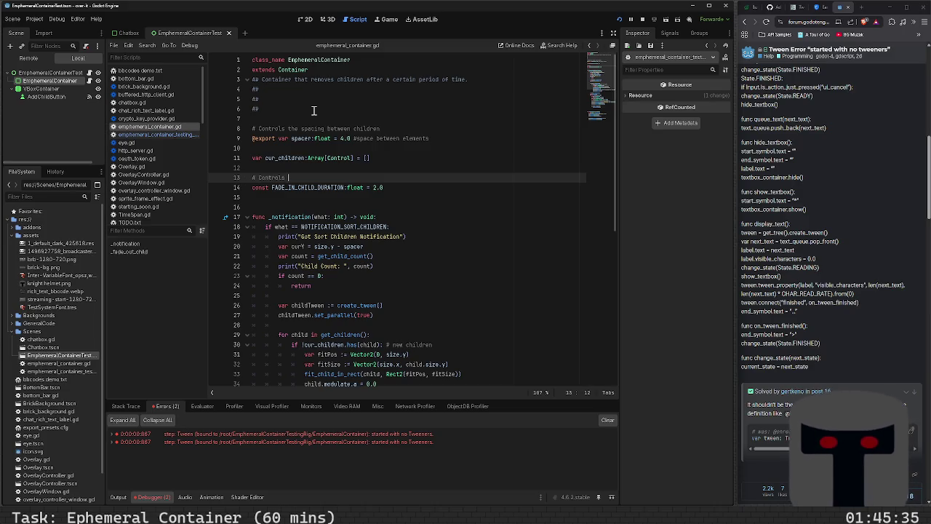
key("Up")
key("Up")
key("Up")
key("Right")
key("shift+Left")
key("shift+Left")
key("shift+Left")
type("The")
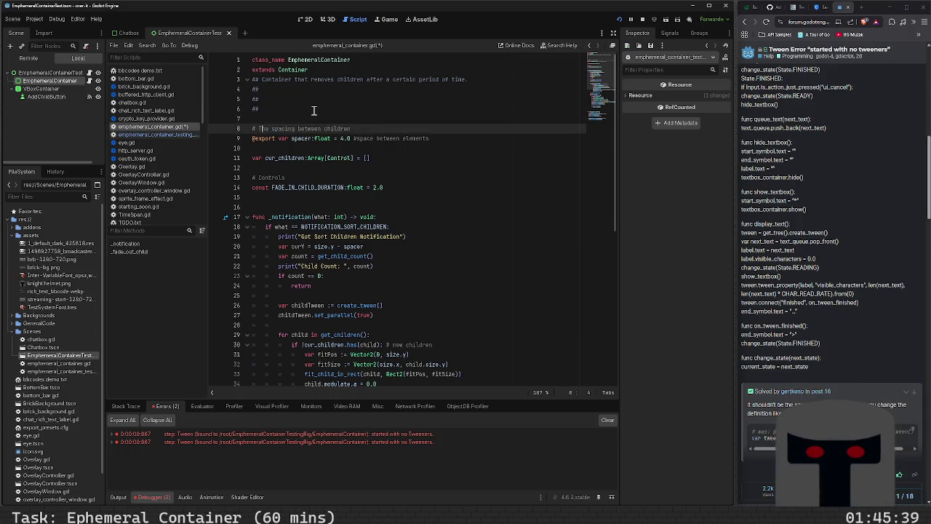
type(" spacing in pixels")
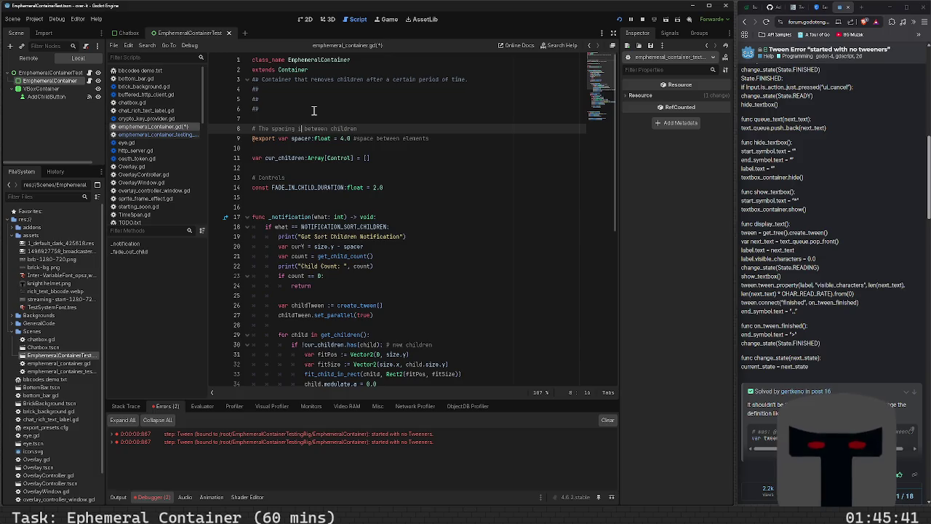
- Write '# Duration in seconds that it take a child to fade in' above FADE_IN_CHILD_DURATION and save
key("Down")
key("Down")
key("Down")
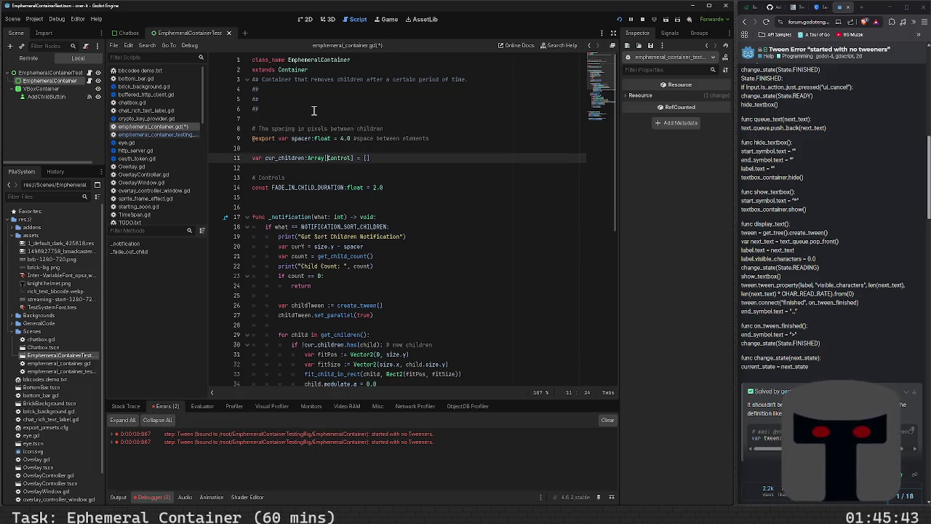
key("BackSpace")
key("BackSpace")
key("BackSpace")
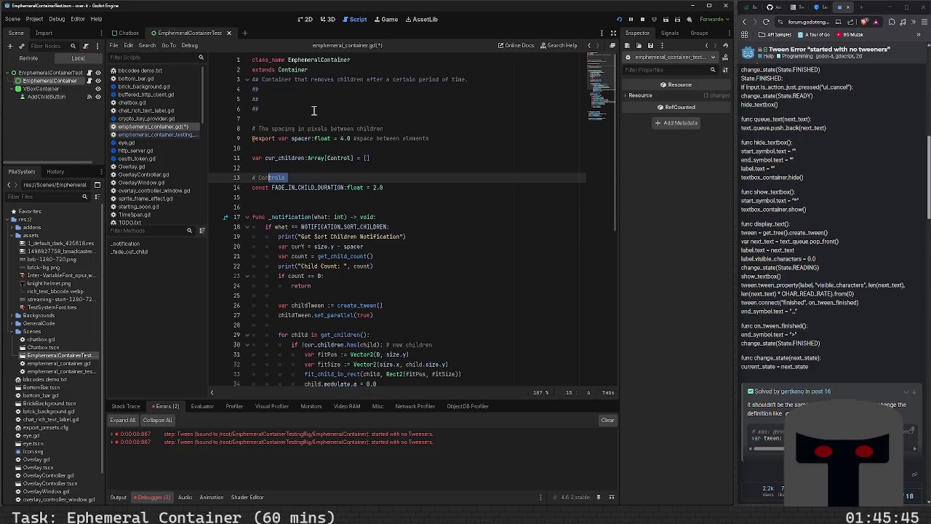
type("I")
type("tion ")
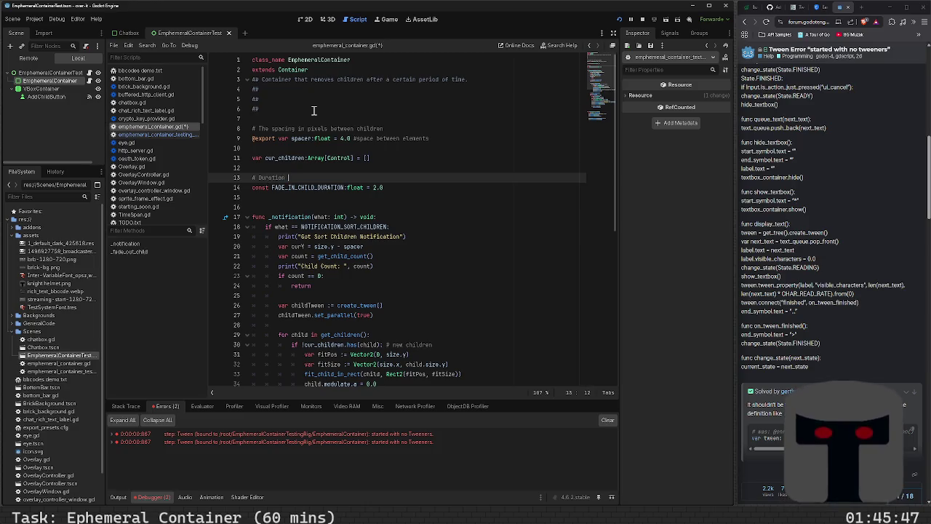
type("in seconds")
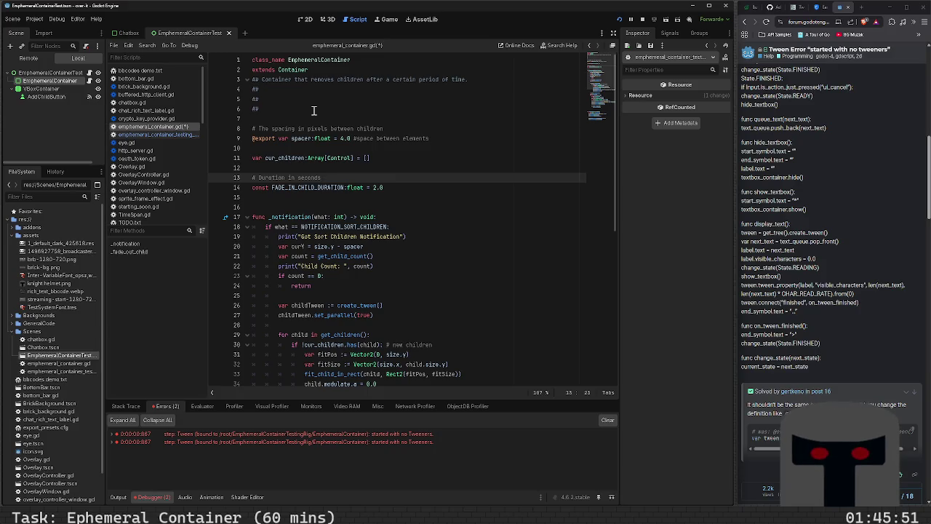
type("that")
type(" it t")
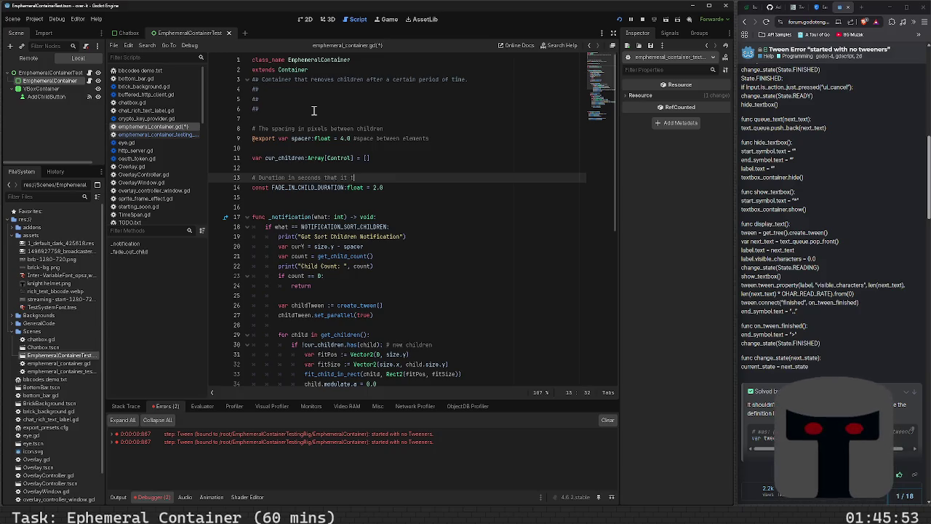
type("ake a child to fade")
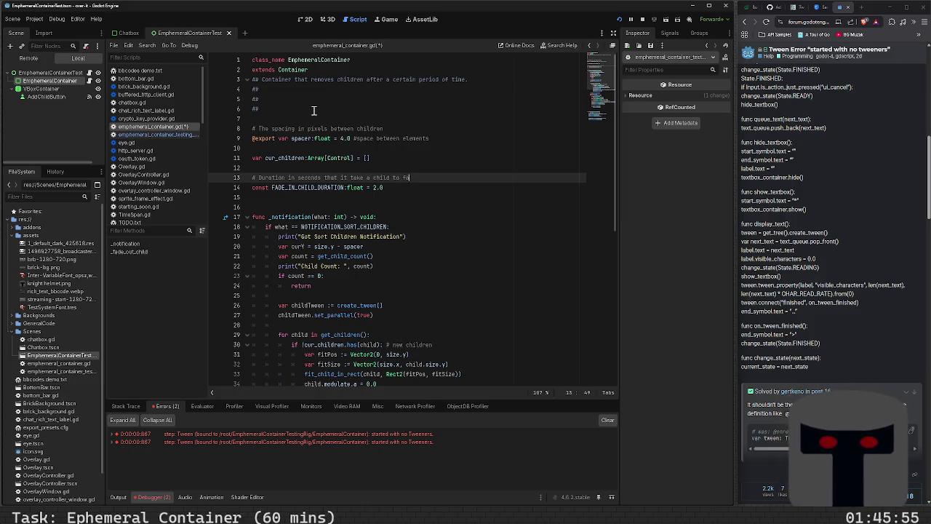
key("ctrl+s")
- Remove the extra blank line before _notification
key("Down")
key("Down")
key("Down")
key("Up")
key("Up")
key("Up")
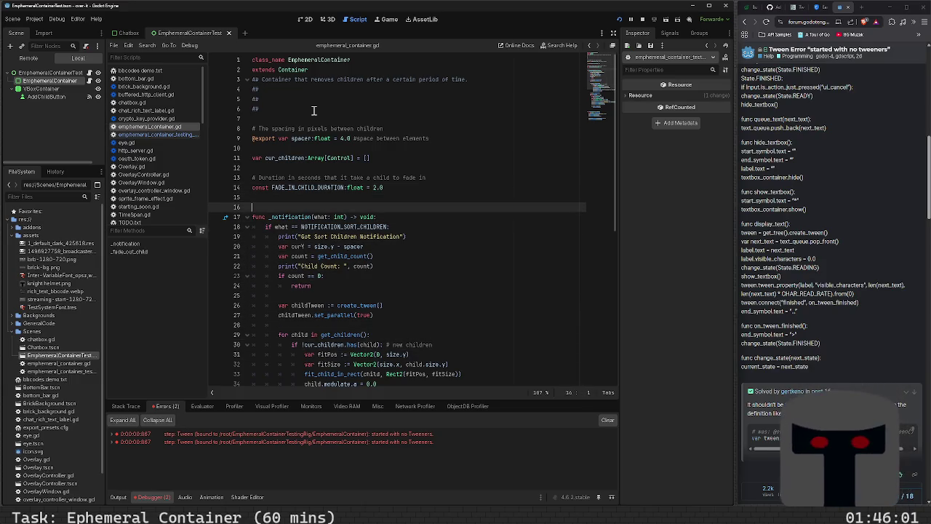
key("BackSpace")
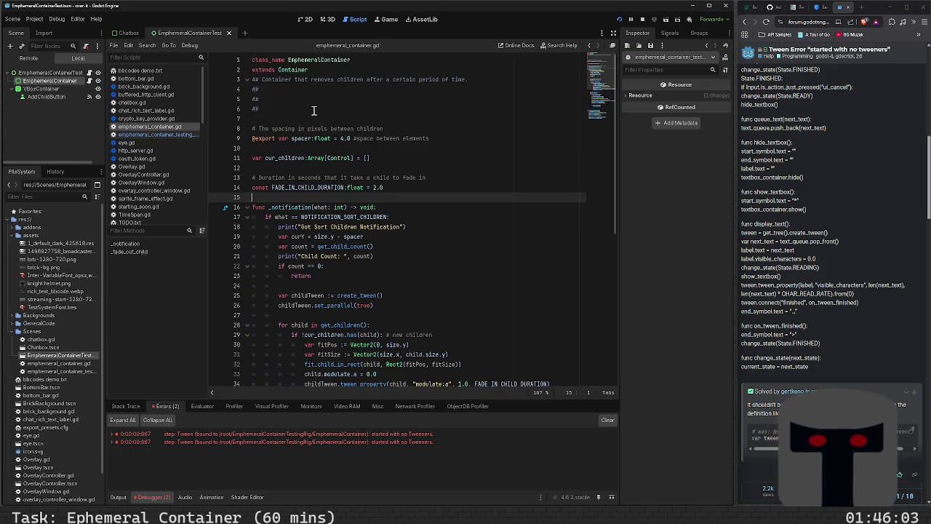
scroll(417, 216, "down", 9)
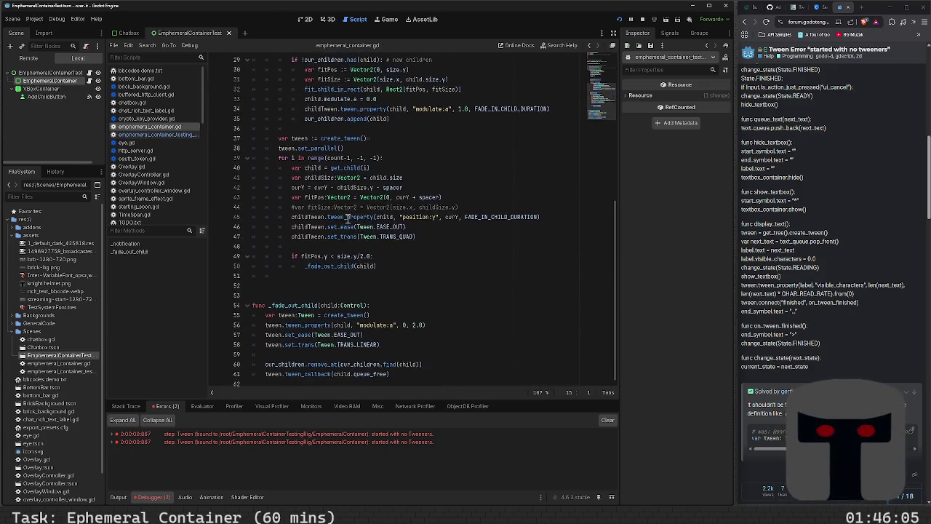
- Add const FADE_OUT_DURATION:float = 2.0 below the fade-in constant
left_click(302, 295)
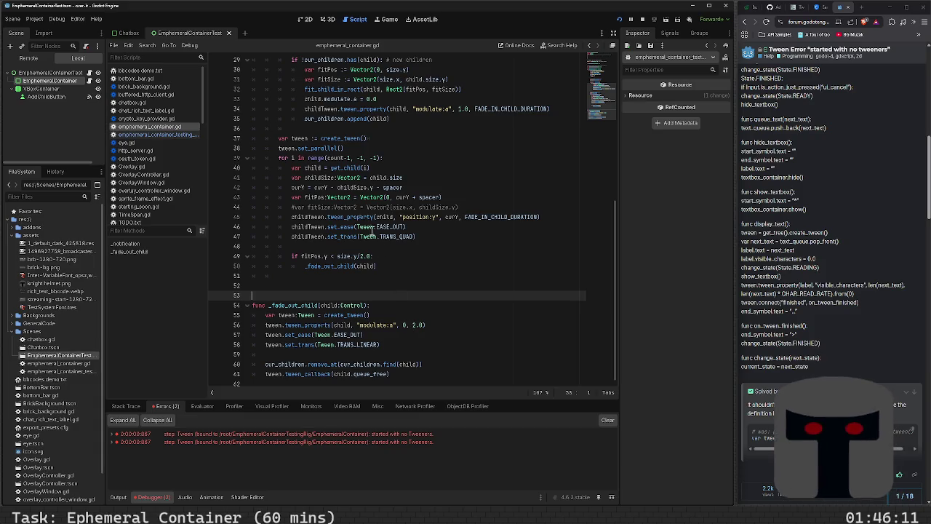
scroll(412, 255, "up", 9)
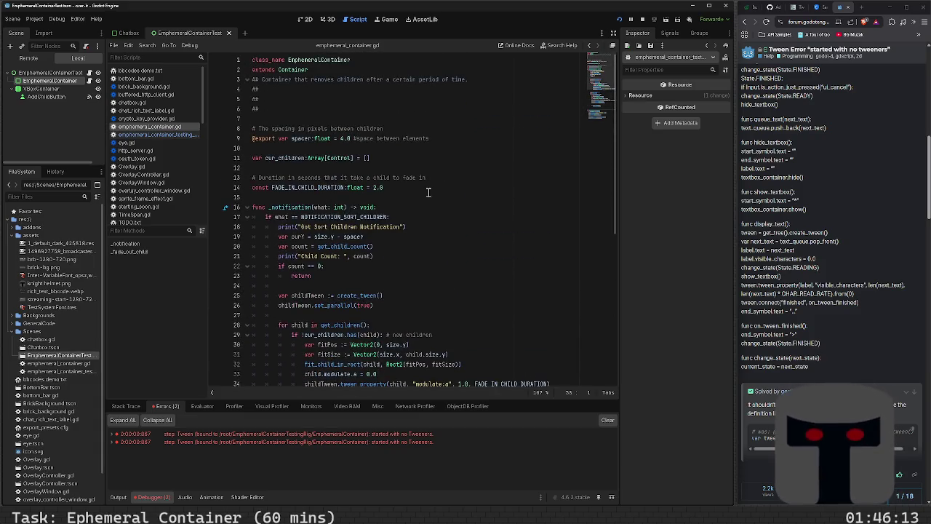
left_click(428, 191)
key("Return")
type("const")
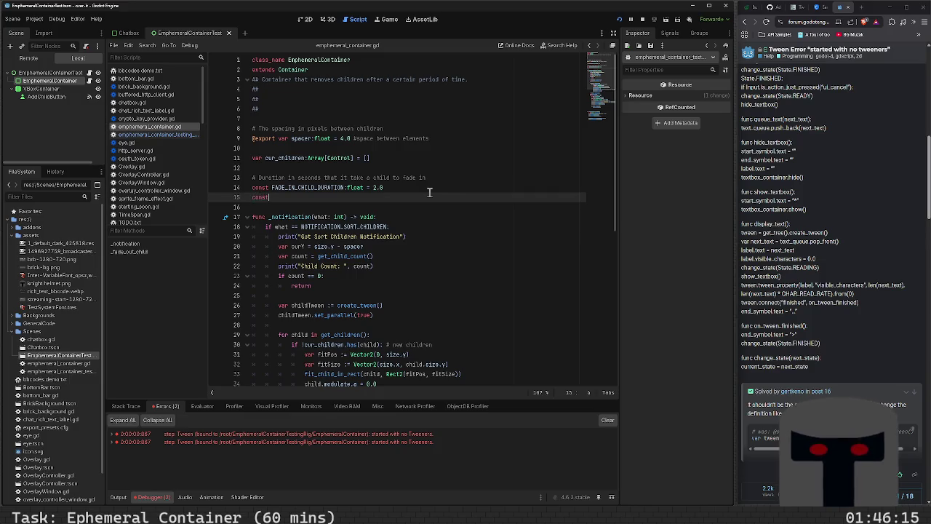
type(" FADE_")
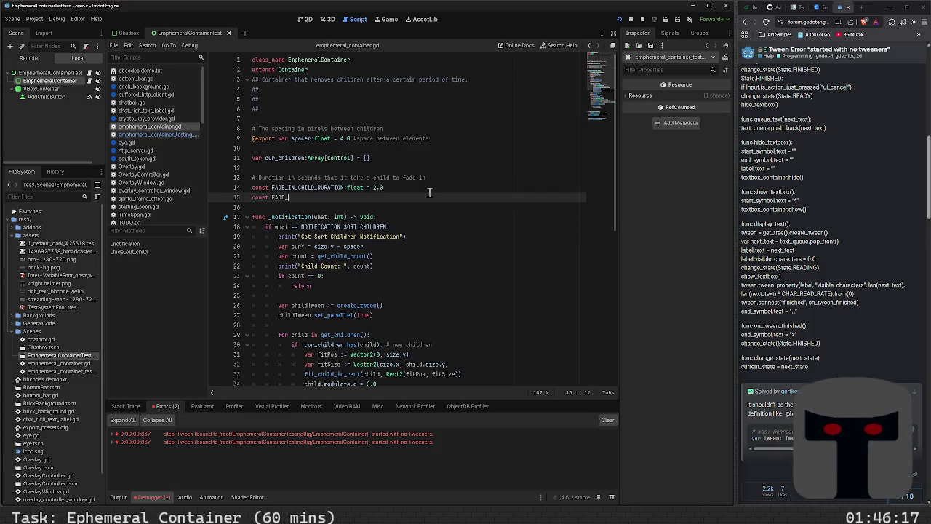
type("OUT_CHIL")
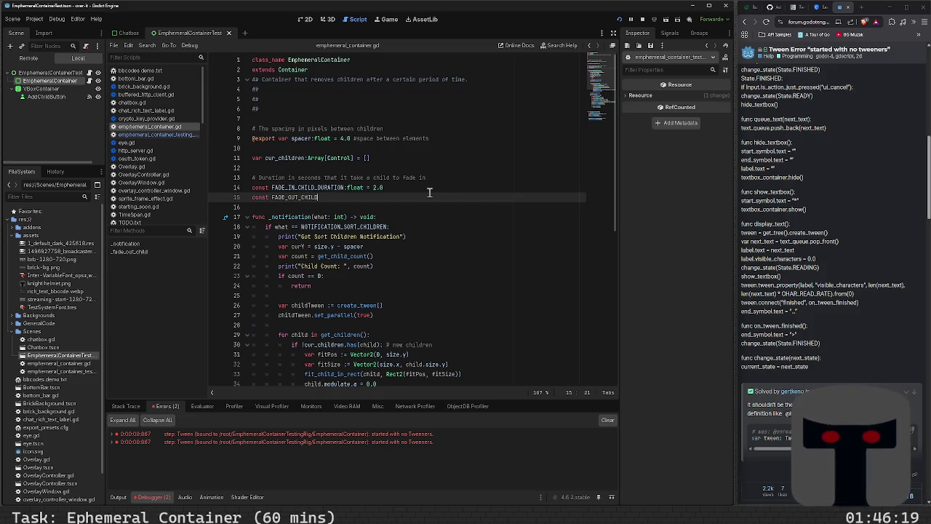
key("BackSpace")
type("ATION:float = ")
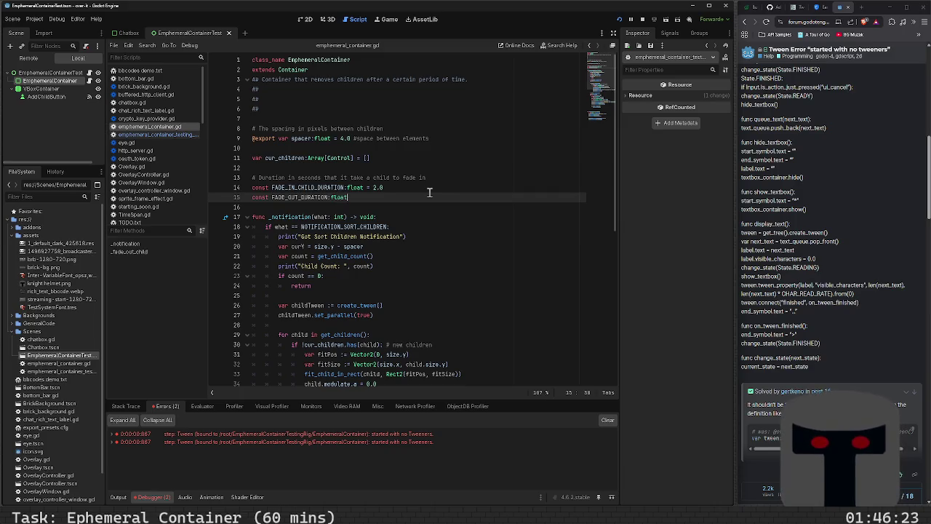
type("2")
- Put '# Duration in seconds for a child to fade out.' above FADE_OUT_DURATION and save
key("Up")
key("End")
key("Return")
key("Return")
type("Dur")
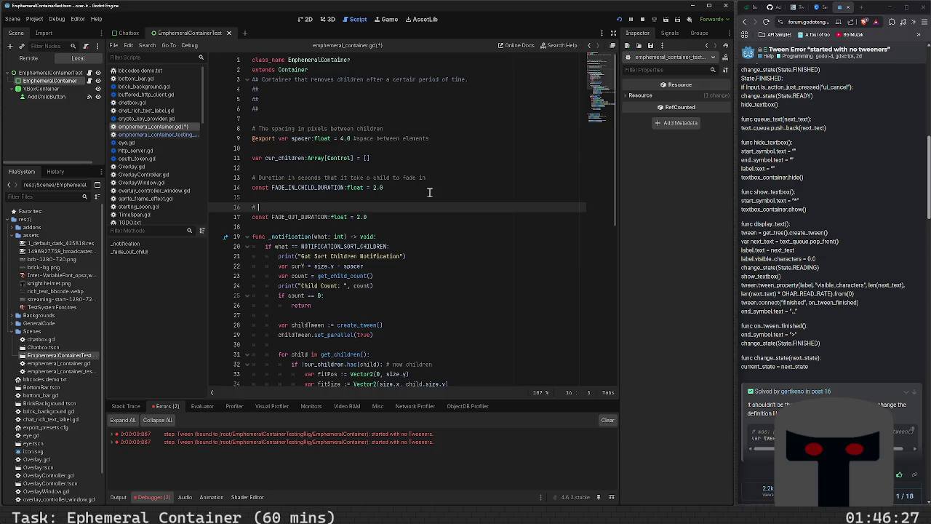
type("ation in seconds that it")
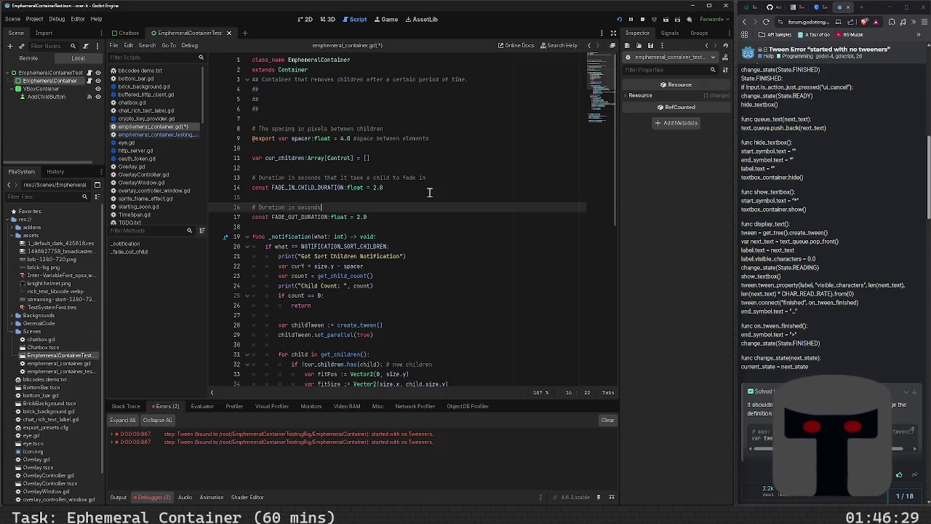
key("BackSpace")
key("BackSpace")
key("BackSpace")
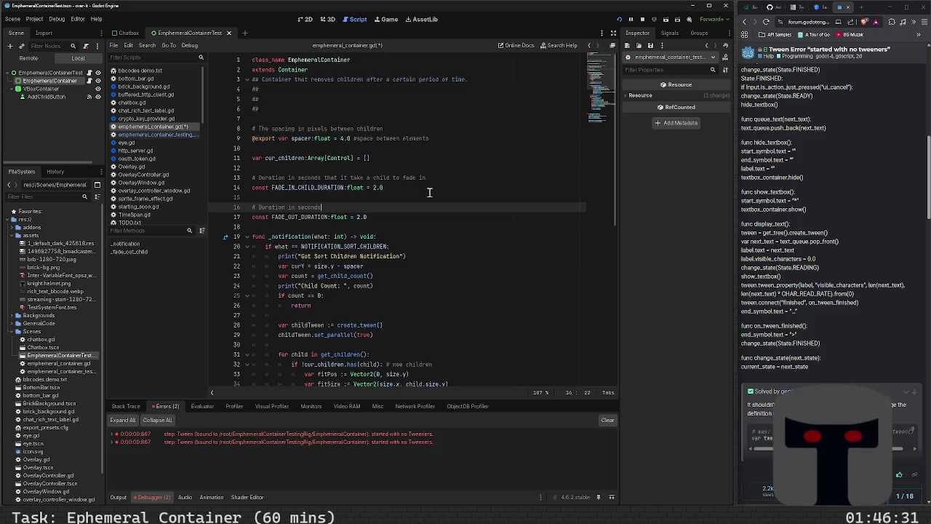
type("for a child")
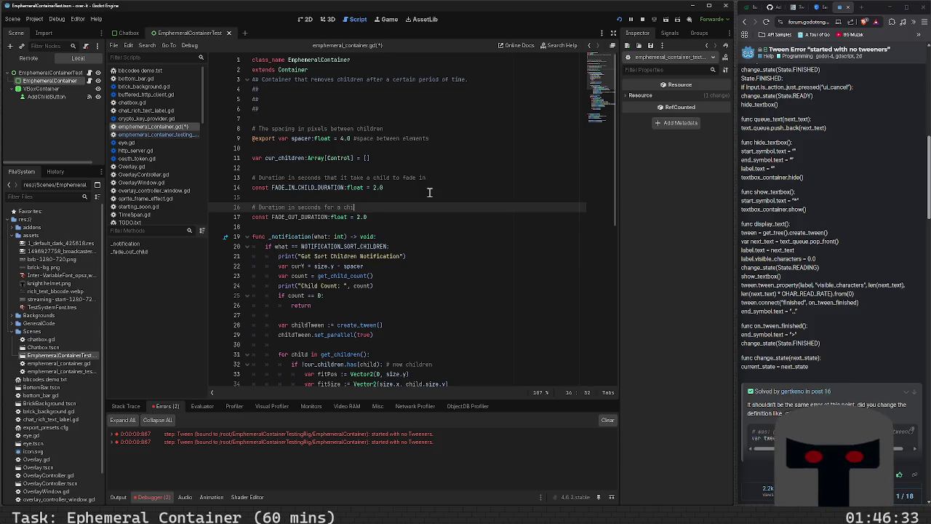
type(" to fade out.")
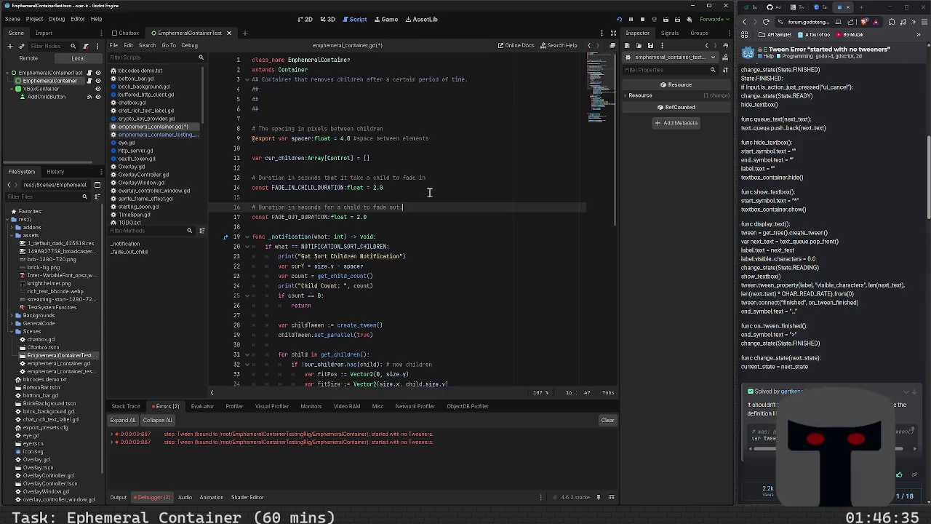
key("ctrl+s")
- Reword the fade-in comment to end with 'for a child to fade in'
left_click(430, 192)
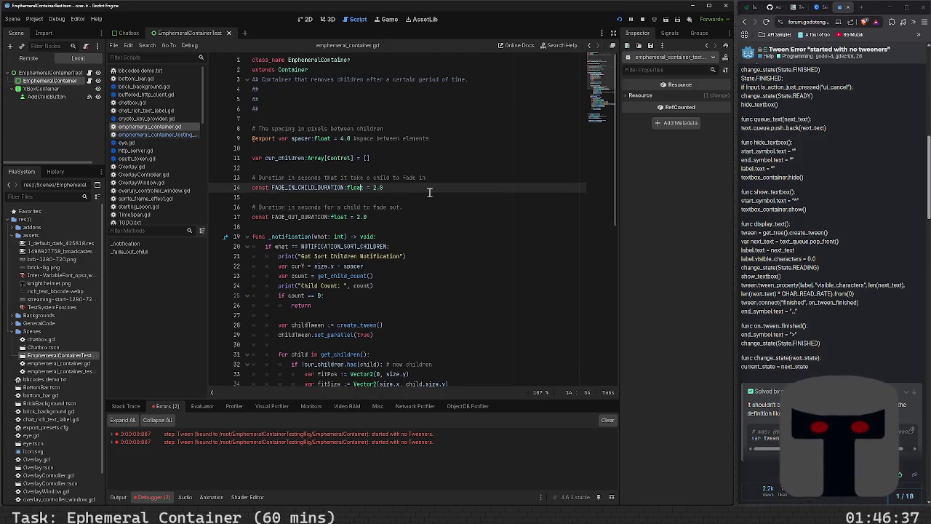
key("Up")
key("ctrl+Left")
key("ctrl+Left")
key("ctrl+Left")
key("shift+End")
key("BackSpace")
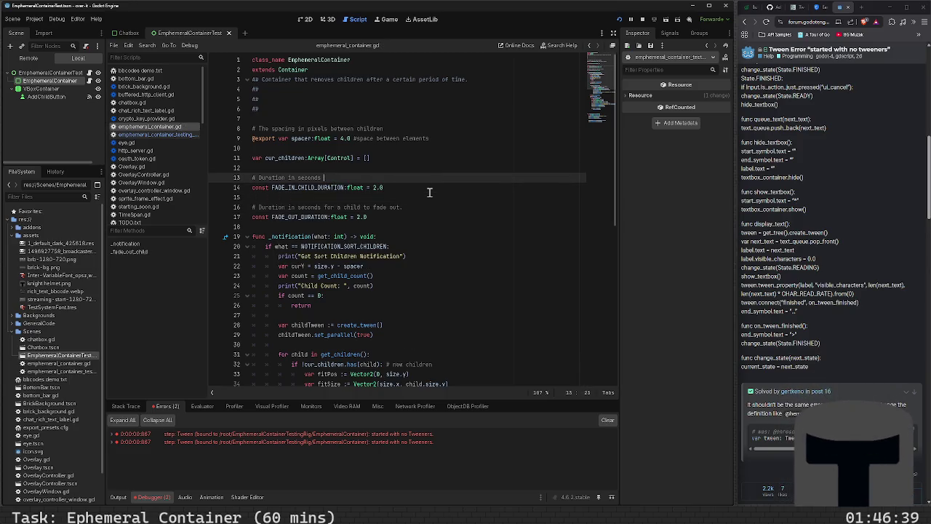
type("for a child to ")
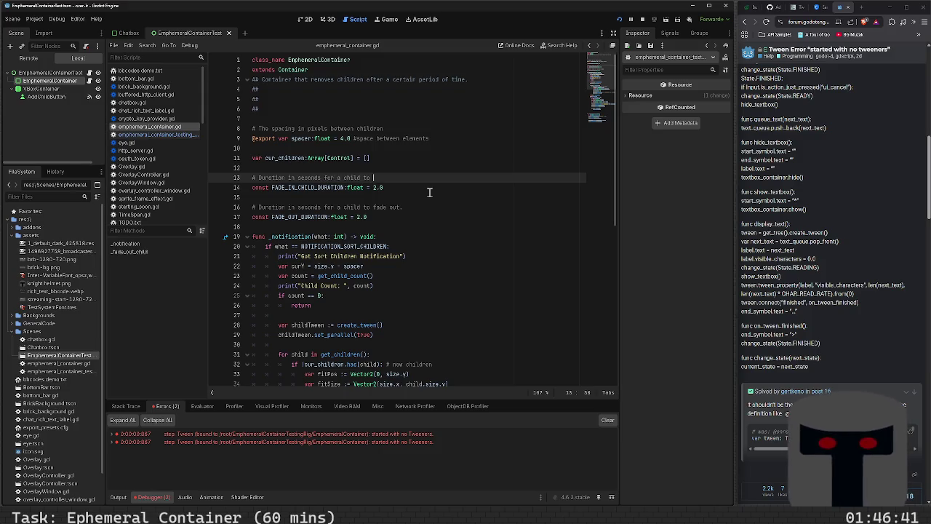
type("fade in")
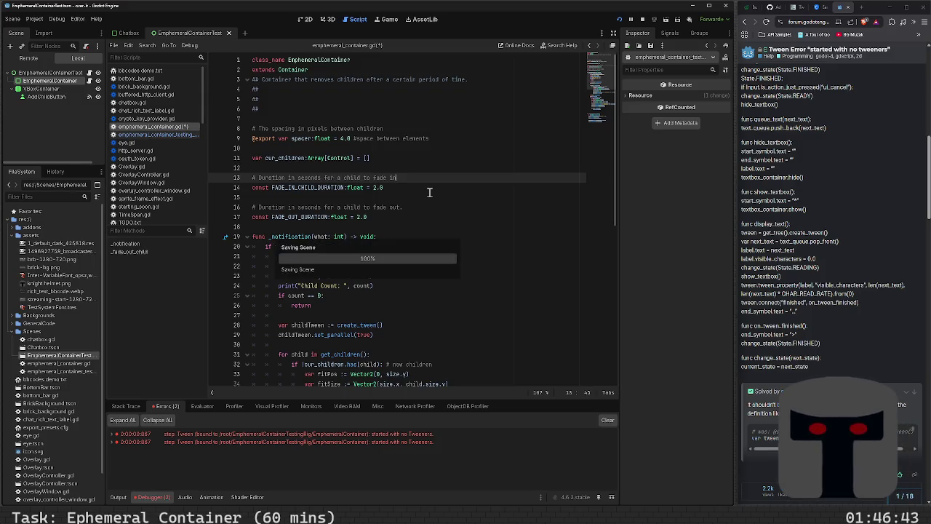
key("Escape")
key("Down")
key("Down")
key("Up")
key("Up")
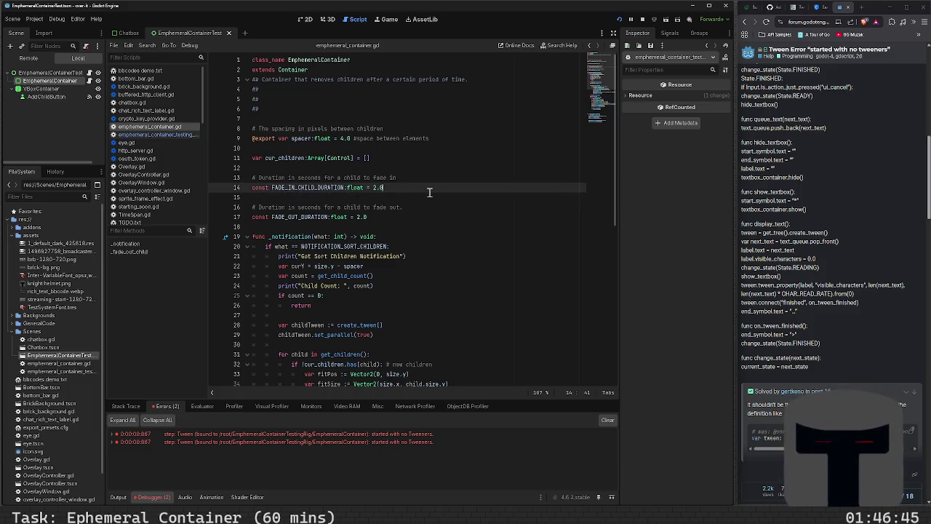
key("Down")
key("Down")
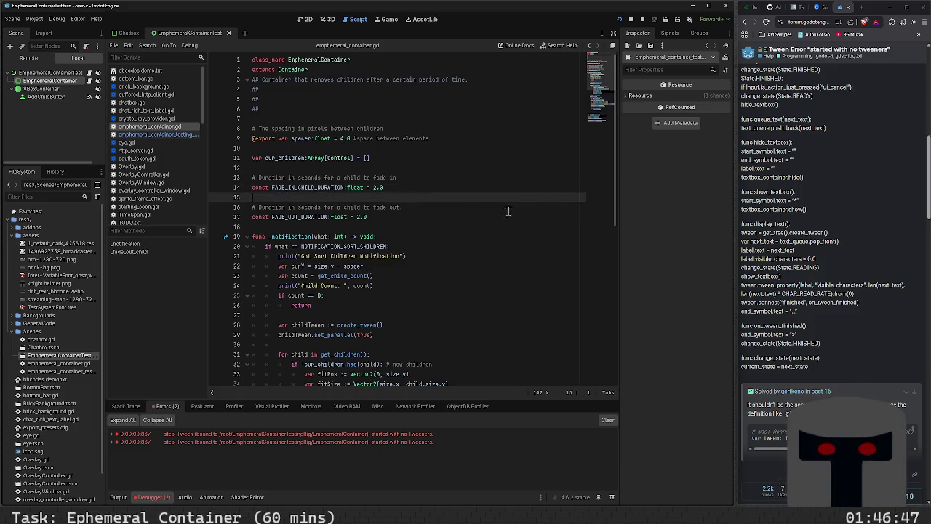
left_click(396, 177)
- Replace the 2.0 duration in _fade_out_child's tween_property with FADE_OUT_DURATION
scroll(407, 188, "down", 7)
scroll(409, 192, "down", 4)
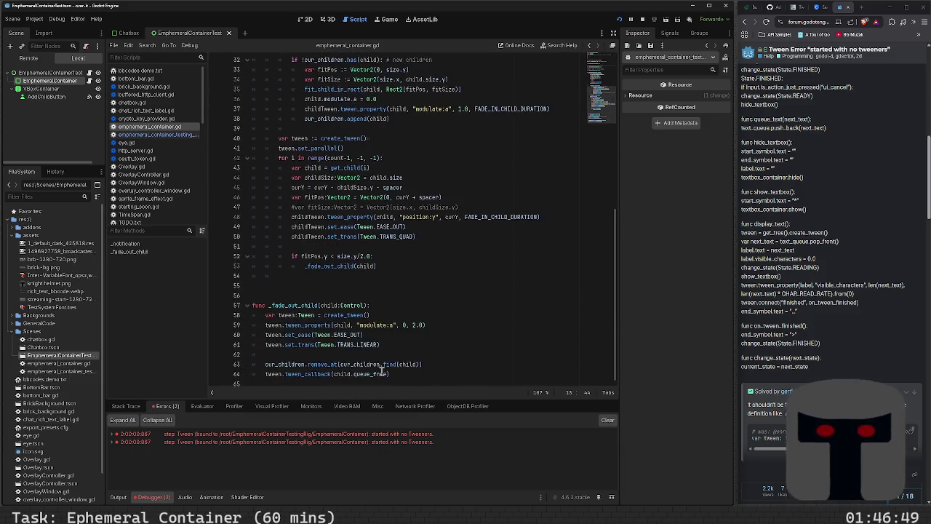
left_click(422, 325)
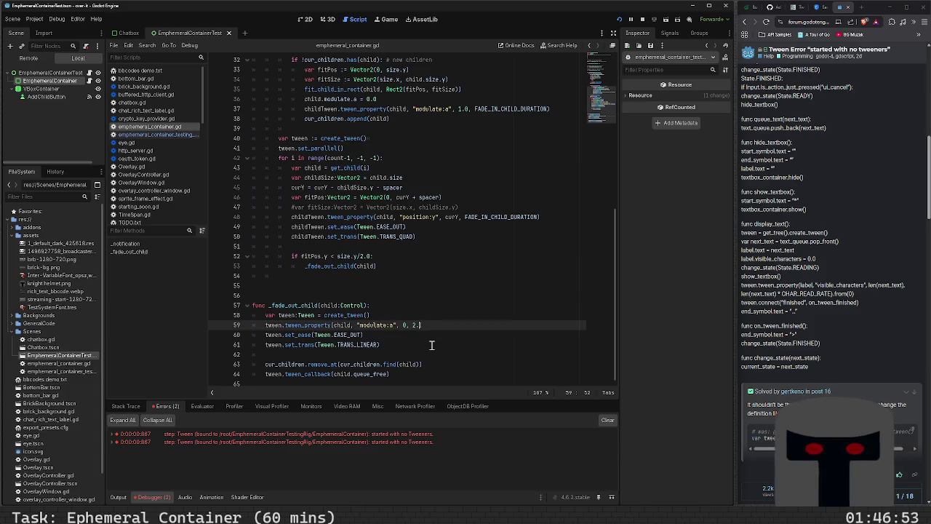
type("FA")
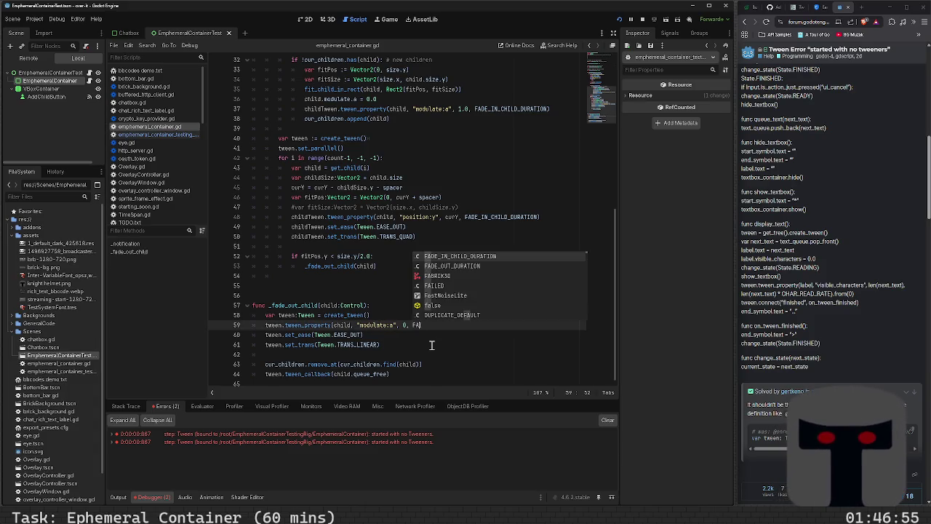
key("Down")
key("Return")
scroll(390, 339, "up", 9)
scroll(388, 343, "up", 2)
- Shorten the constant on line 14 to FADE_IN_DURATION, paste it over lines 37 and 48, and save
left_click(314, 188)
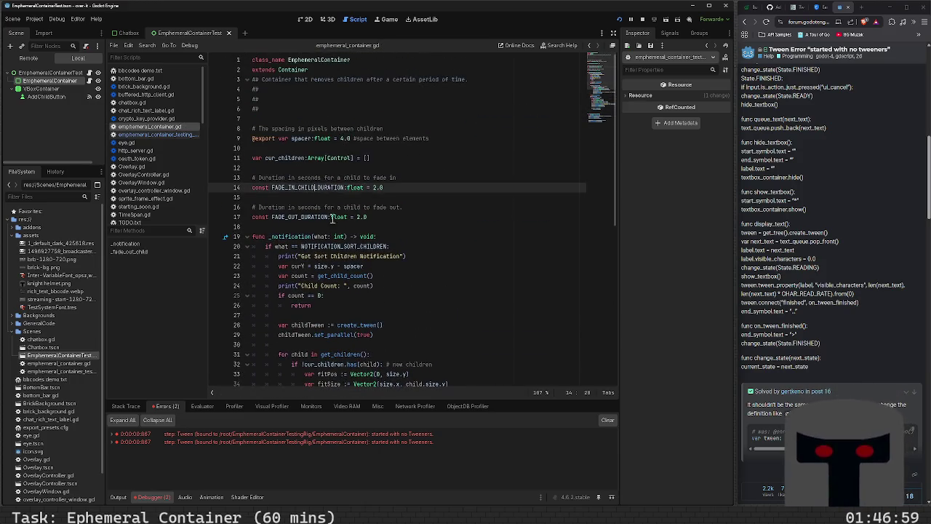
key("BackSpace")
key("BackSpace")
key("BackSpace")
key("ctrl+s")
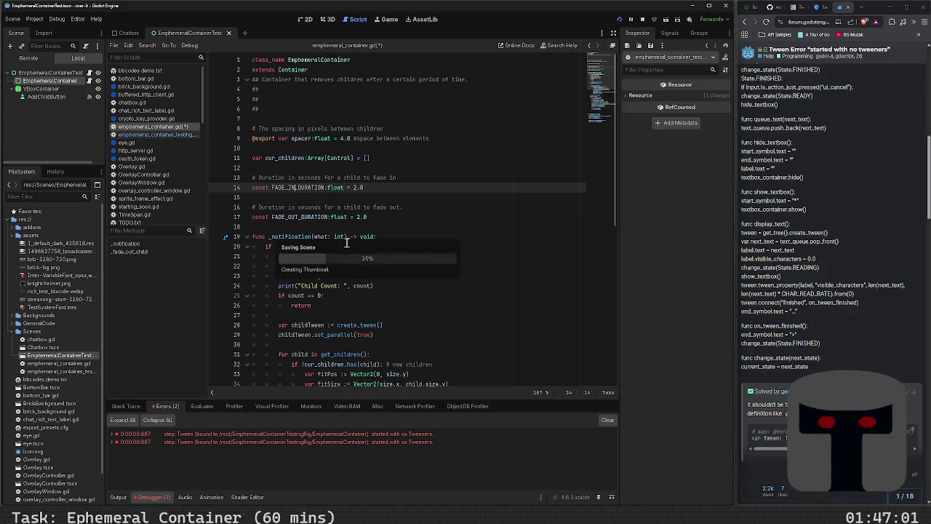
double_click(314, 188)
key("ctrl+c")
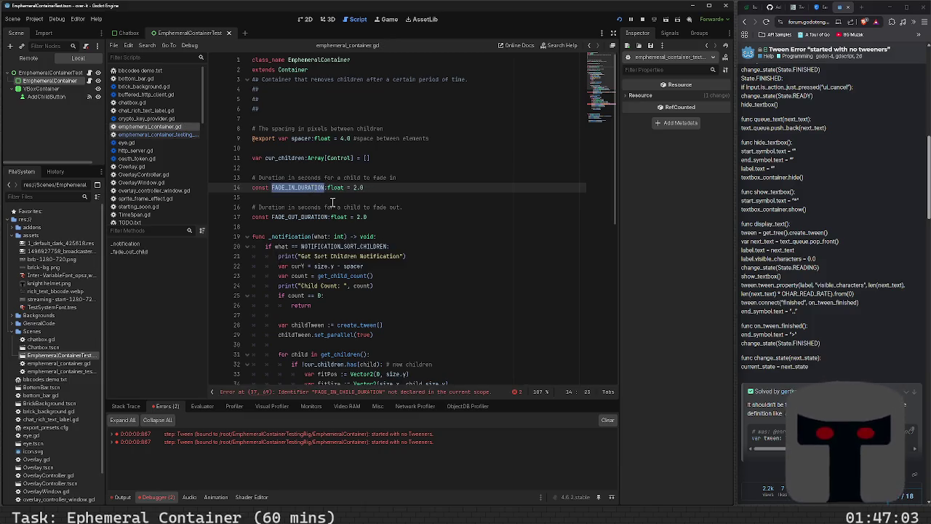
scroll(404, 237, "down", 5)
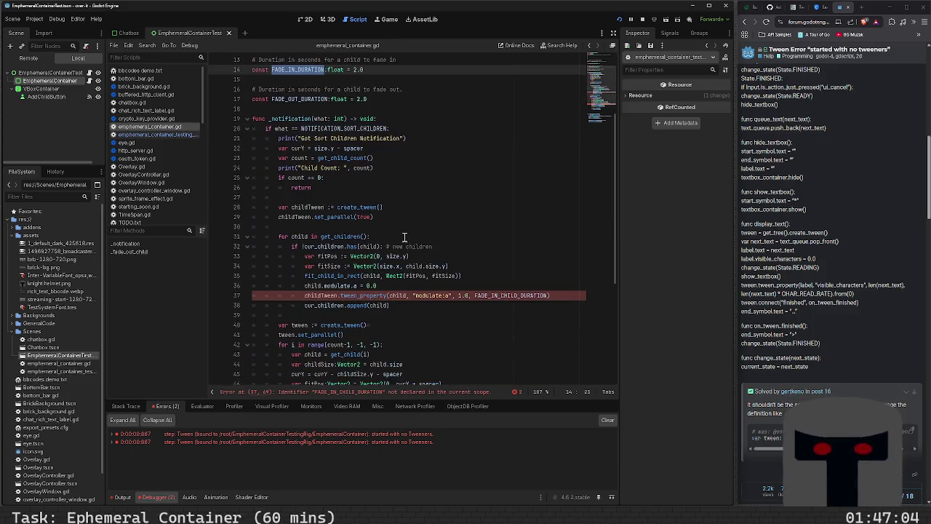
double_click(509, 265)
key("ctrl+v")
scroll(498, 356, "down", 1)
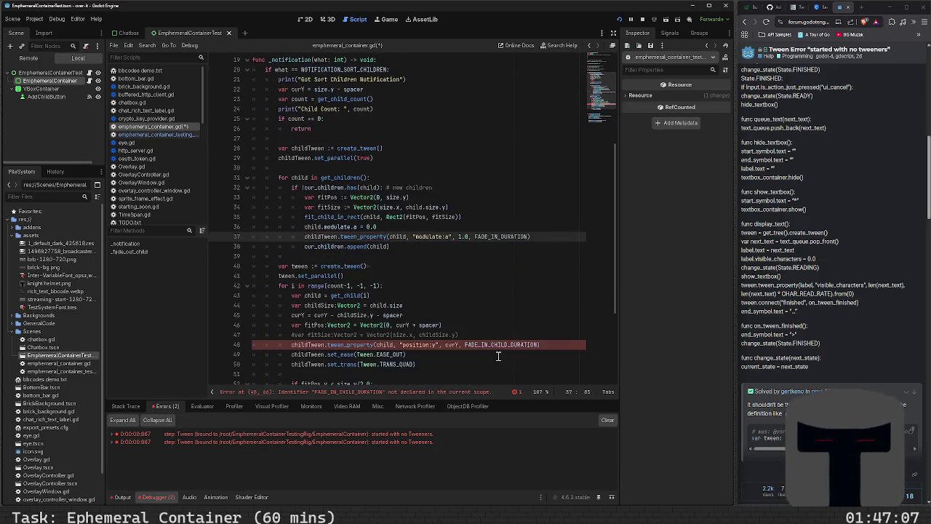
double_click(500, 344)
key("ctrl+v")
key("ctrl+s")
scroll(454, 264, "up", 6)
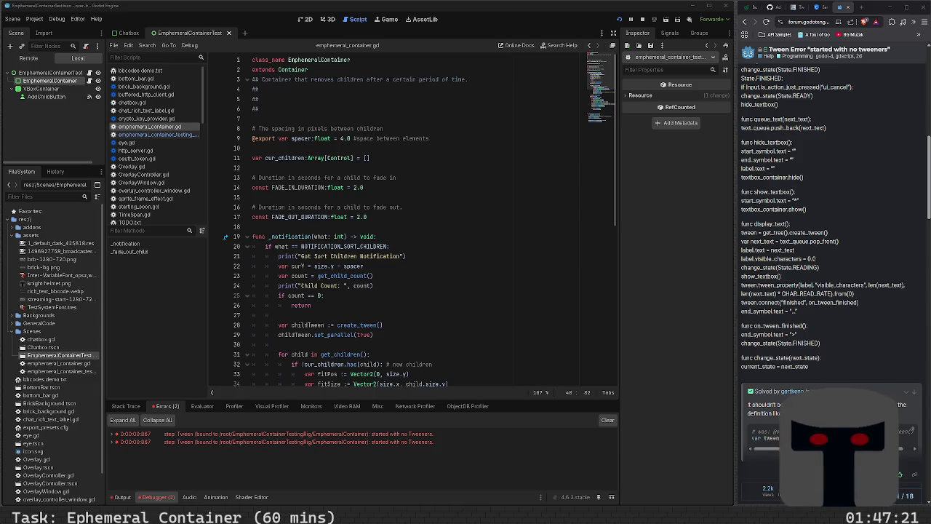
- Tidy the blank lines so a single blank line sits above cur_children, and save
left_click(476, 184)
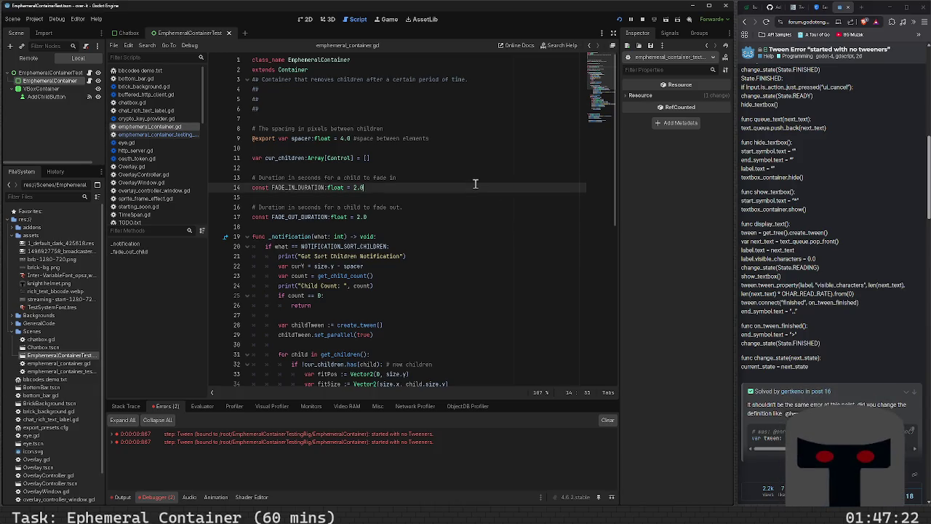
left_click(386, 150)
key("Delete")
key("Down")
key("Left")
key("Return")
key("ctrl+s")
- Make the spacing, fade-in and fade-out comments ## doc comments and save
key("Up")
key("Up")
key("Up")
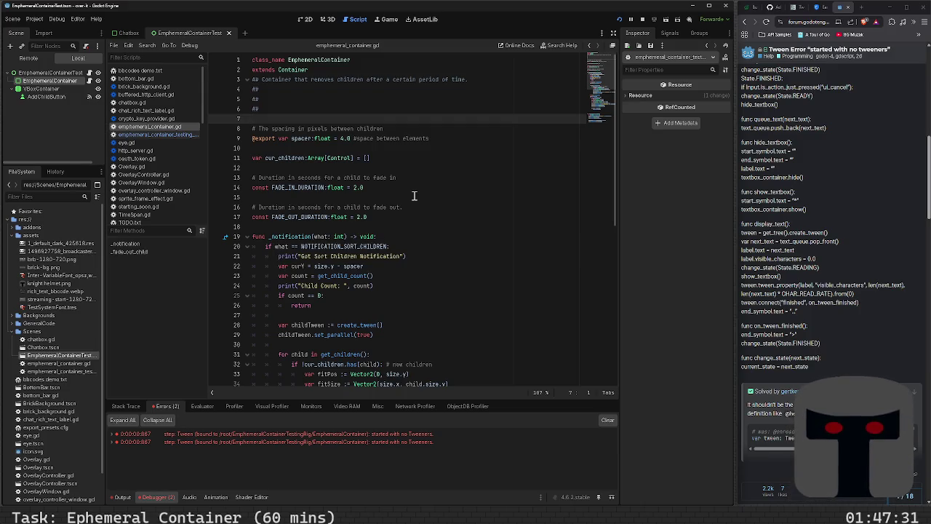
key("Down")
key("Right")
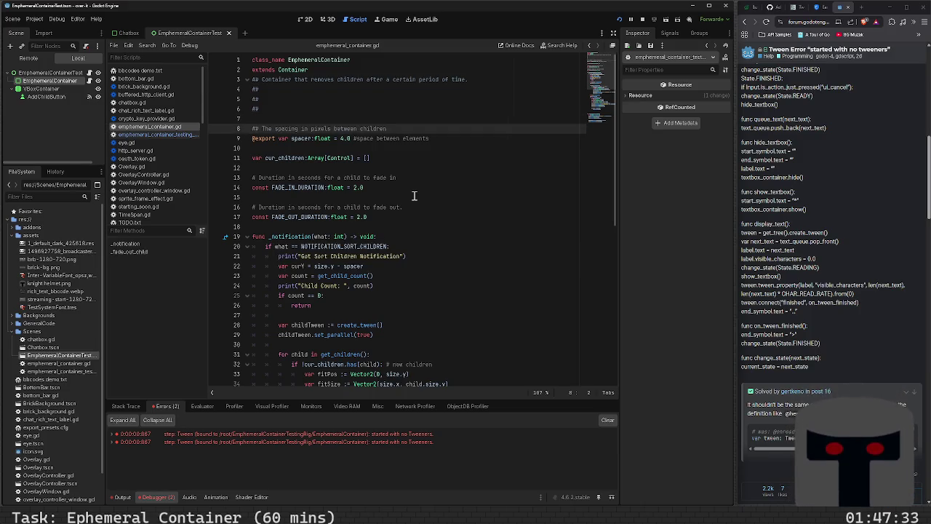
key("Down")
key("Down")
key("Down")
type("#")
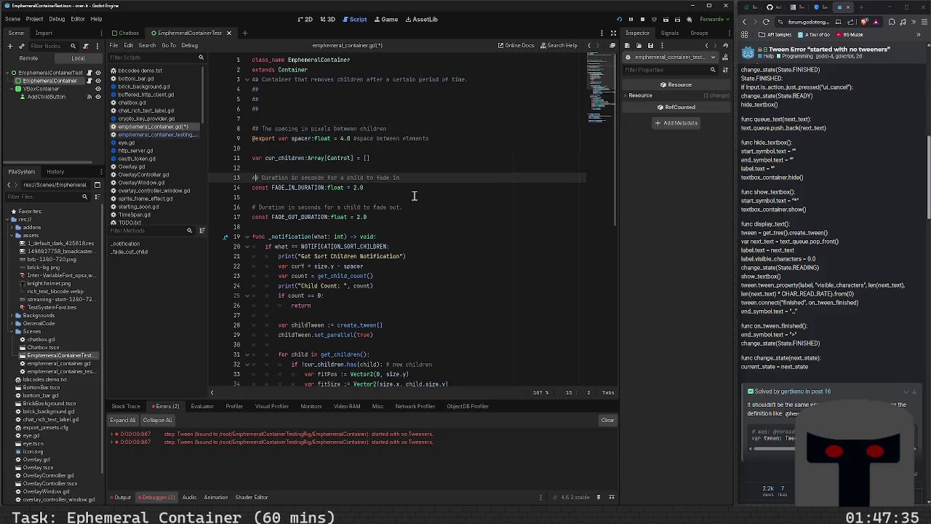
key("Down")
key("Down")
key("Down")
type("#")
key("ctrl+s")
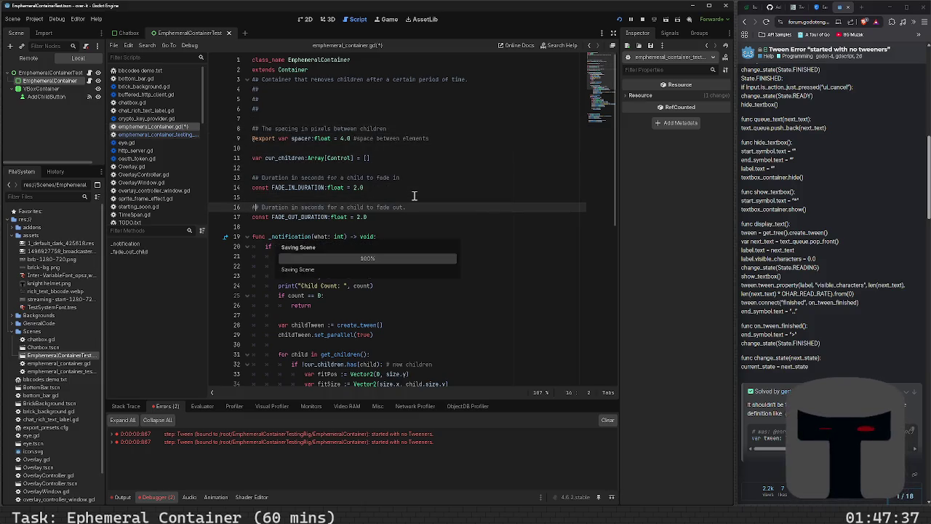
- Search Brave for documenting exported Godot variables and expand the full AI answer
left_click(831, 22)
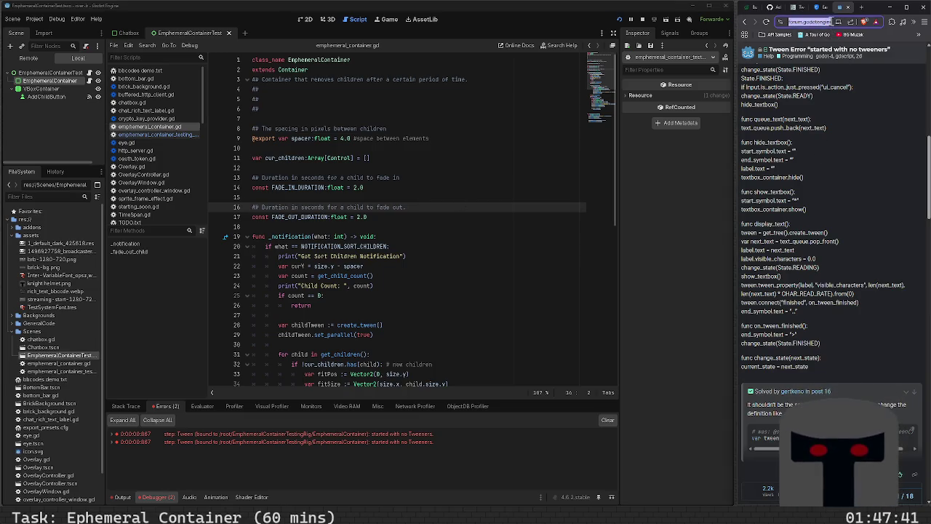
type("DOCUM")
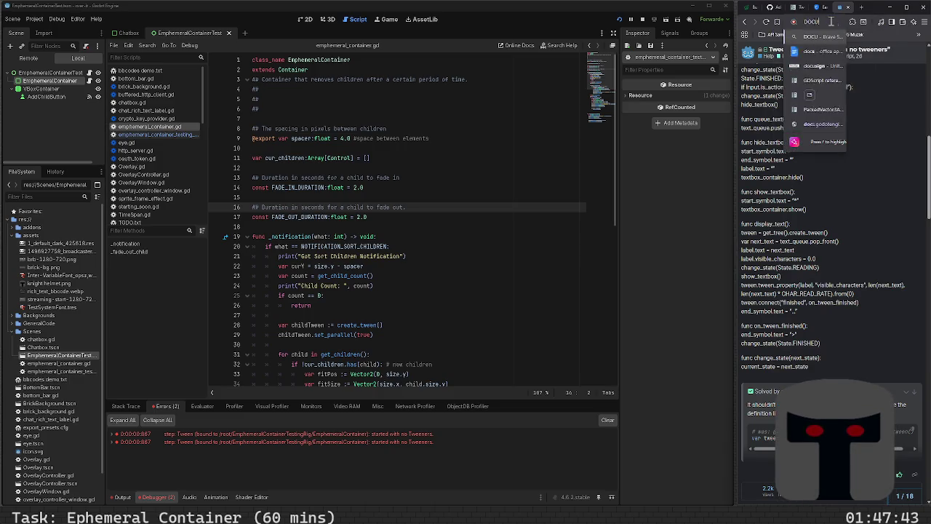
key("BackSpace")
key("BackSpace")
key("BackSpace")
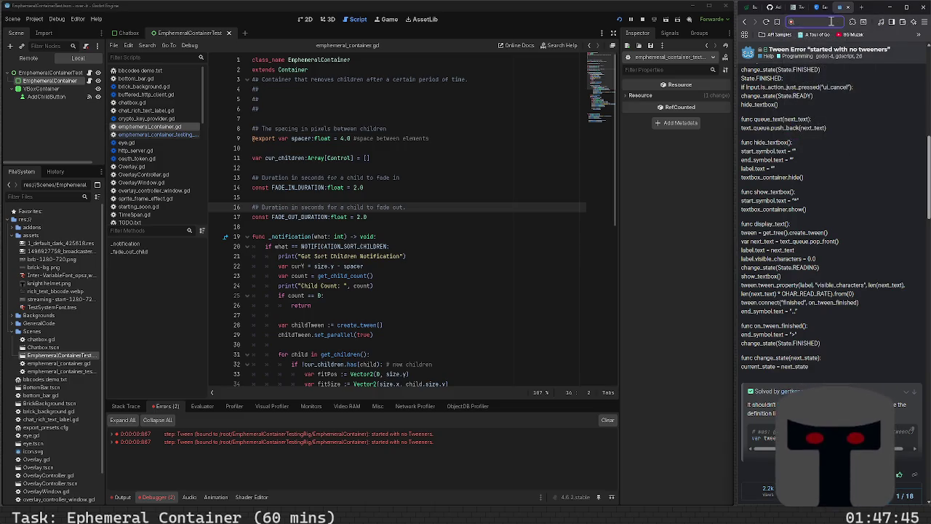
type("document export gam")
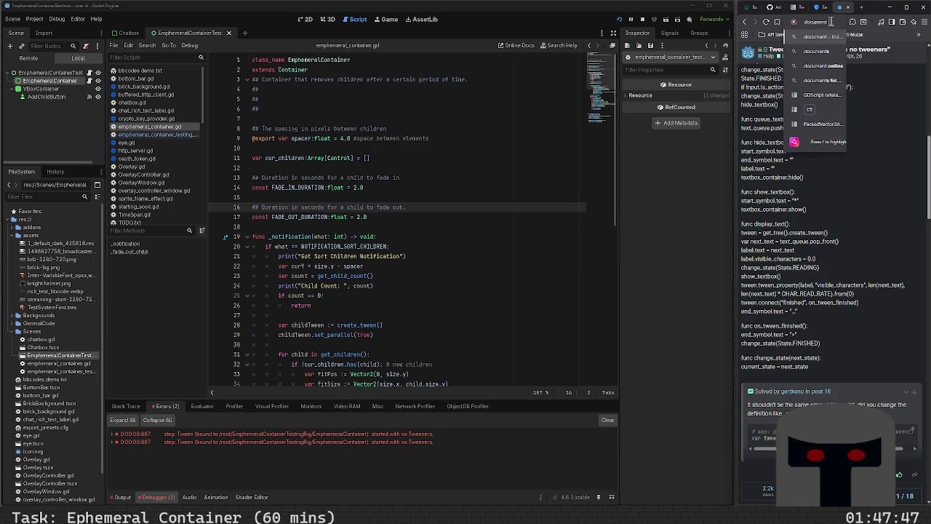
key("BackSpace")
key("BackSpace")
key("BackSpace")
type("variables godot")
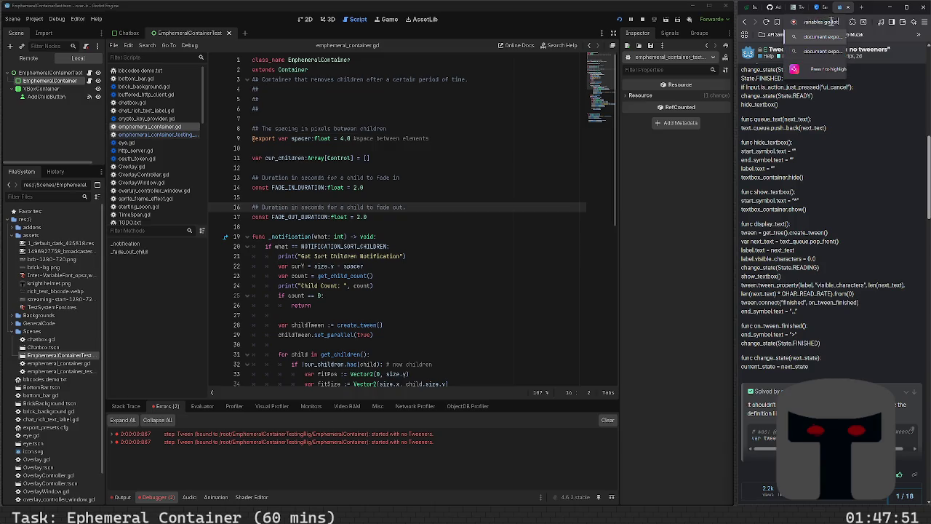
key("Return")
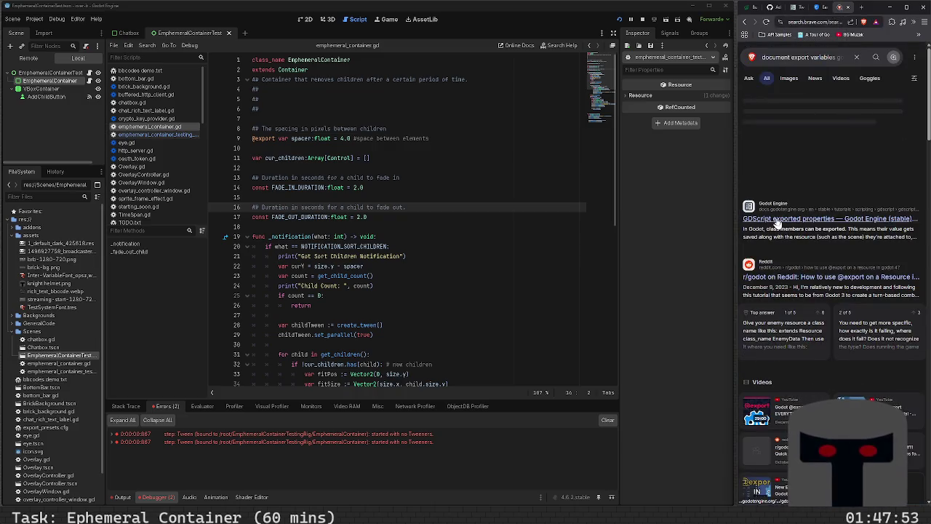
left_click(818, 177)
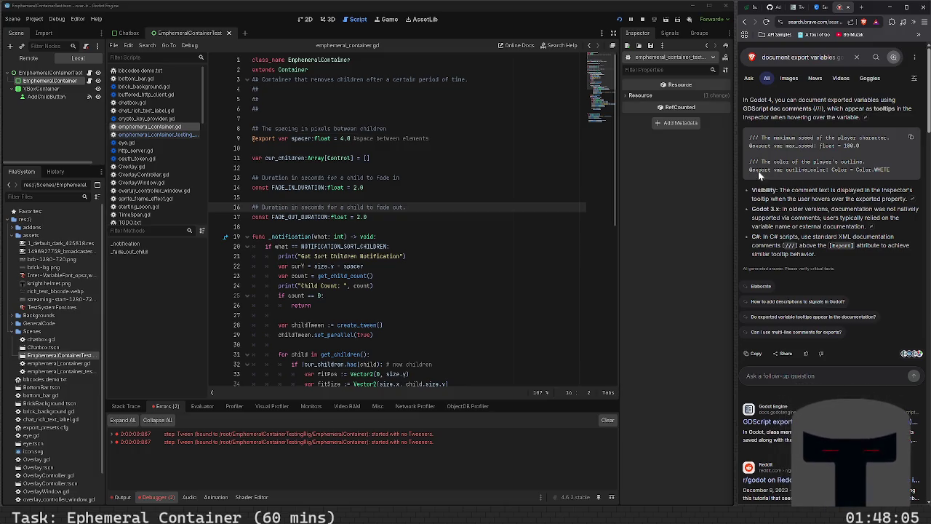
left_click(262, 129)
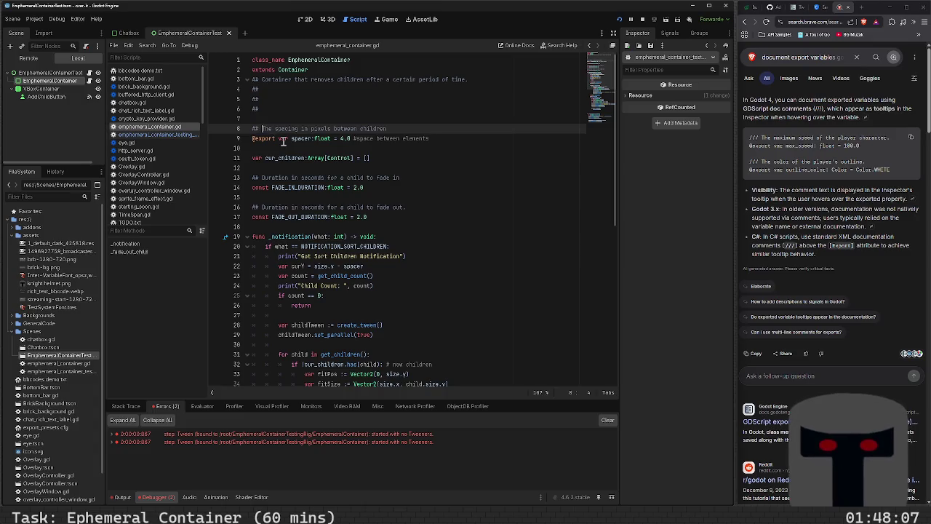
- Change the line 8 spacing comment to ///, save, and run the project with F6
key("shift+Home")
type("///")
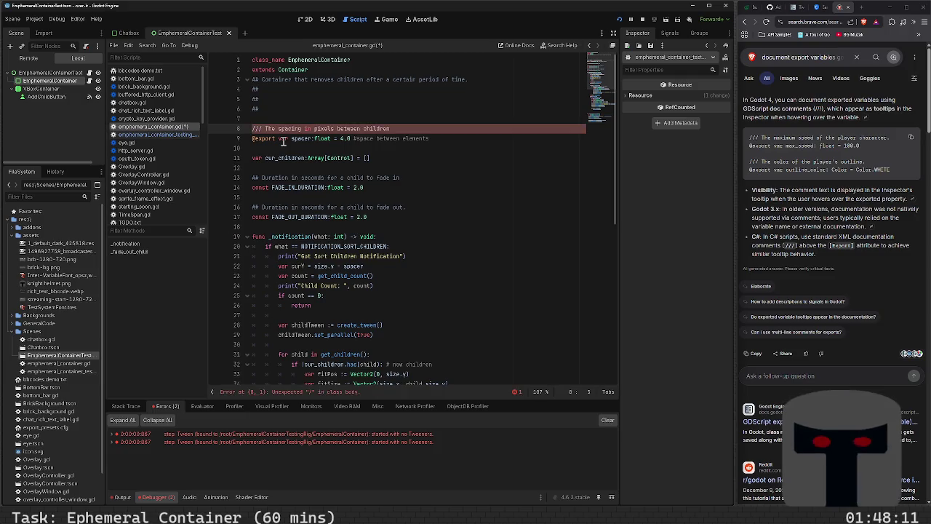
key("ctrl+s")
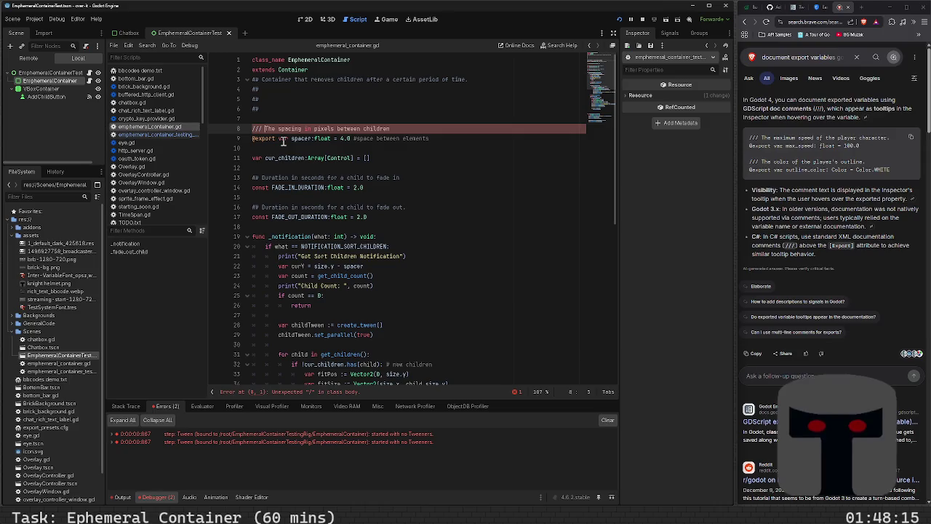
key("F6")
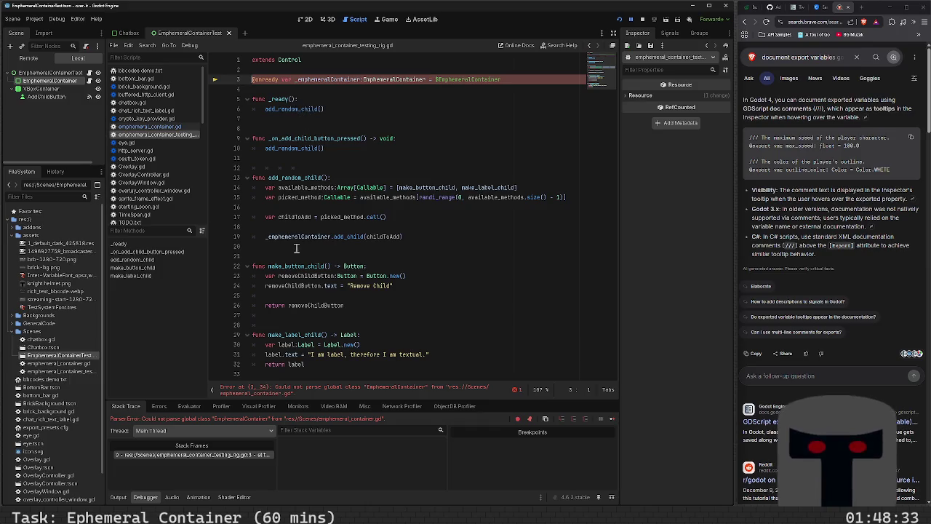
- Revert the line 8 prefix to ##, save, and open the GDScript exported properties docs
left_click(305, 20)
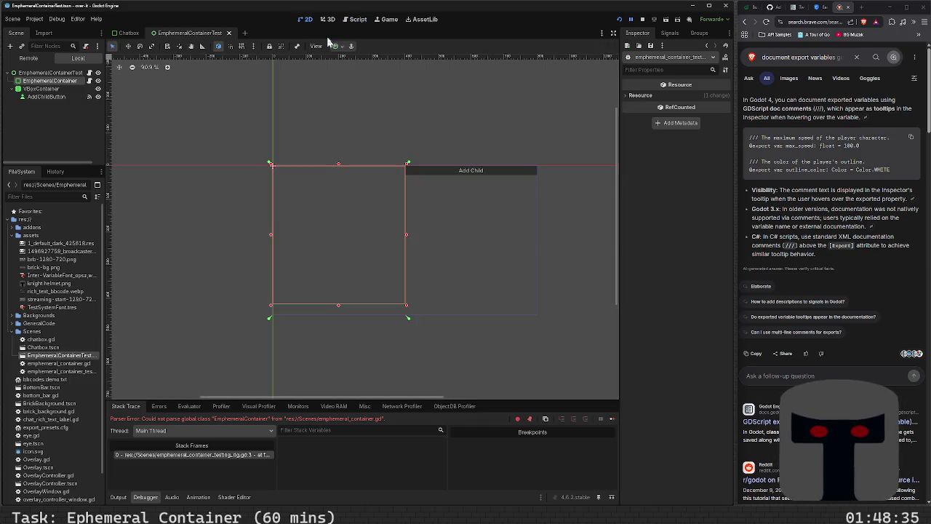
left_click(357, 19)
left_click(175, 128)
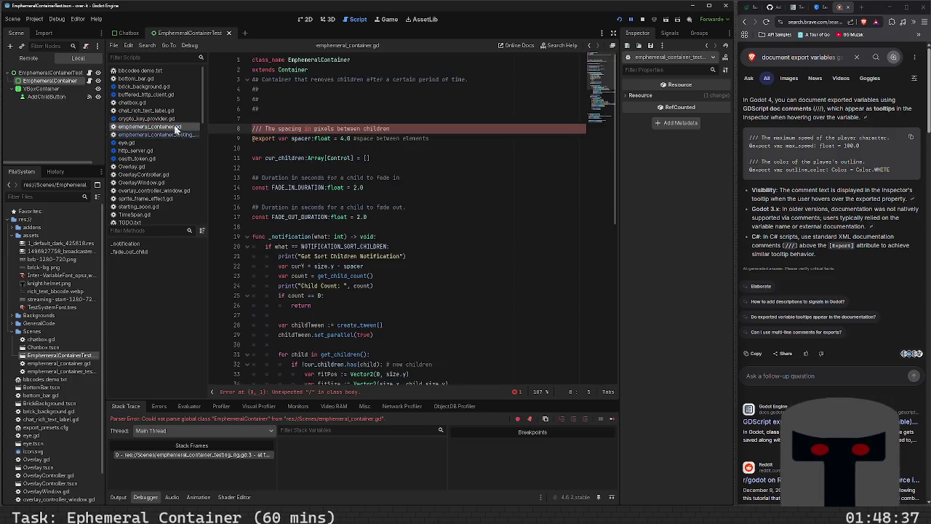
key("shift+Home")
type("##")
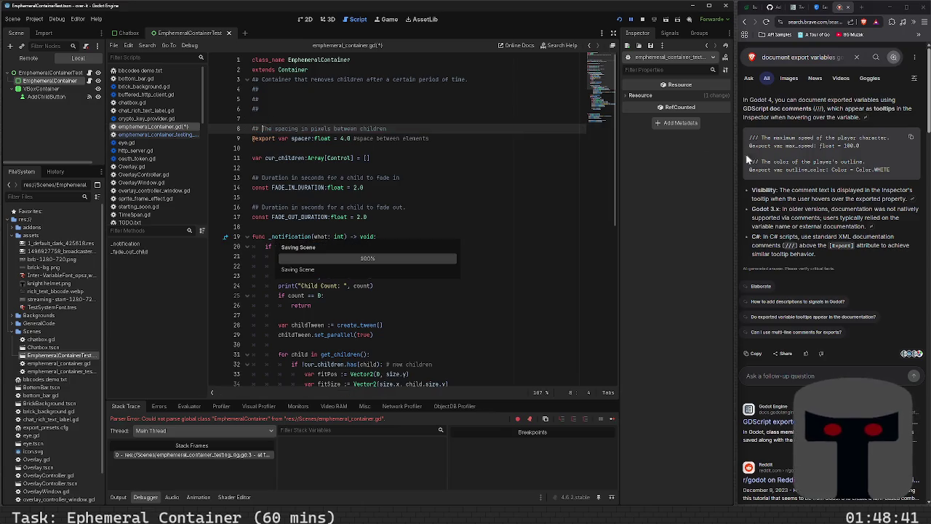
scroll(811, 275, "down", 4)
key("ctrl+s")
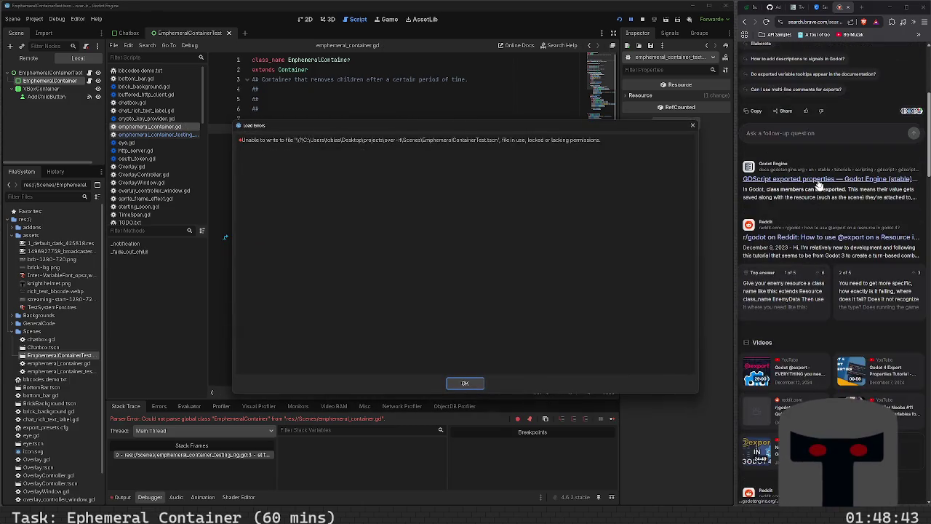
left_click(820, 187)
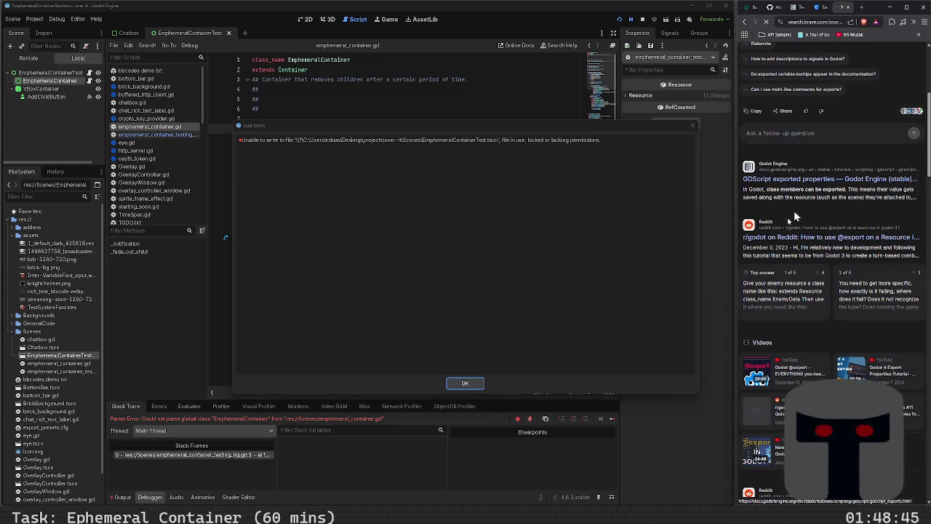
left_click(466, 383)
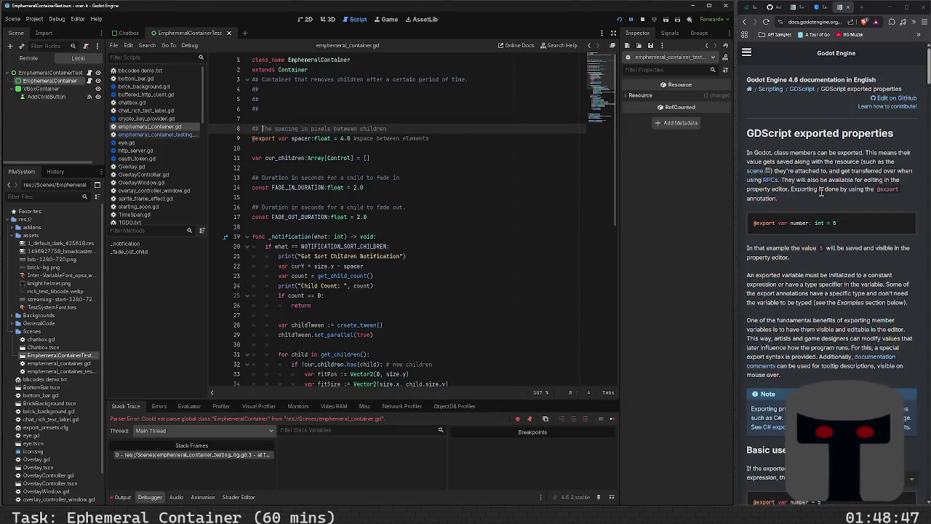
- Scroll the export docs past angle hints to the 'Floats with easing hint' and 'Colors' sections
scroll(821, 191, "down", 3)
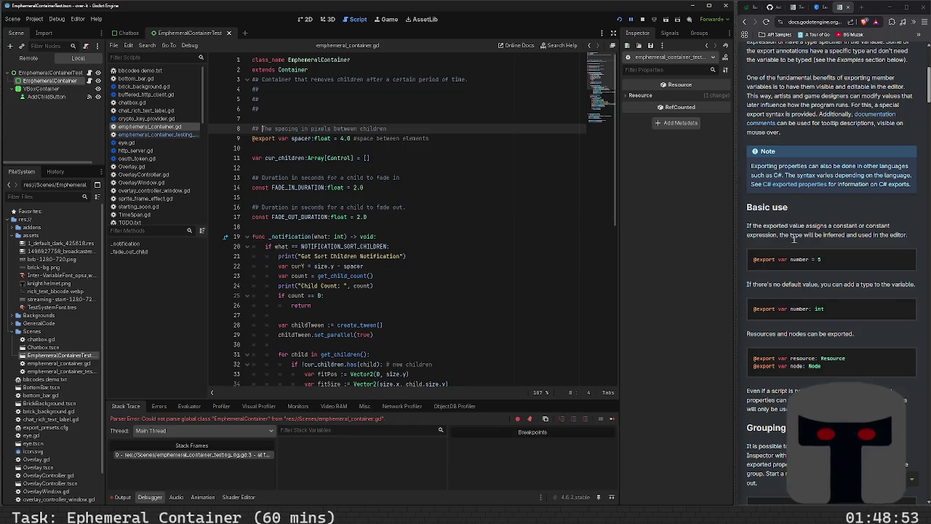
scroll(793, 238, "down", 2)
scroll(793, 239, "down", 1)
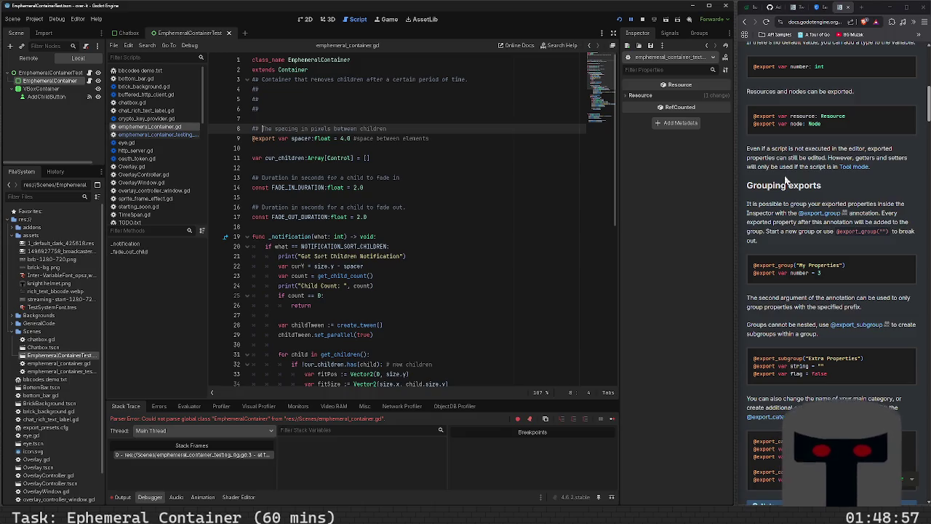
scroll(782, 219, "down", 2)
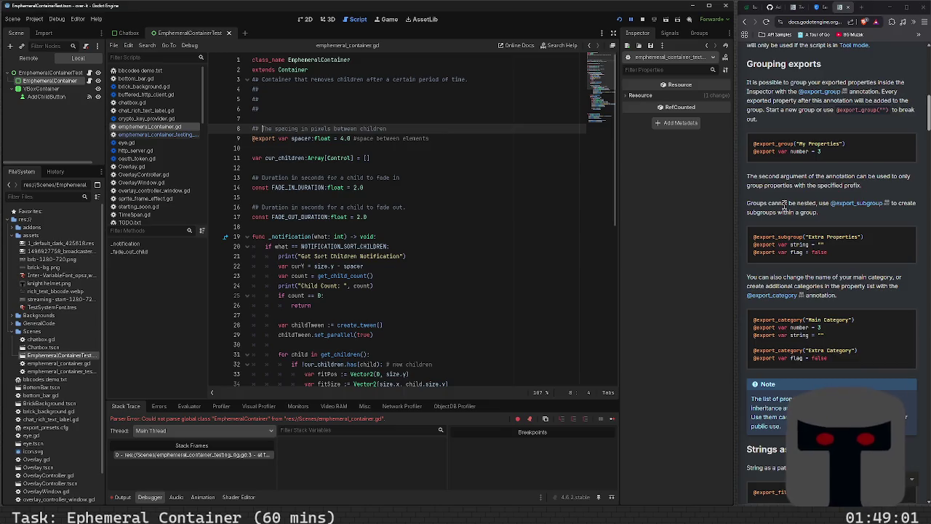
scroll(782, 200, "down", 2)
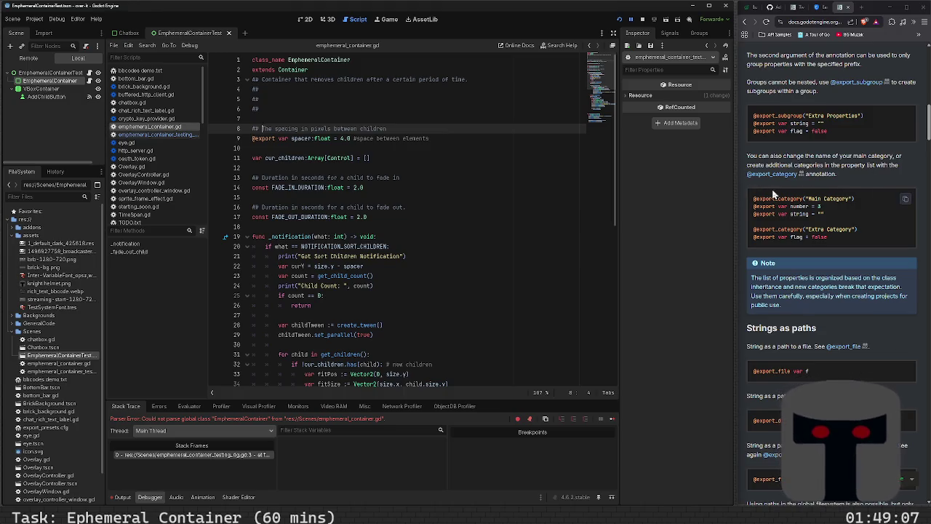
scroll(778, 202, "up", 3)
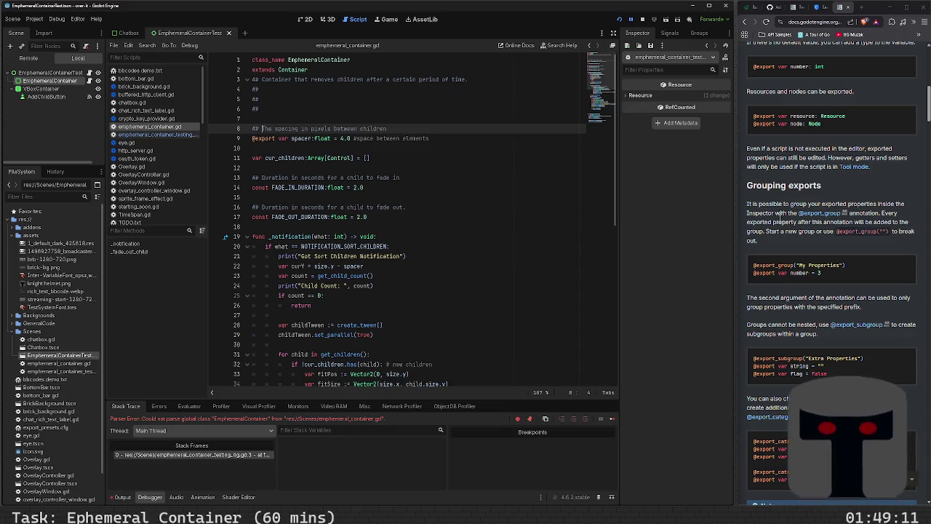
scroll(779, 219, "down", 2)
scroll(779, 218, "down", 2)
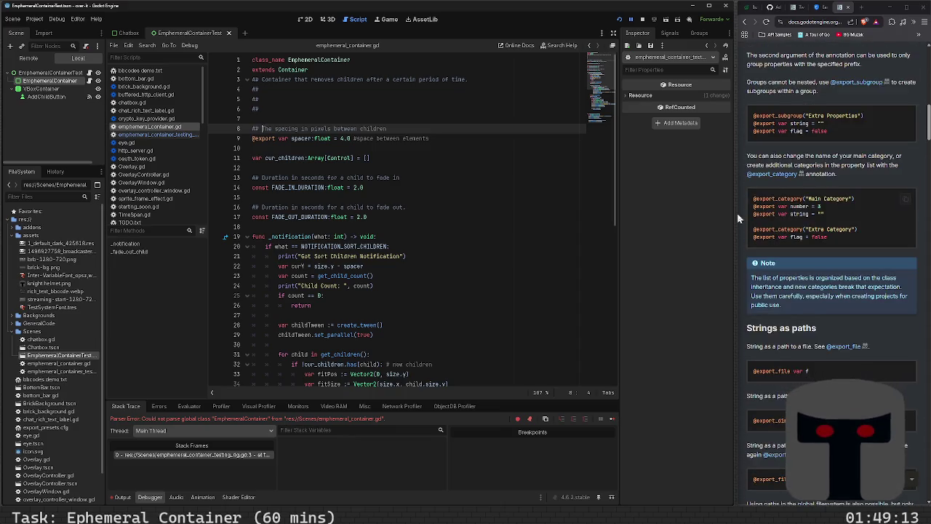
scroll(787, 209, "up", 1)
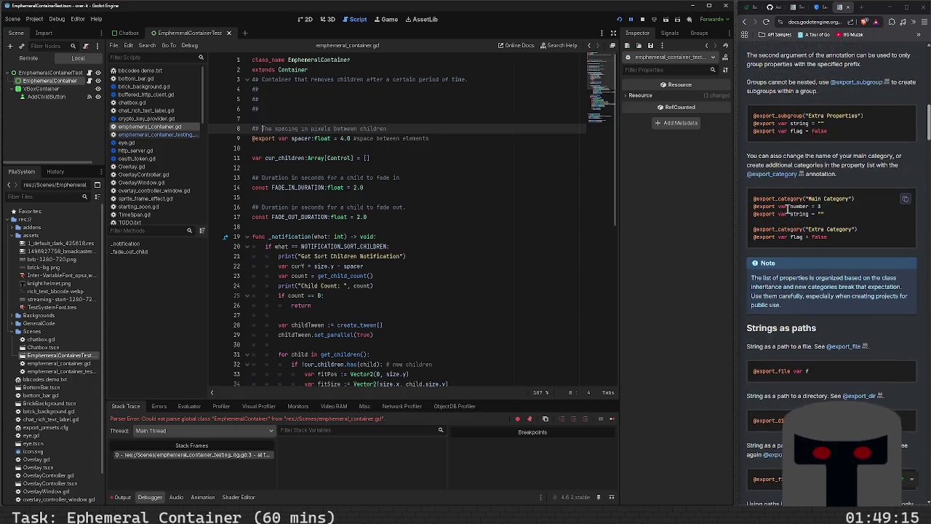
scroll(787, 209, "down", 2)
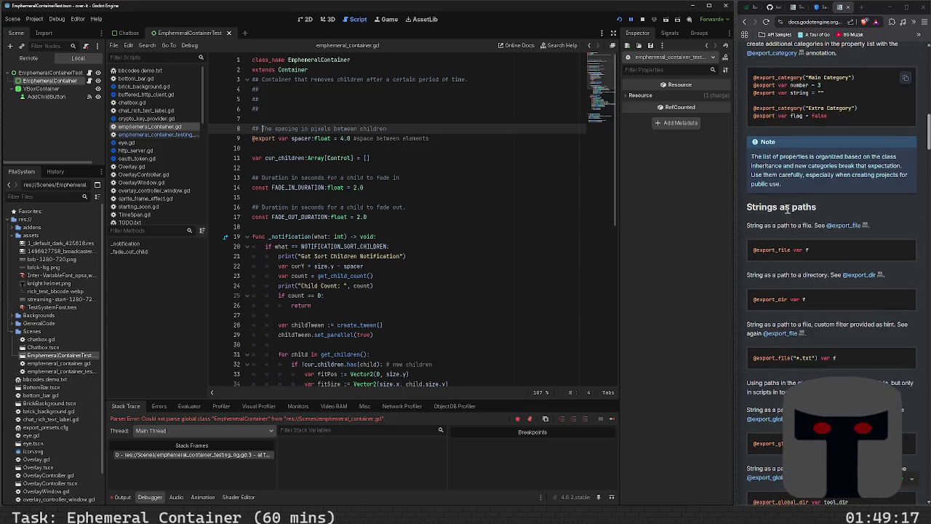
scroll(787, 209, "down", 2)
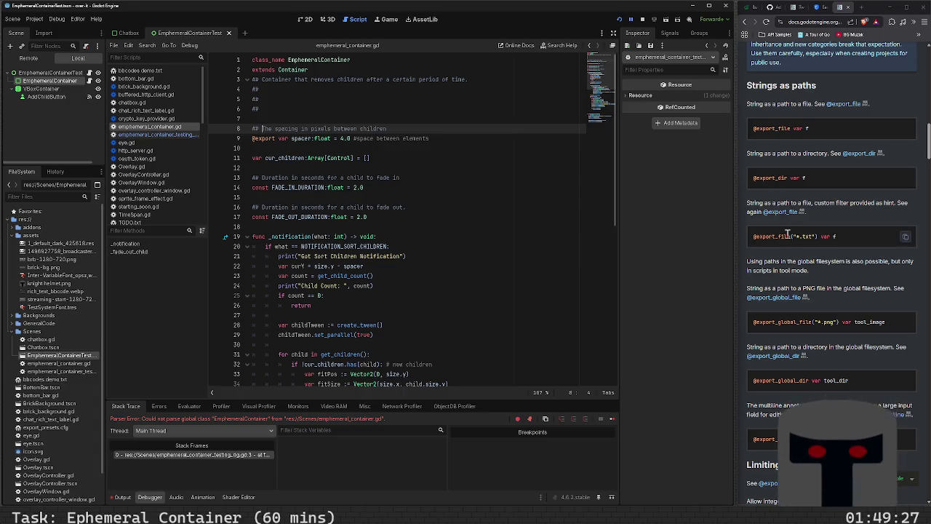
scroll(787, 234, "down", 3)
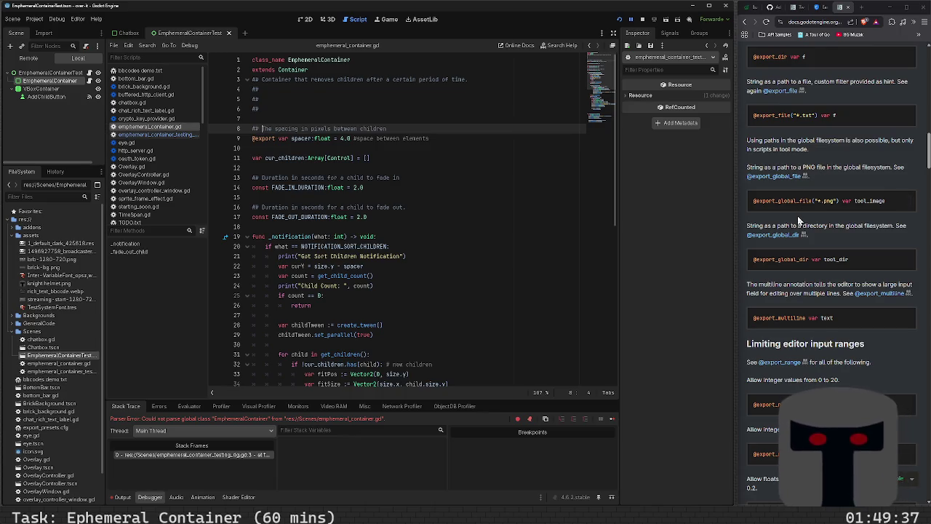
scroll(798, 216, "down", 3)
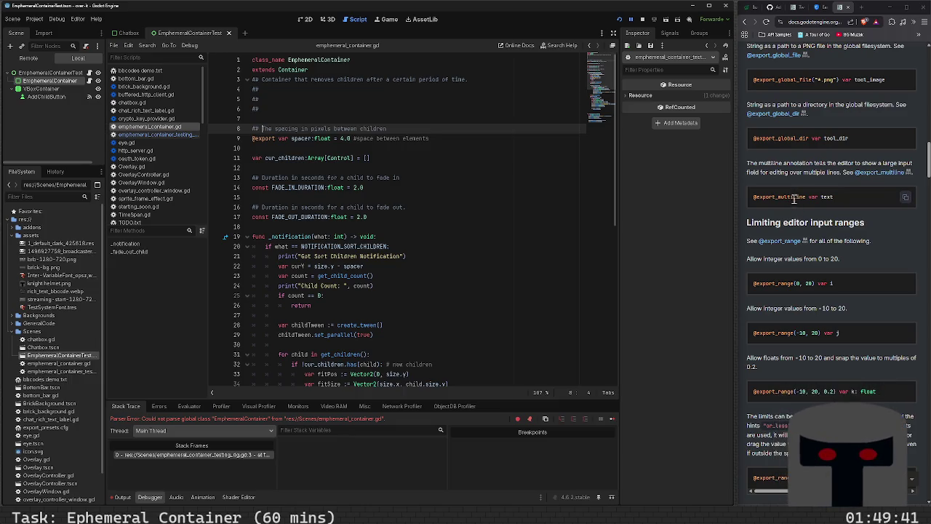
scroll(795, 255, "down", 3)
scroll(793, 232, "down", 2)
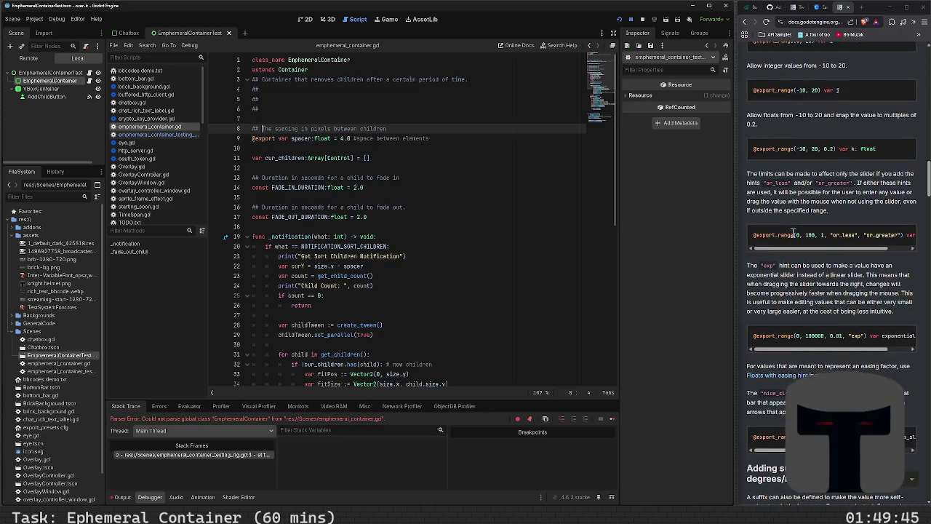
type("#")
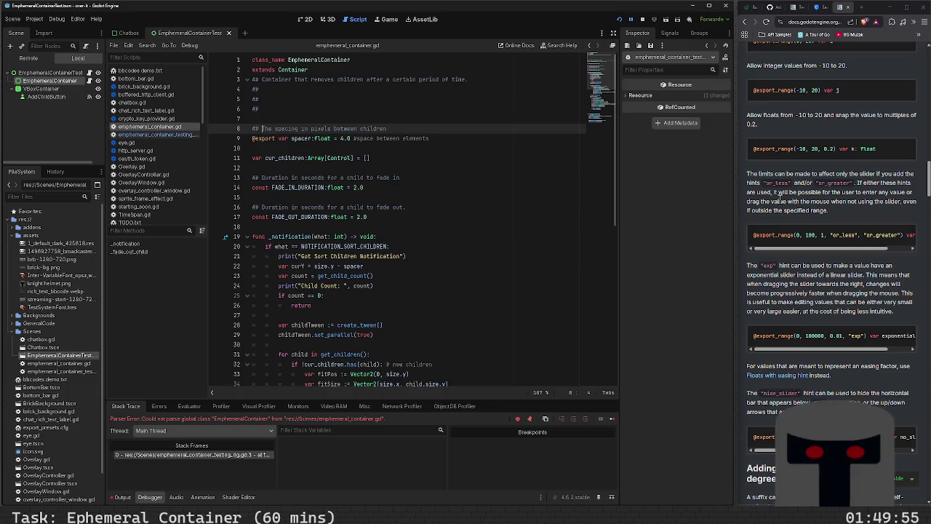
scroll(779, 198, "down", 2)
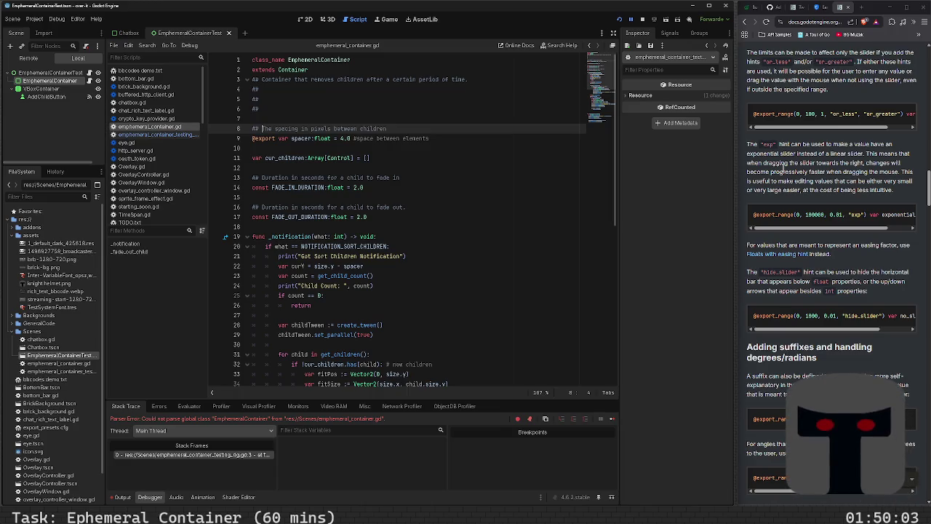
scroll(783, 171, "down", 2)
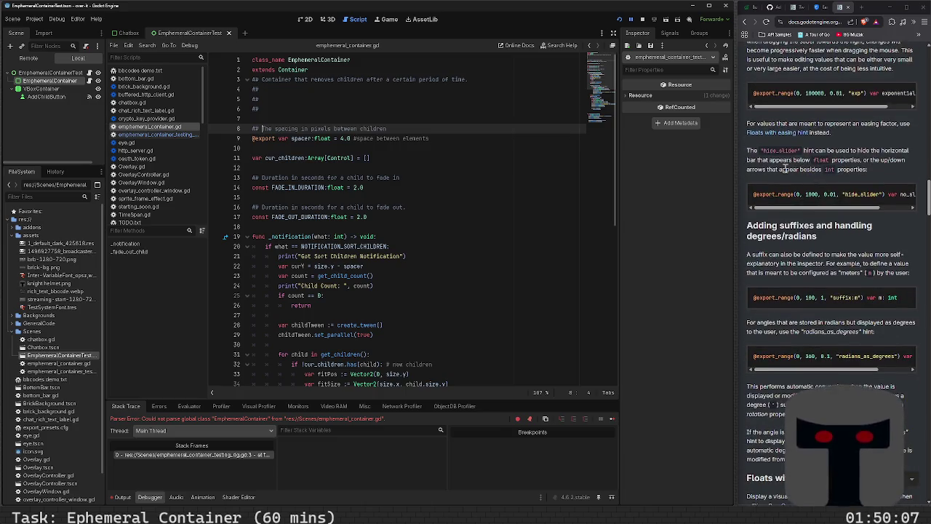
scroll(784, 168, "down", 2)
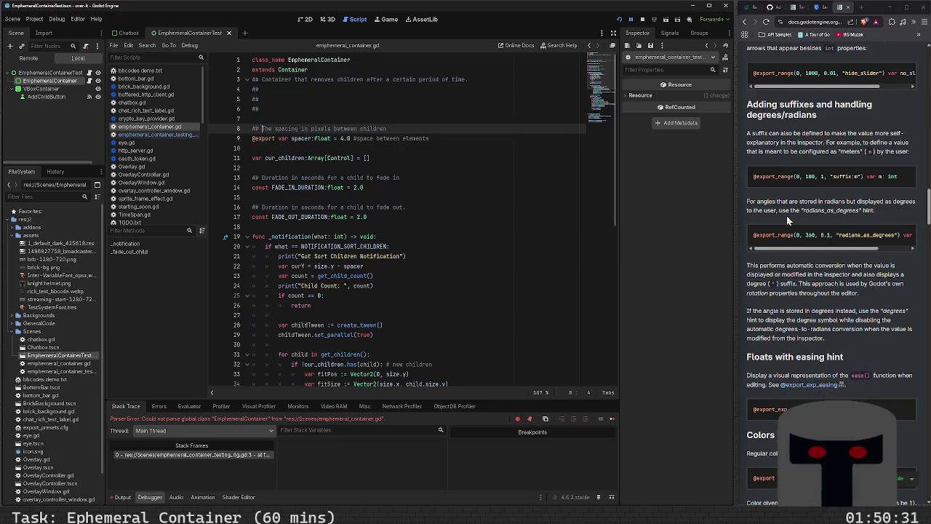
scroll(787, 215, "down", 3)
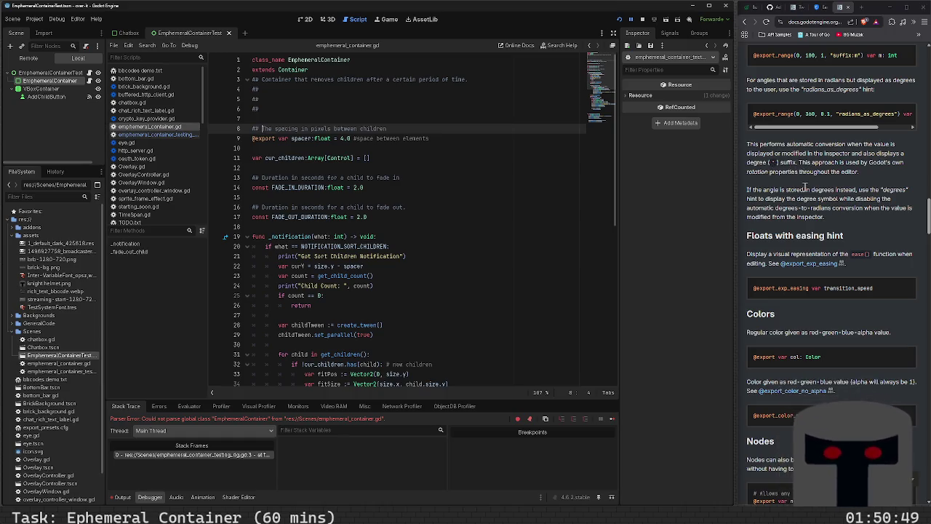
scroll(811, 198, "down", 3)
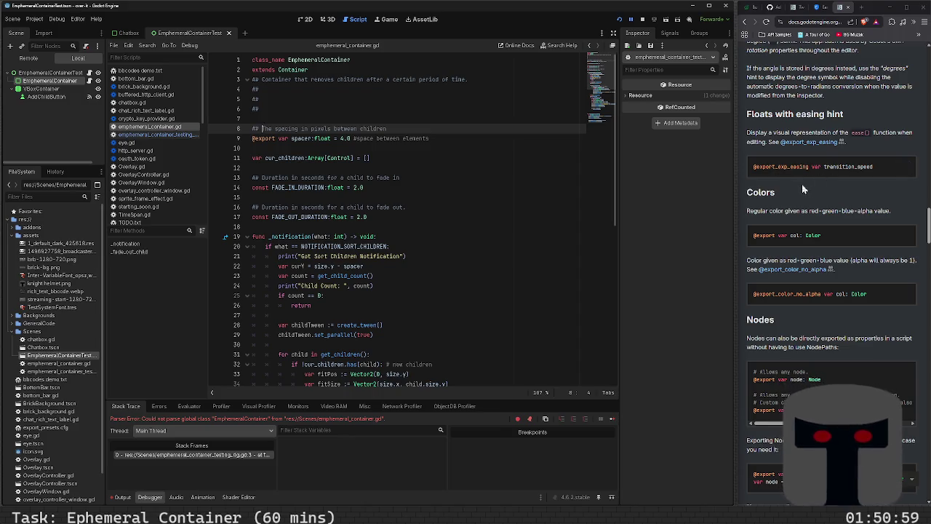
scroll(801, 184, "down", 3)
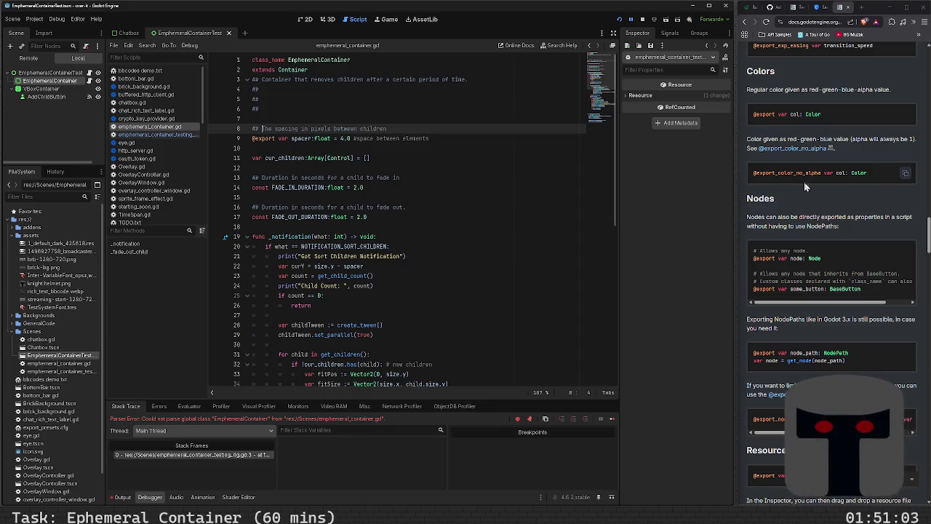
- Read down the export docs through the Nodes, Resources and bit flags examples
scroll(806, 191, "down", 1)
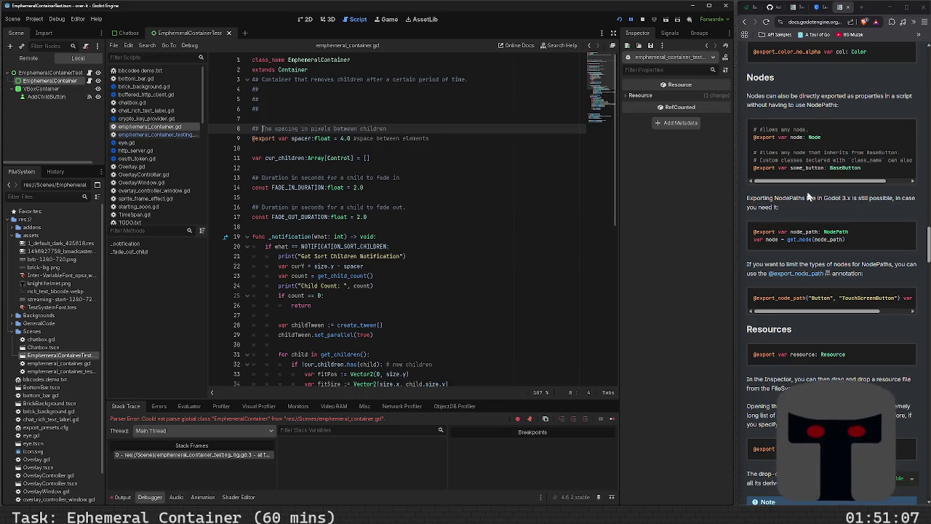
scroll(807, 193, "down", 4)
scroll(804, 181, "up", 2)
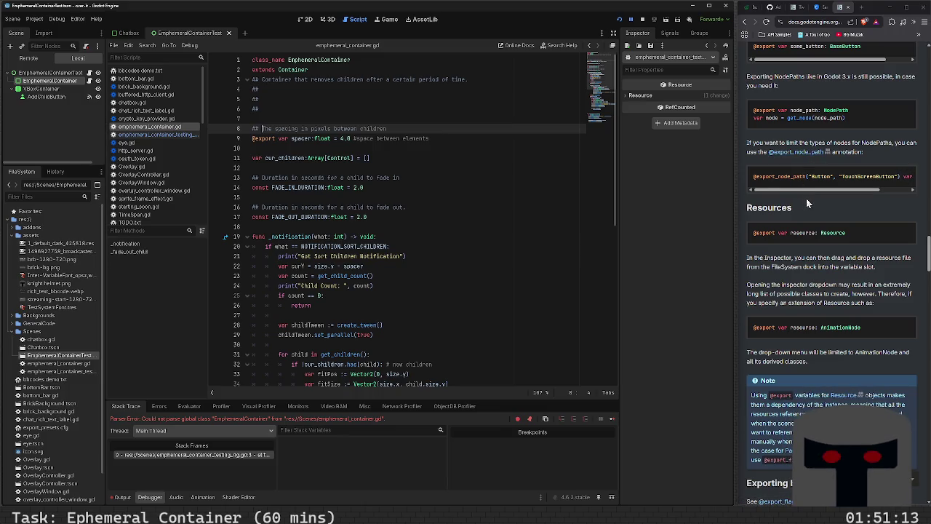
scroll(807, 203, "down", 3)
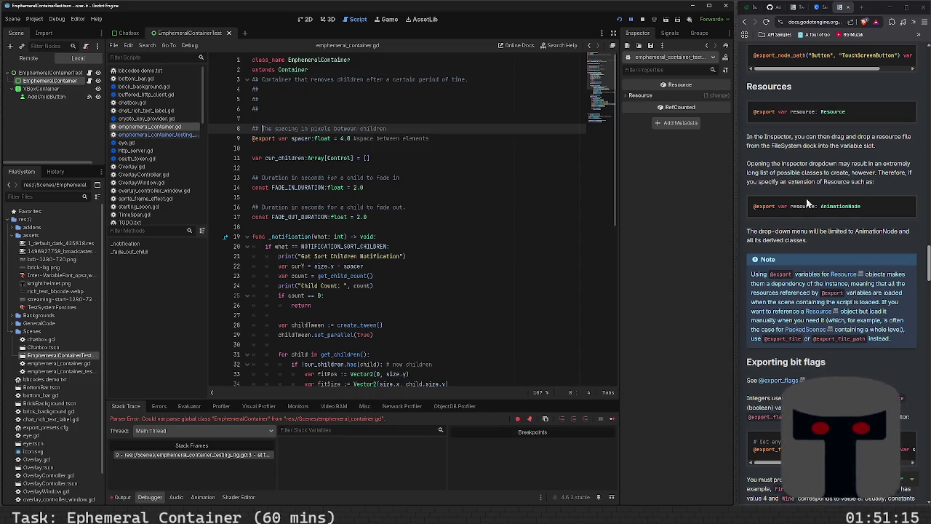
scroll(807, 203, "down", 6)
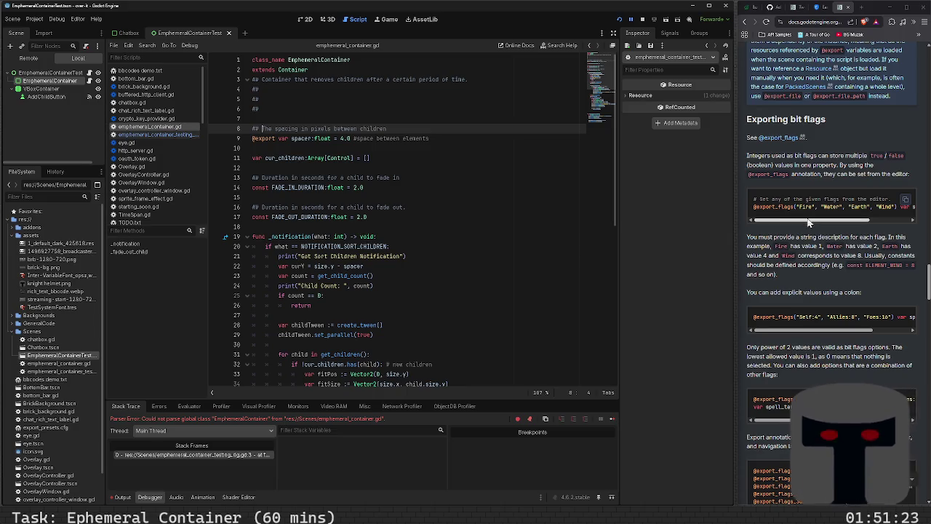
scroll(810, 235, "down", 5)
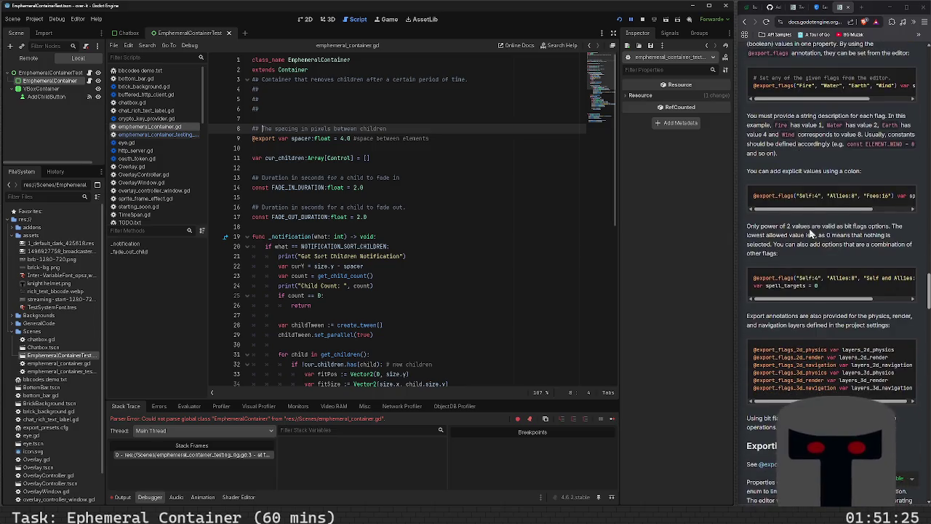
scroll(809, 228, "down", 1)
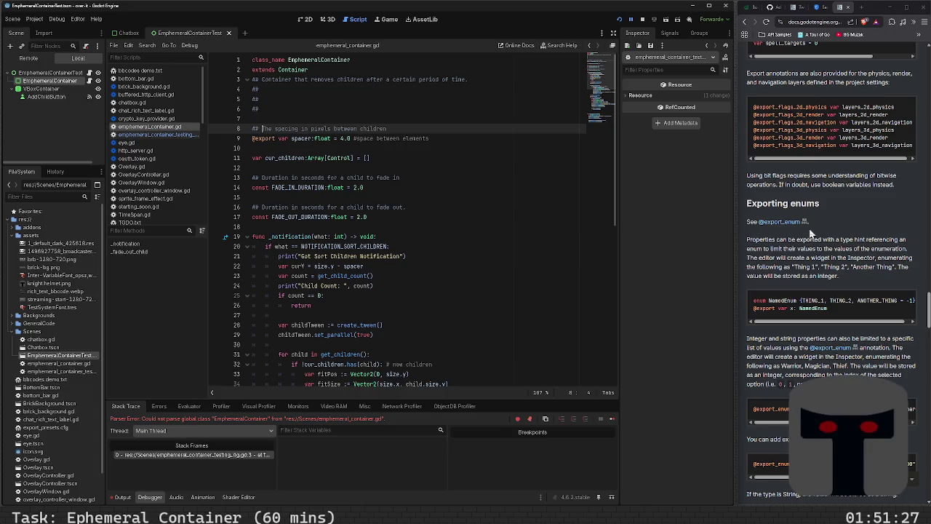
scroll(810, 233, "down", 4)
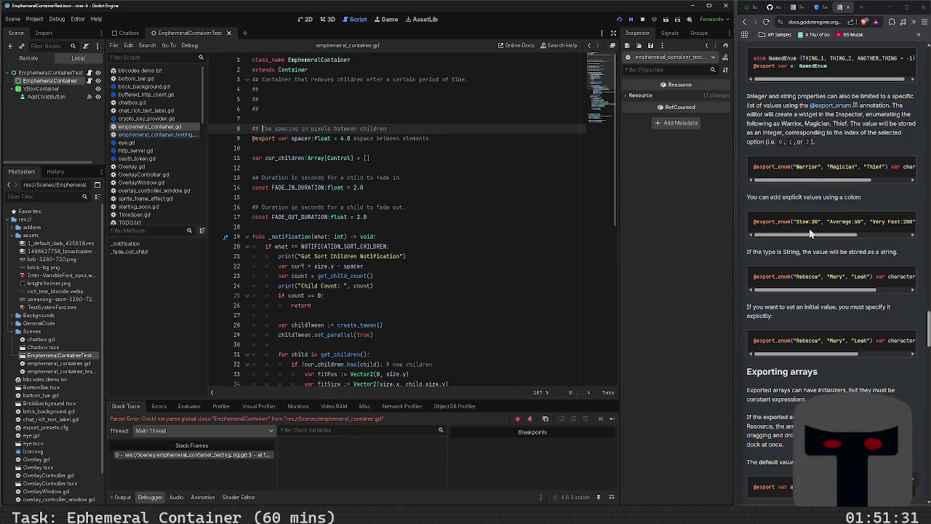
- Scroll the long enum code lines sideways, then continue down to Exporting arrays
mouse_move(811, 180)
left_mouse_down()
mouse_move(886, 181)
mouse_move(799, 192)
left_mouse_up()
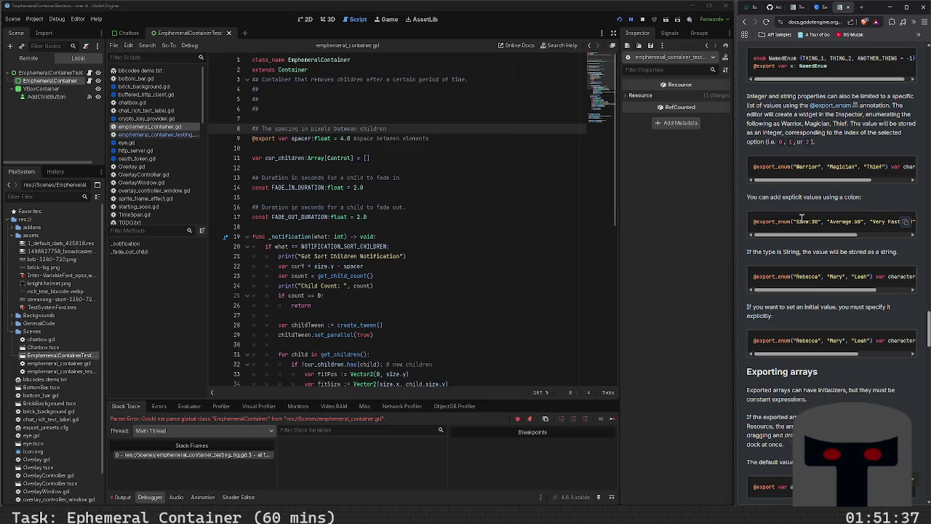
mouse_move(802, 234)
left_mouse_down()
mouse_move(860, 240)
mouse_move(763, 244)
left_mouse_up()
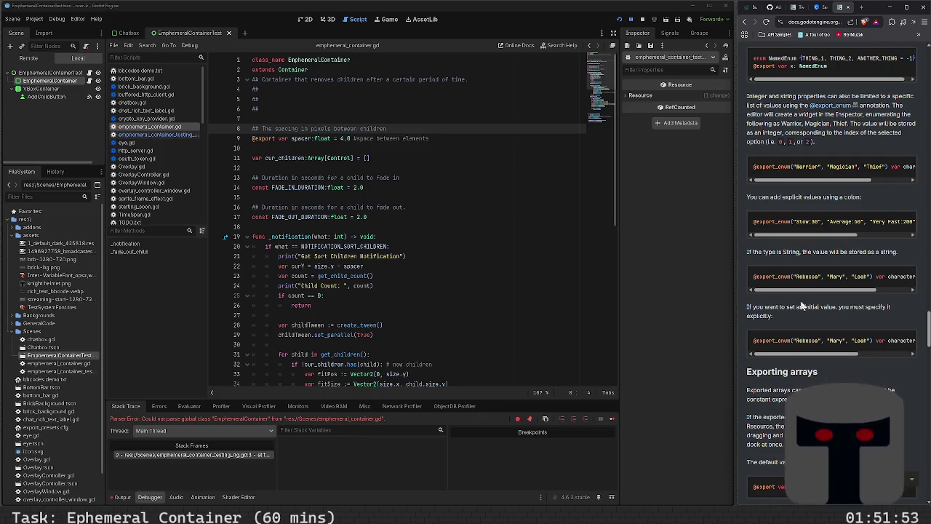
left_click(894, 289)
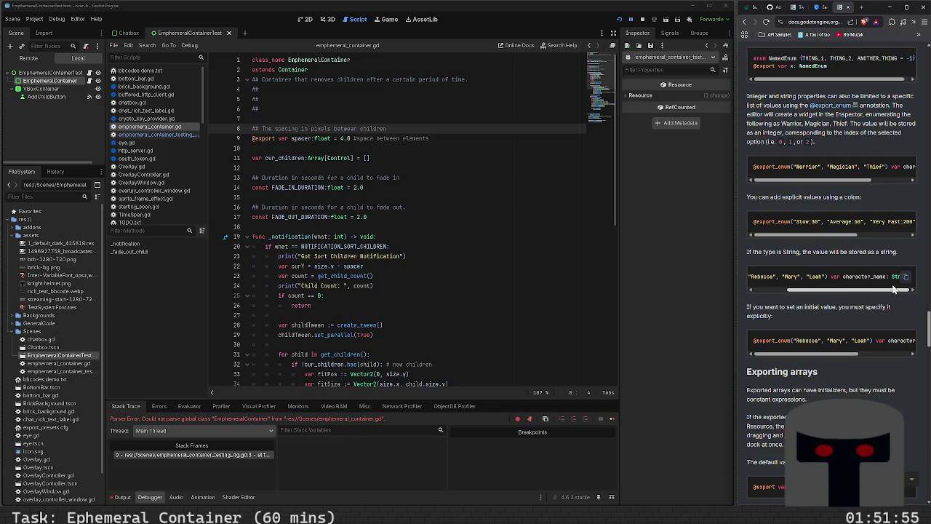
left_click_drag(851, 291, 773, 289)
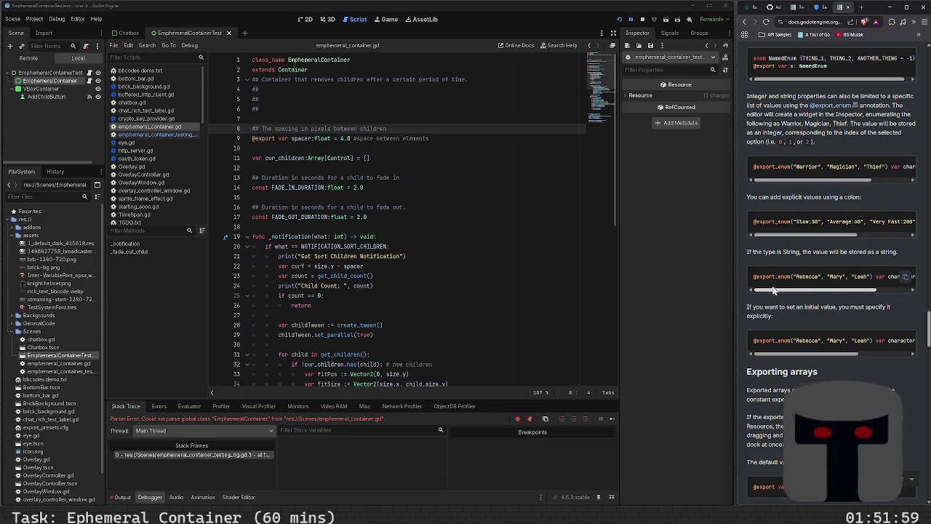
scroll(789, 302, "down", 3)
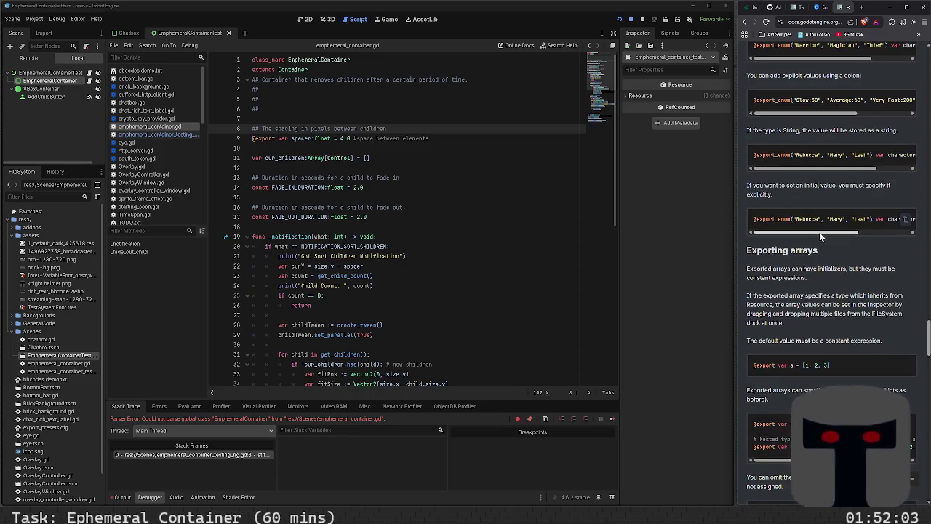
left_click_drag(819, 232, 921, 238)
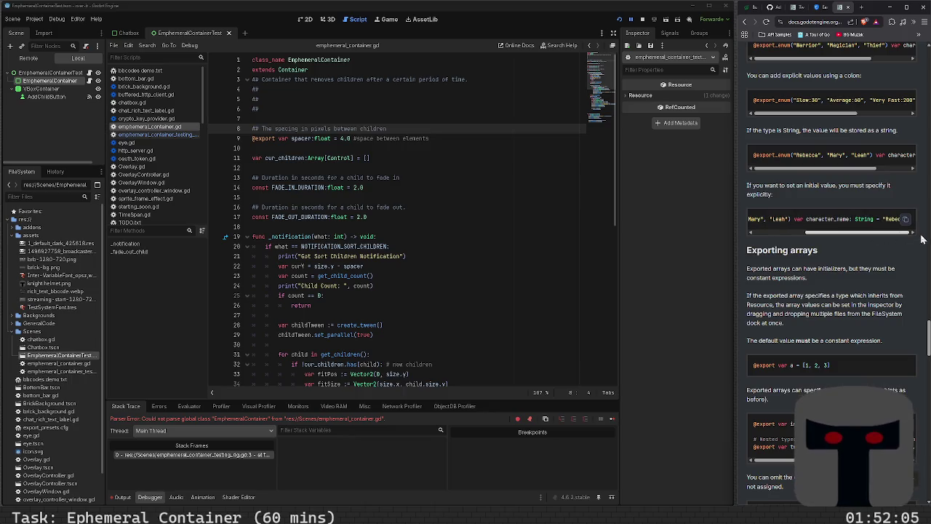
scroll(798, 270, "down", 3)
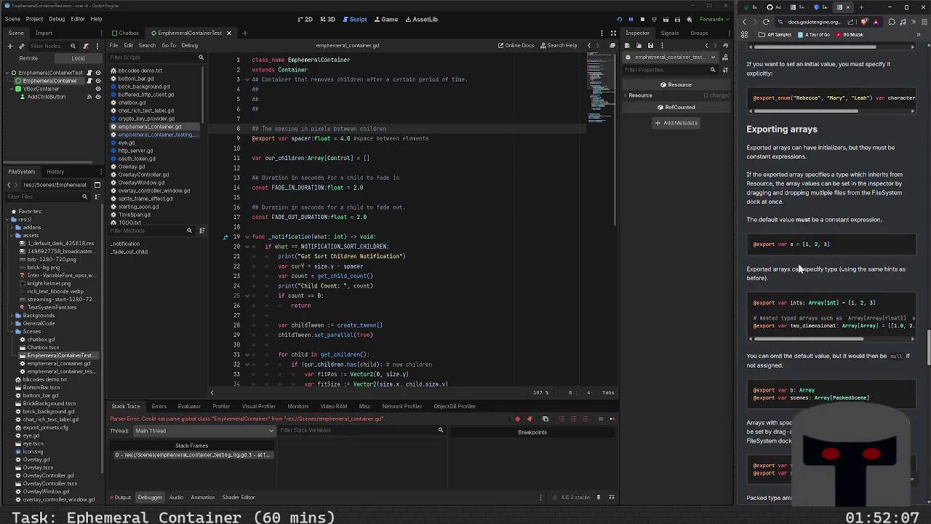
scroll(800, 269, "down", 3)
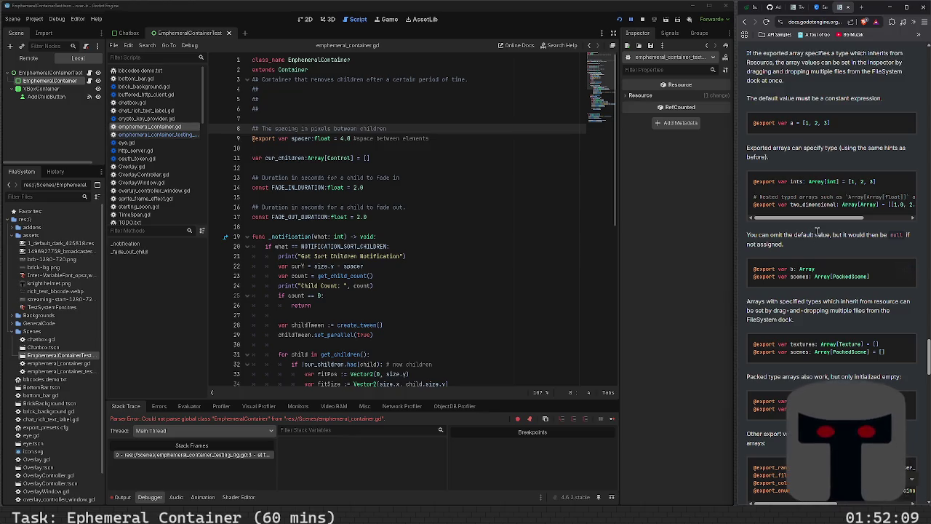
scroll(817, 232, "down", 7)
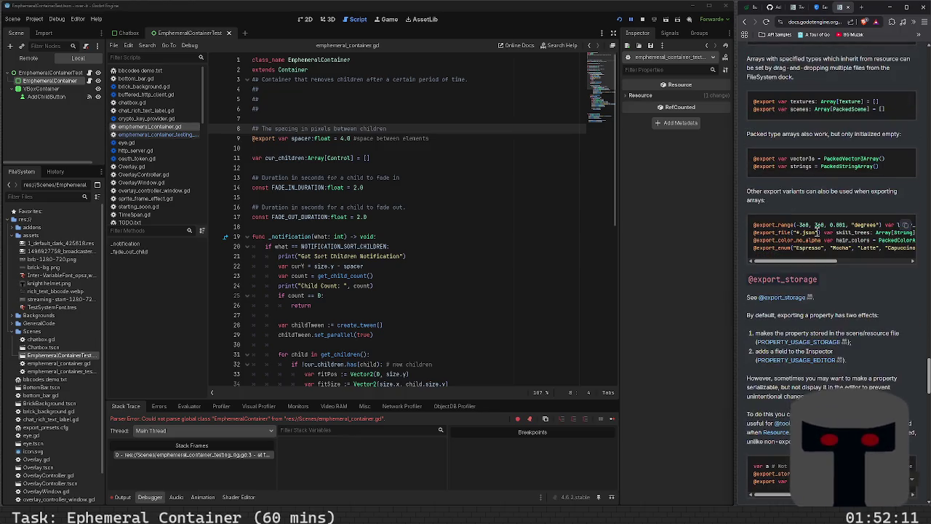
scroll(817, 232, "down", 2)
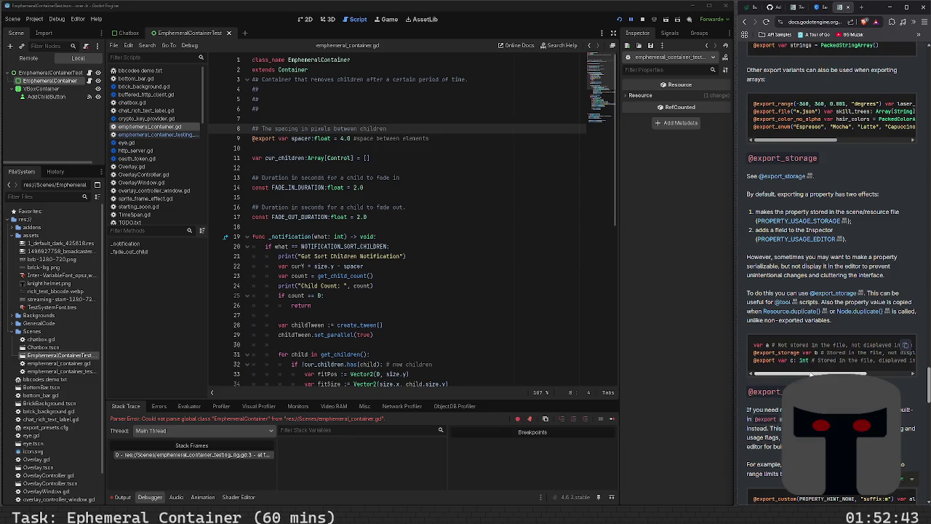
mouse_move(811, 375)
left_mouse_down()
mouse_move(896, 375)
mouse_move(770, 377)
left_mouse_up()
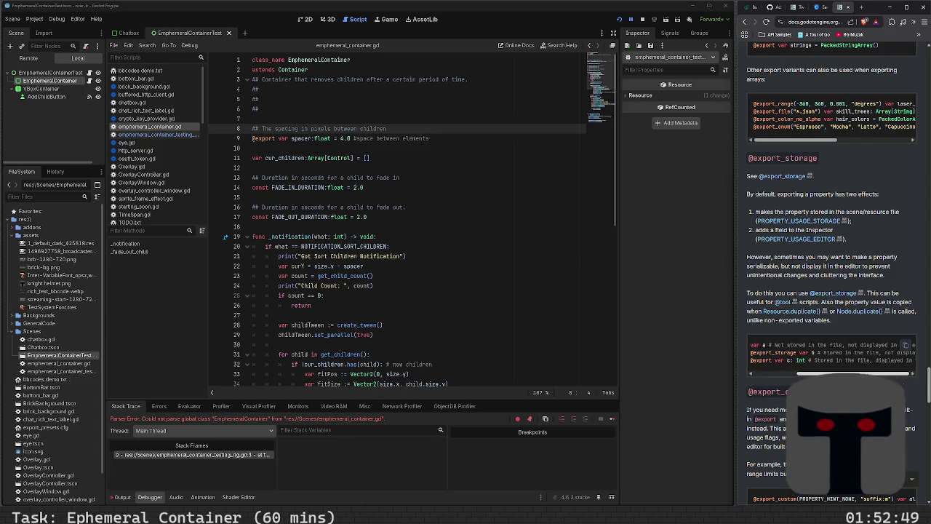
left_click_drag(816, 376, 773, 391)
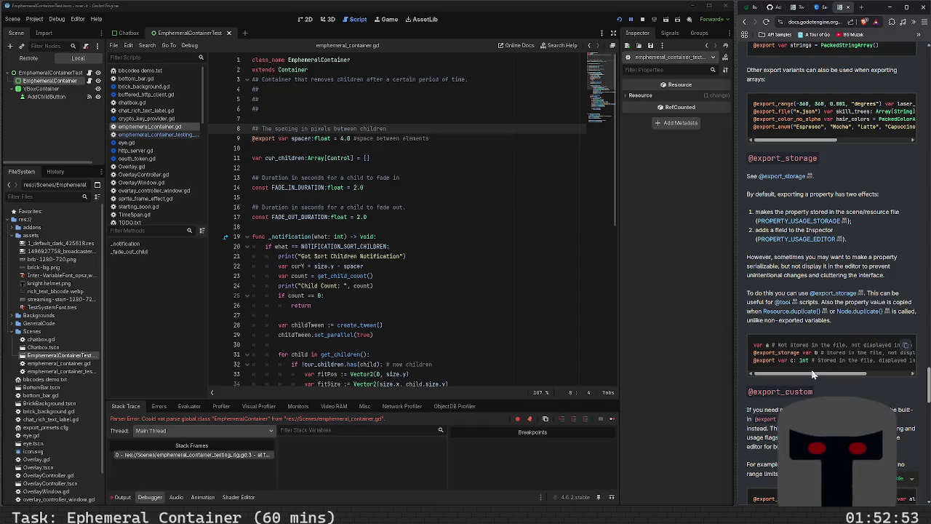
scroll(813, 374, "down", 3)
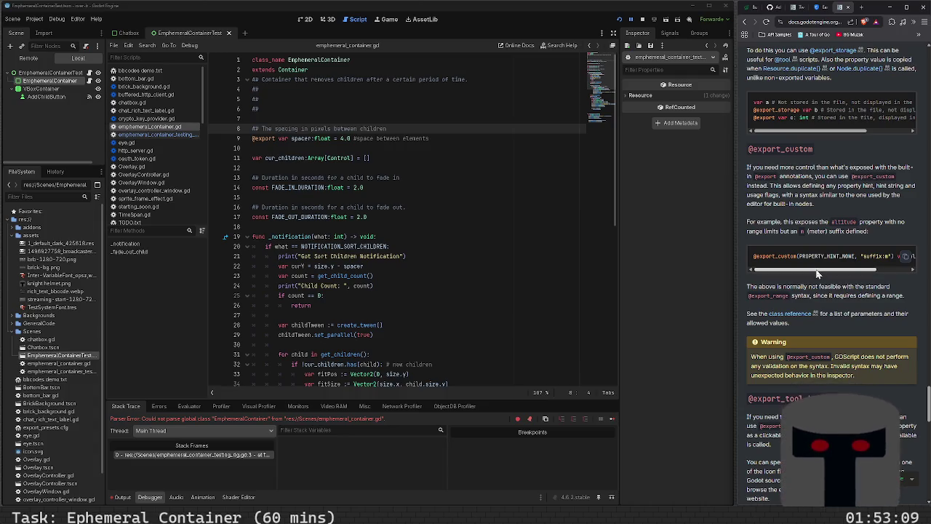
scroll(816, 274, "right", 5)
scroll(800, 273, "left", 2)
left_click_drag(798, 270, 783, 270)
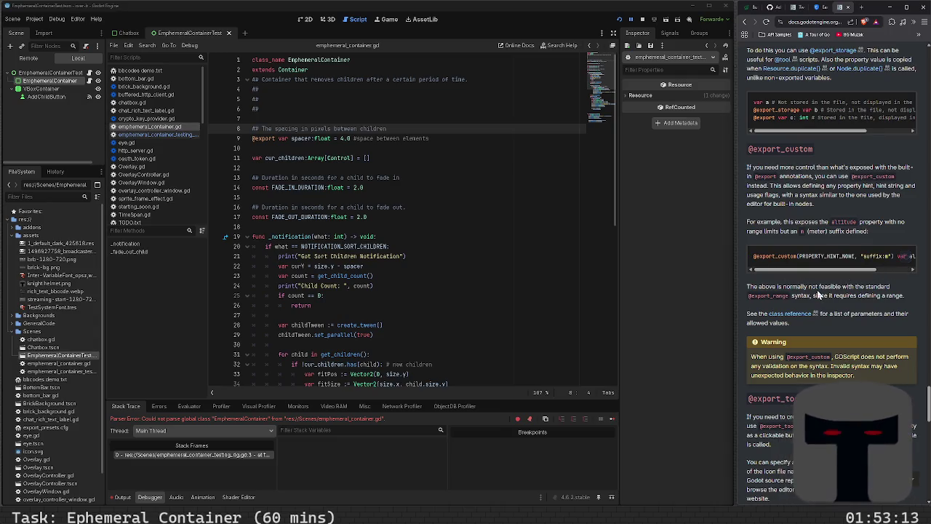
scroll(816, 291, "down", 3)
scroll(818, 300, "down", 6)
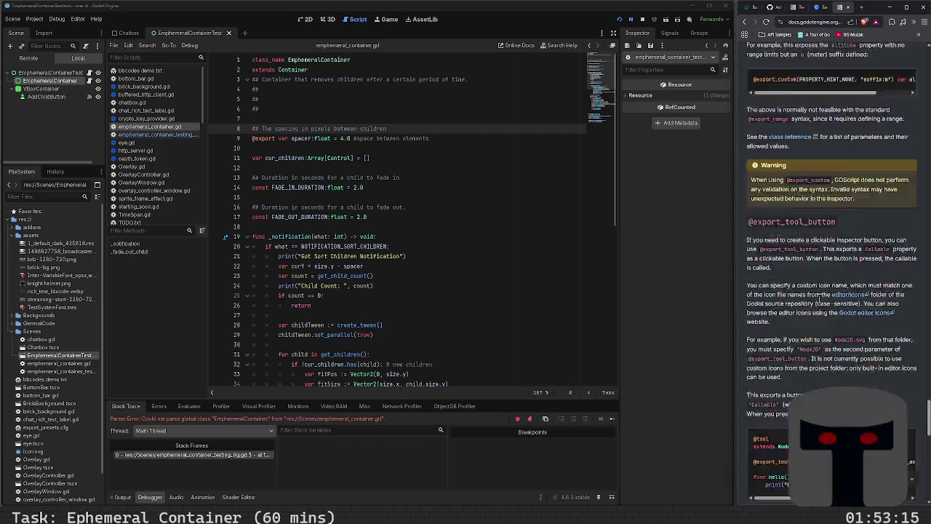
scroll(819, 299, "up", 3)
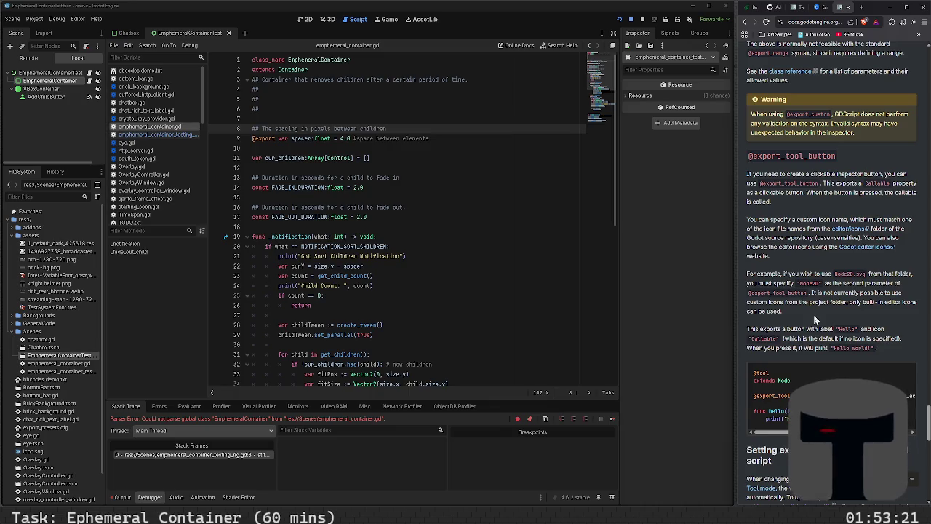
mouse_move(851, 432)
left_mouse_down()
mouse_move(903, 434)
mouse_move(800, 434)
left_mouse_up()
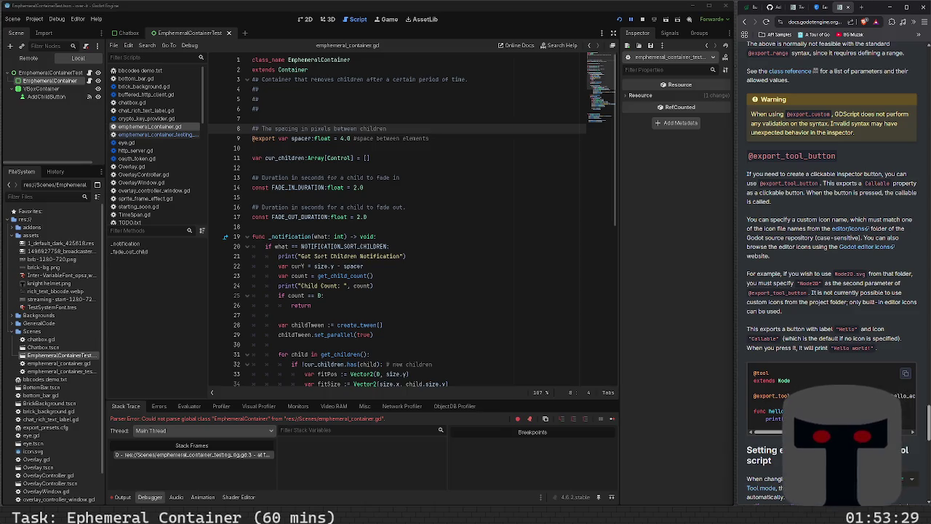
scroll(814, 386, "down", 3)
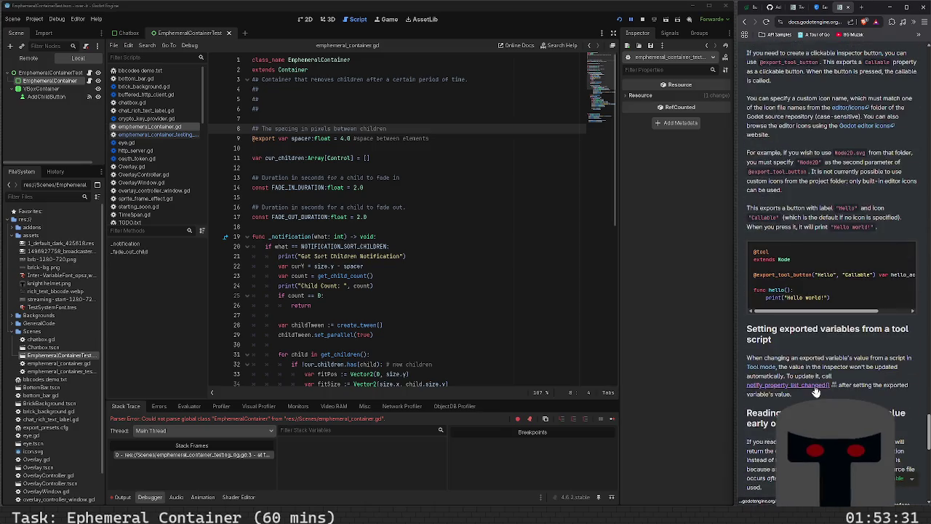
scroll(809, 354, "down", 5)
scroll(809, 354, "down", 1)
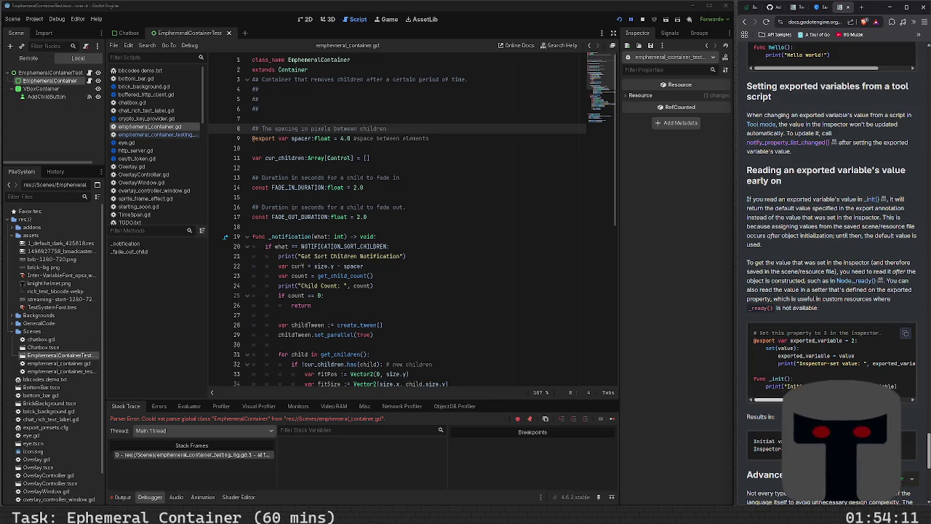
- Read the remaining sections of the GDScript exported properties page
scroll(776, 401, "right", 2)
scroll(775, 400, "left", 2)
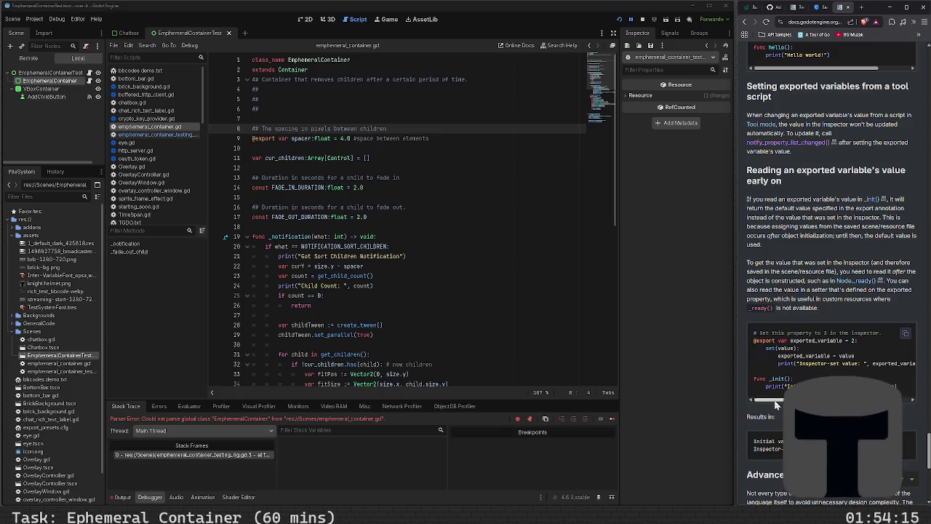
scroll(775, 400, "right", 2)
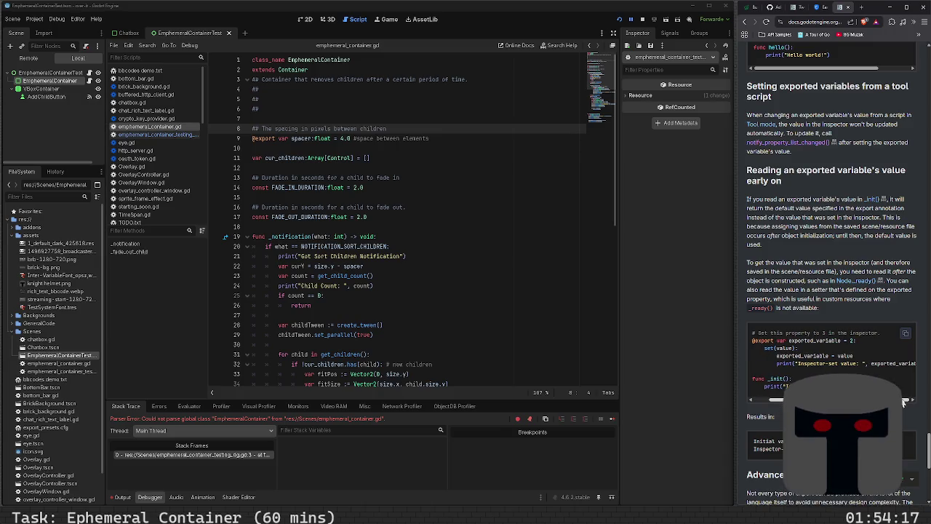
scroll(776, 400, "left", 2)
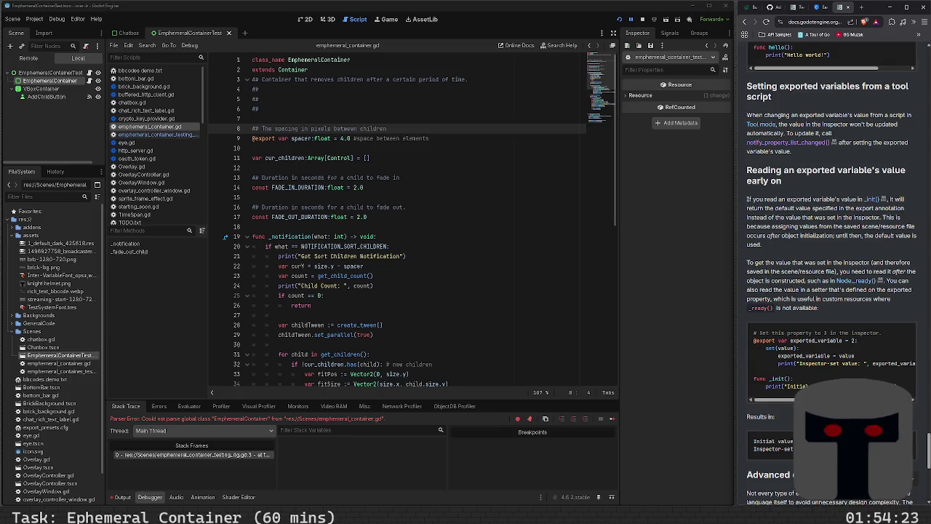
scroll(829, 262, "down", 3)
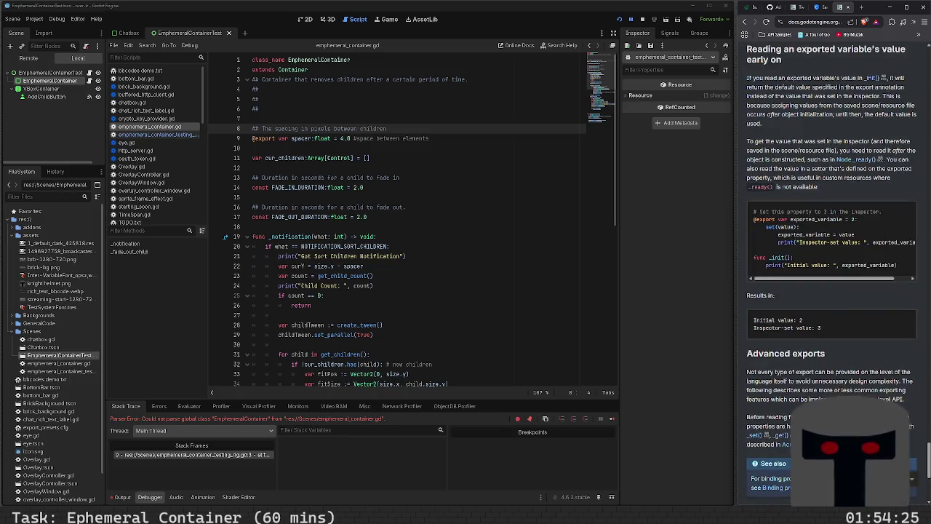
scroll(804, 290, "down", 3)
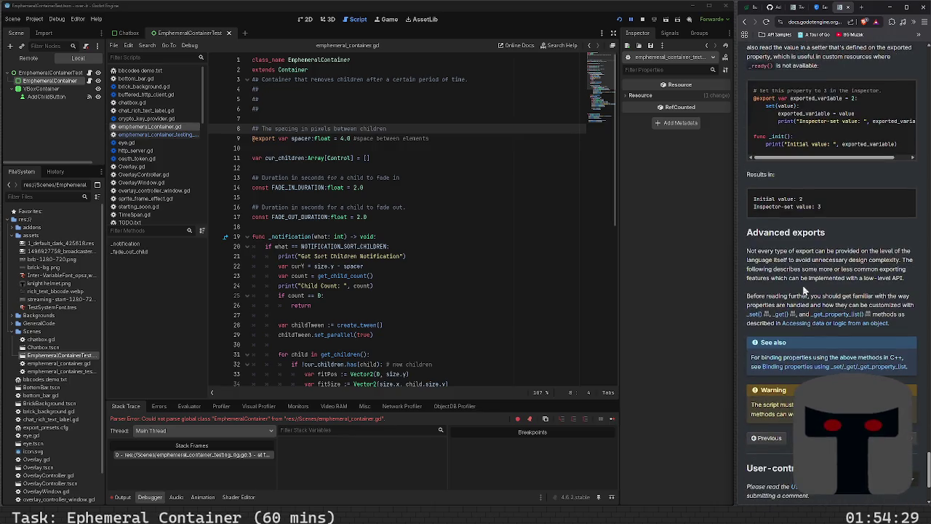
scroll(804, 290, "down", 1)
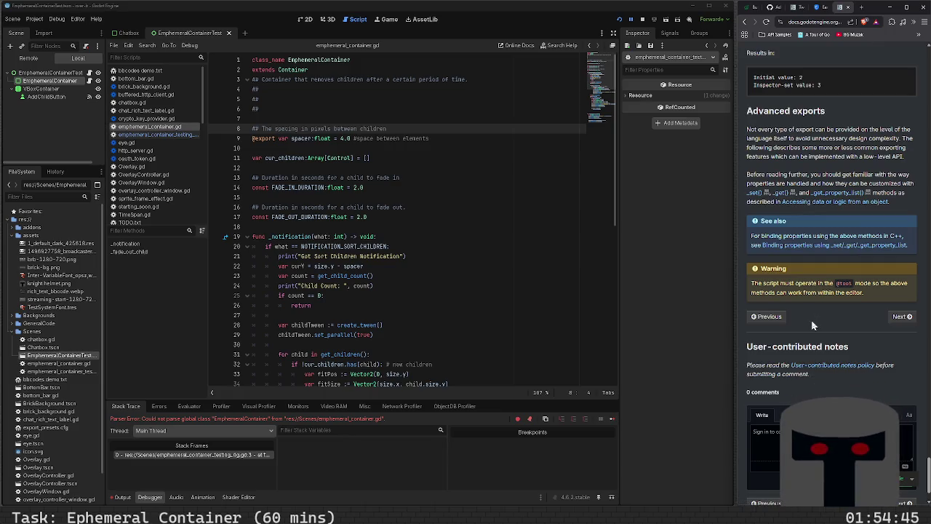
scroll(812, 325, "down", 1)
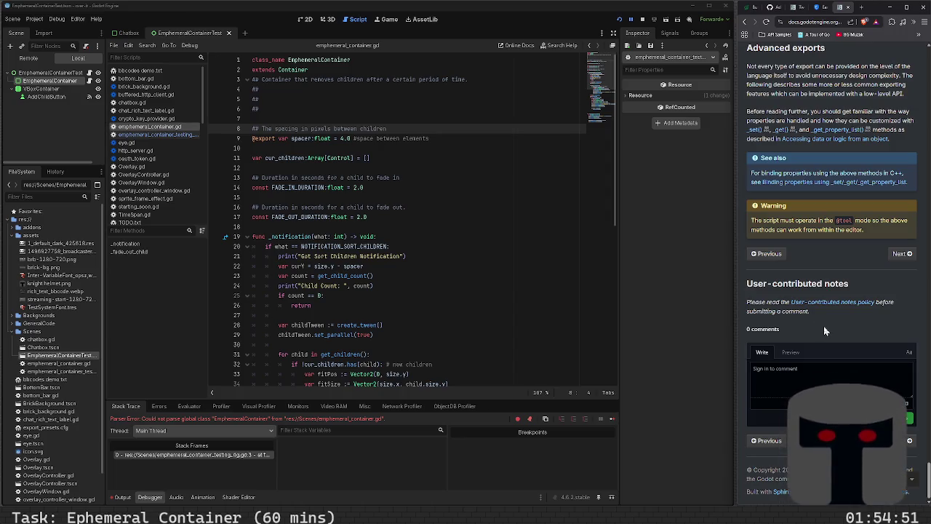
scroll(823, 326, "up", 10)
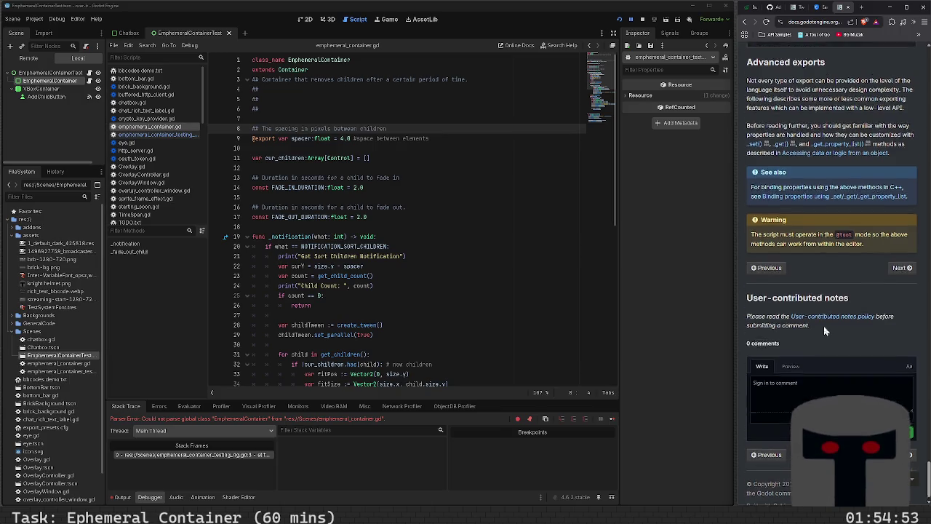
scroll(823, 326, "up", 15)
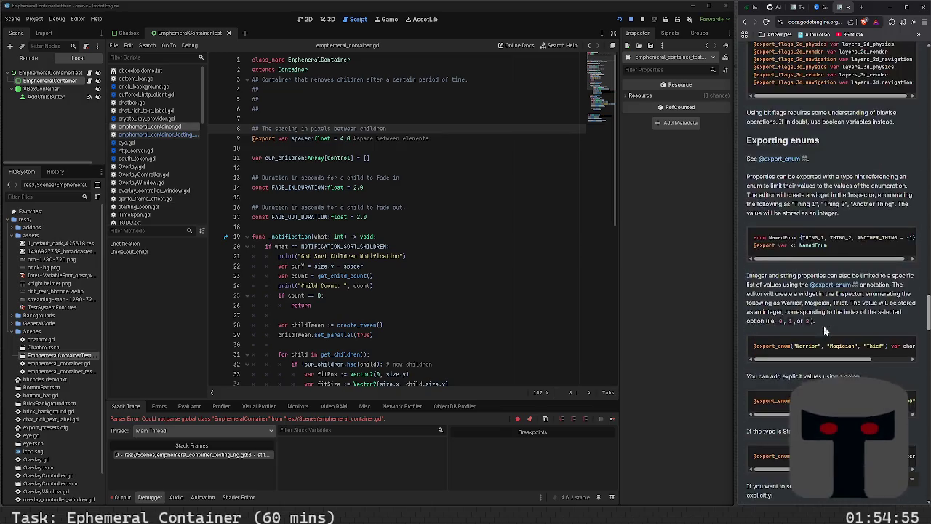
scroll(823, 326, "up", 8)
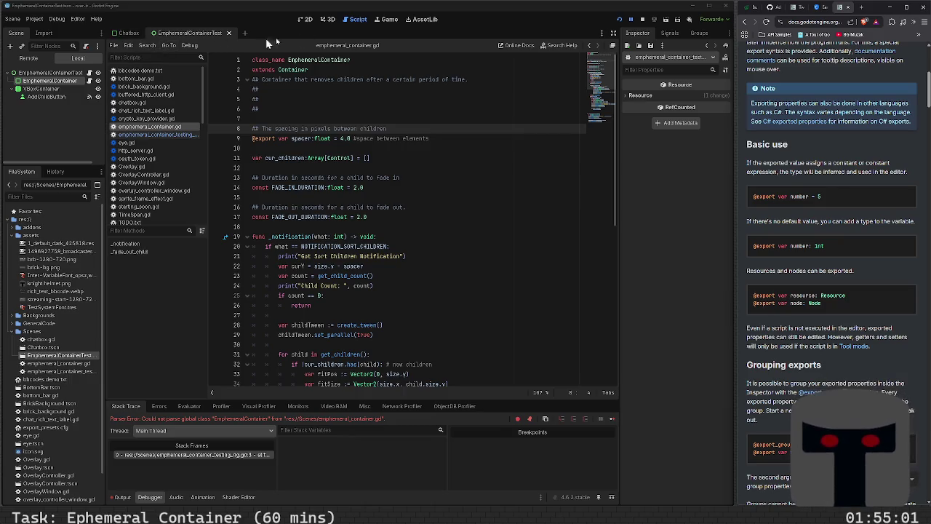
- Inspect EphemeralContainer's properties in Godot's 2D view, then return to the Brave search results
left_click(306, 19)
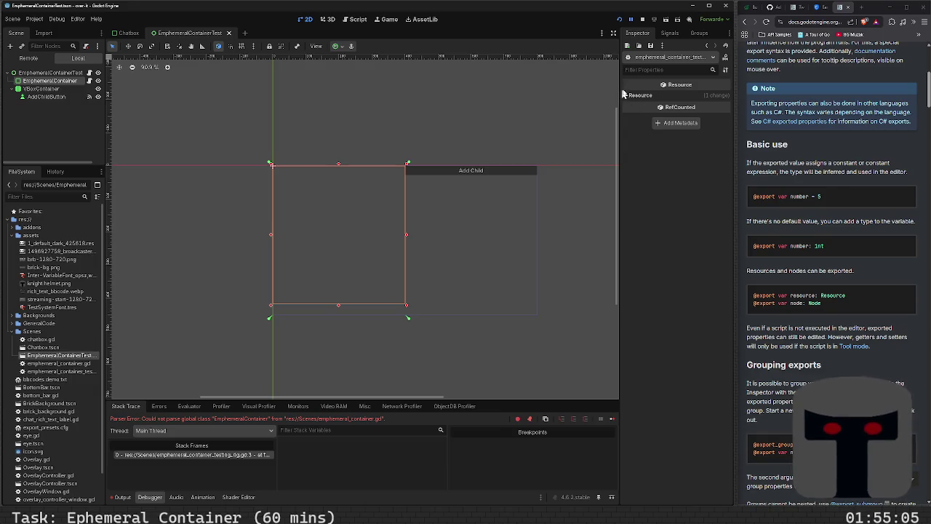
left_click(64, 81)
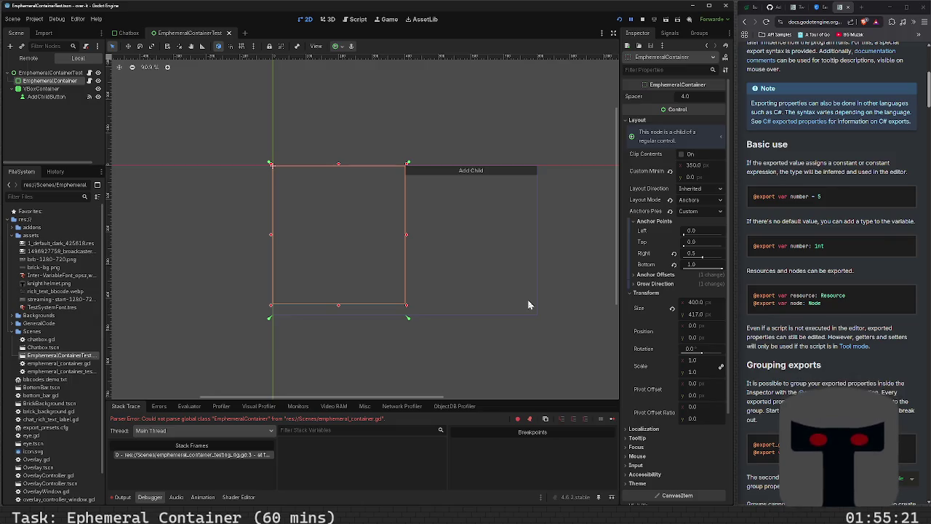
scroll(787, 343, "down", 10)
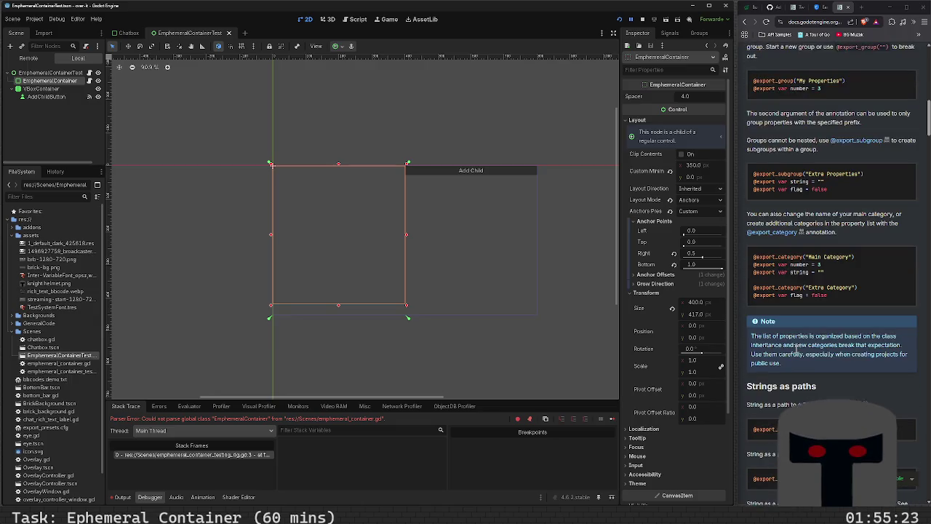
scroll(797, 347, "down", 5)
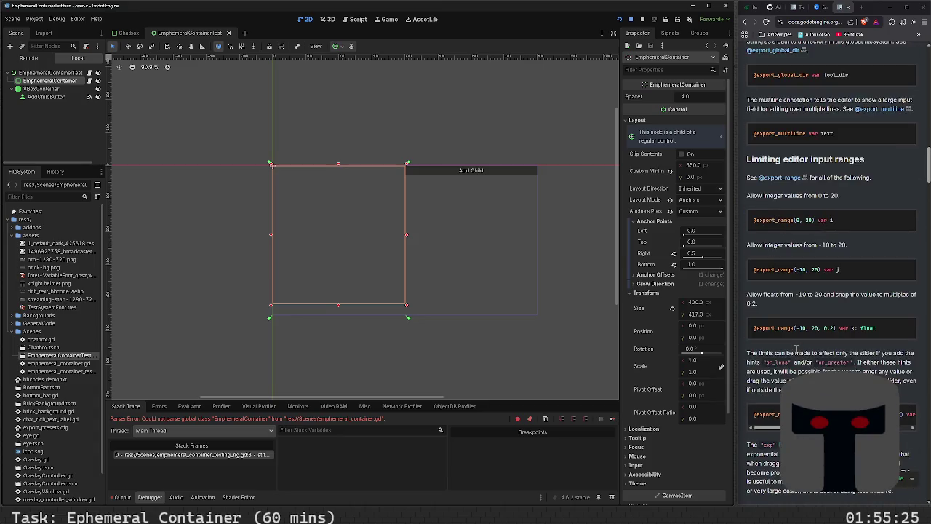
scroll(797, 350, "down", 8)
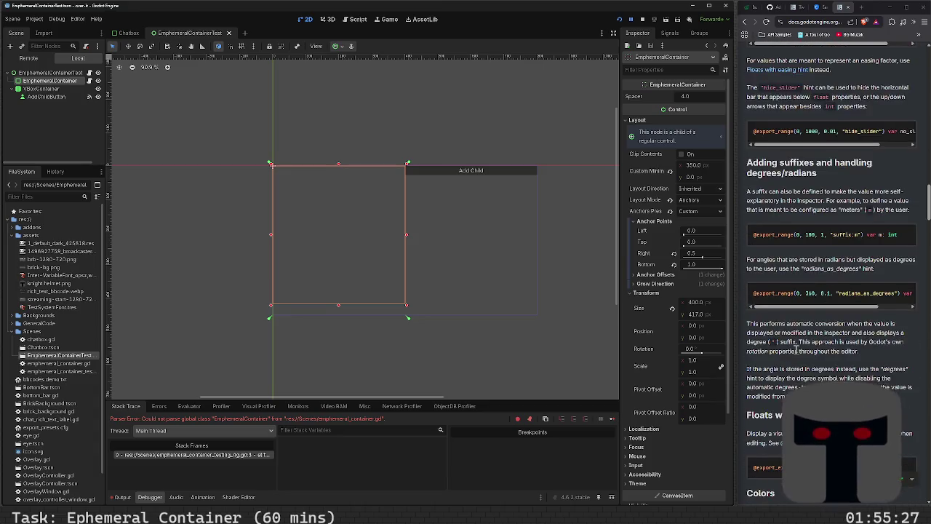
scroll(797, 350, "up", 20)
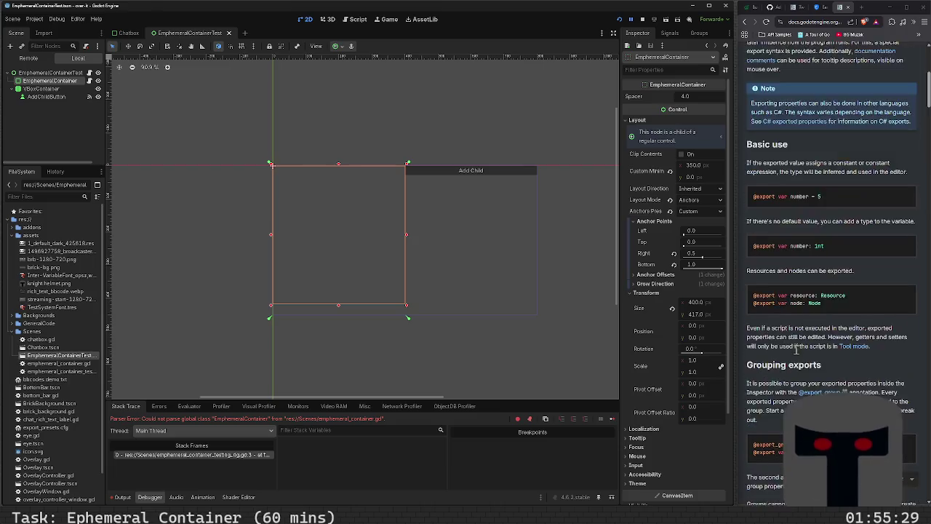
left_click(744, 23)
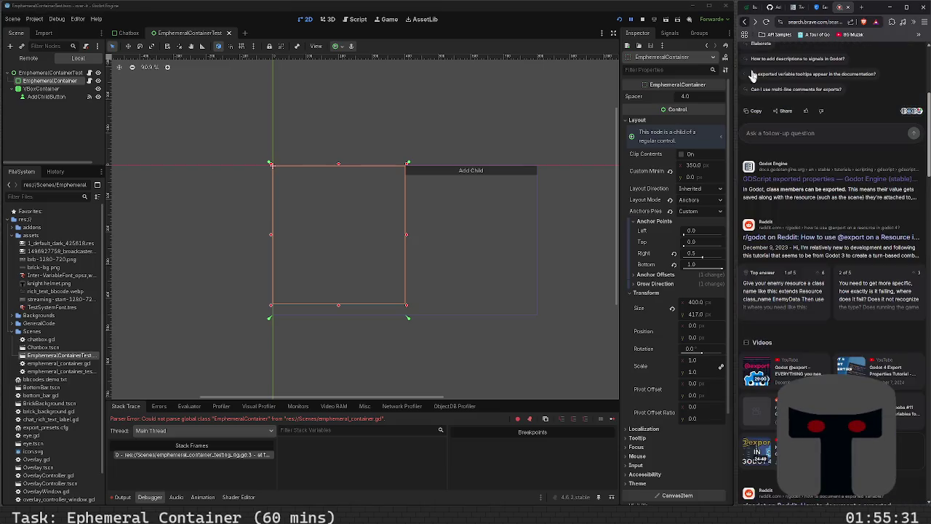
- Leave the Reddit thread for the search results and stretch EphemeralContainer to 400 × 450 px
scroll(804, 205, "down", 4)
scroll(806, 210, "up", 2)
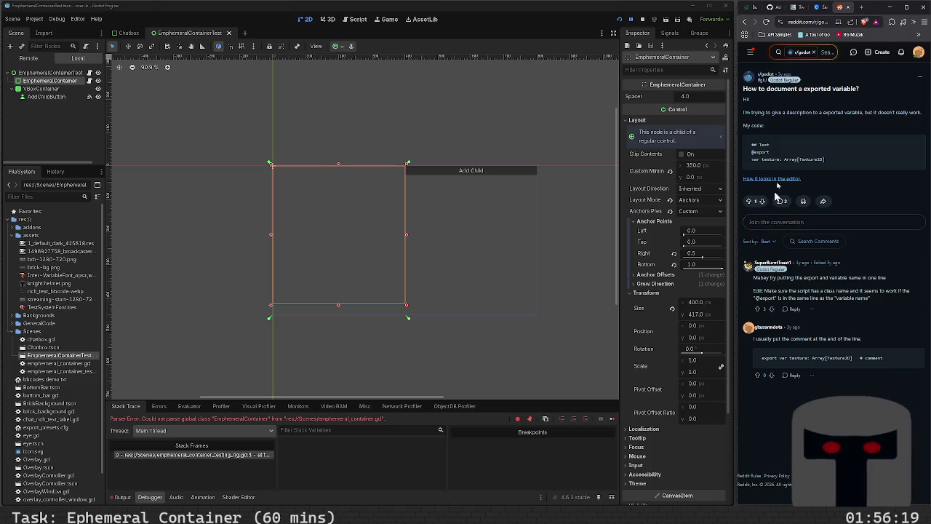
left_click(742, 24)
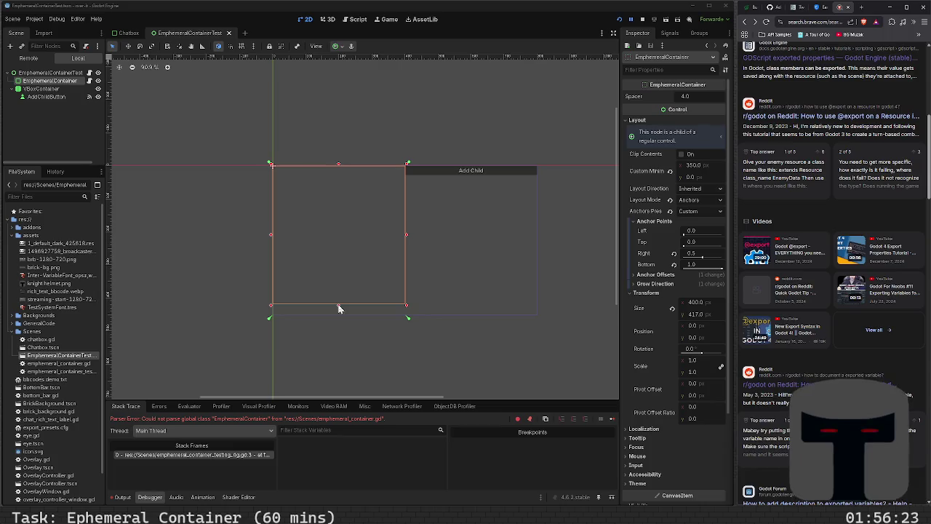
left_click_drag(339, 304, 339, 314)
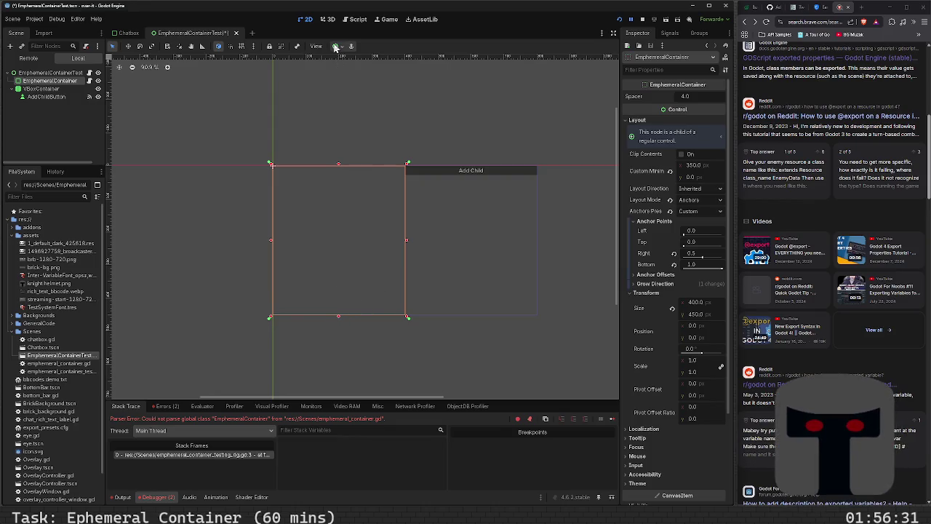
- Reset the container's Right anchor and set it to 0.5
left_click(674, 253)
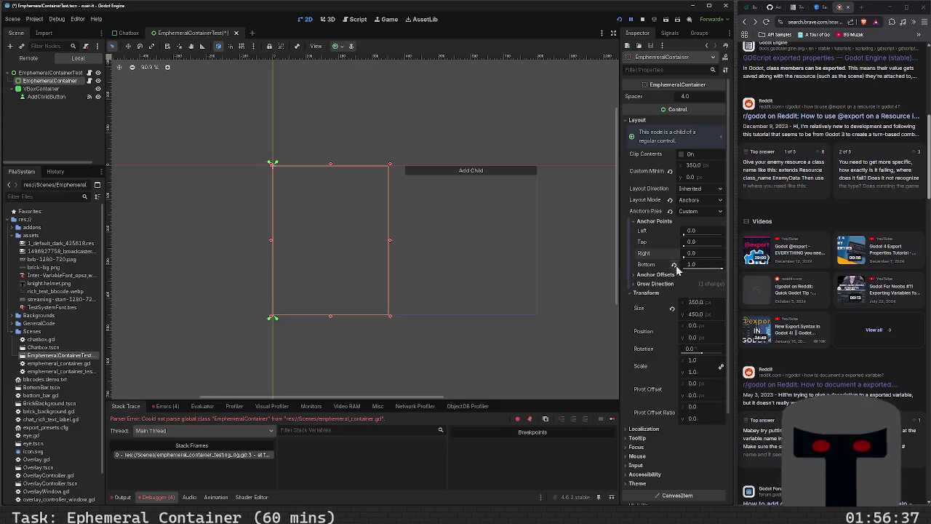
left_click(698, 254)
type(".5")
key("Return")
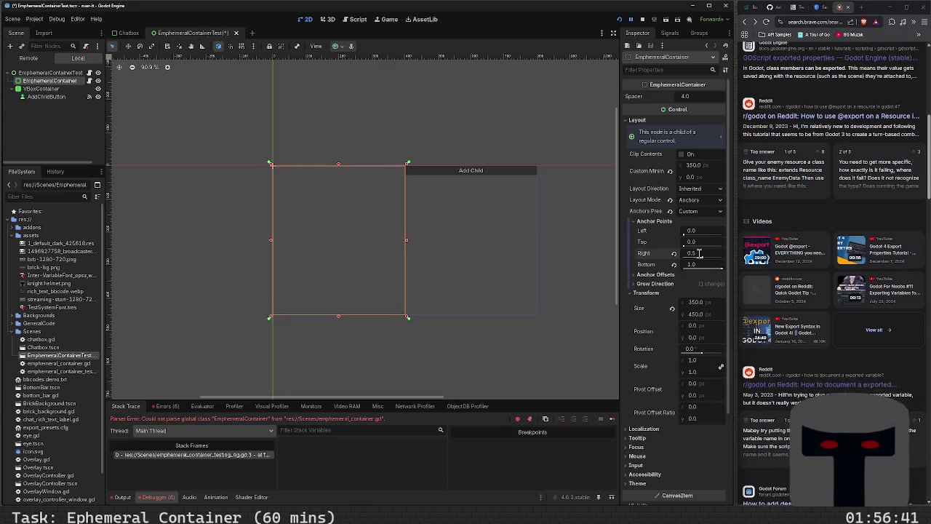
- Save EphemeralContainerTest.tscn, dismissing the write error and saving again
key("ctrl+s")
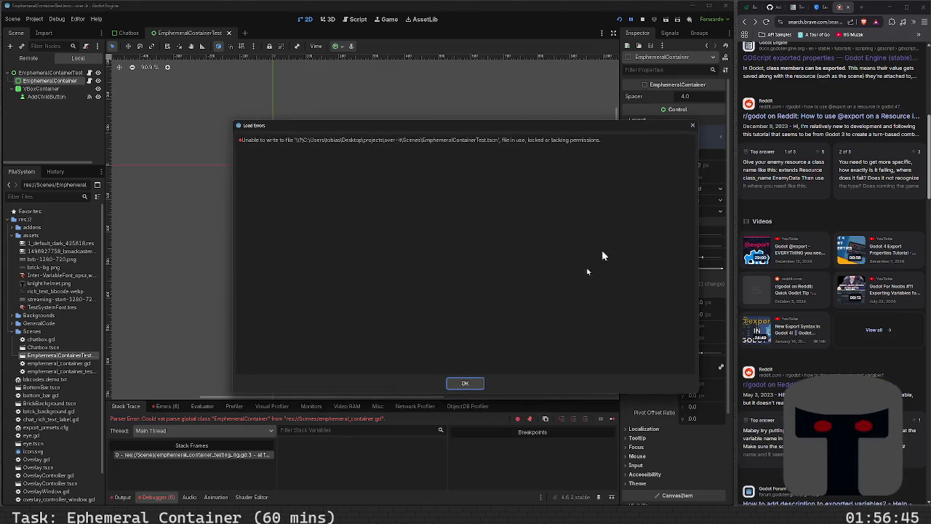
left_click(474, 384)
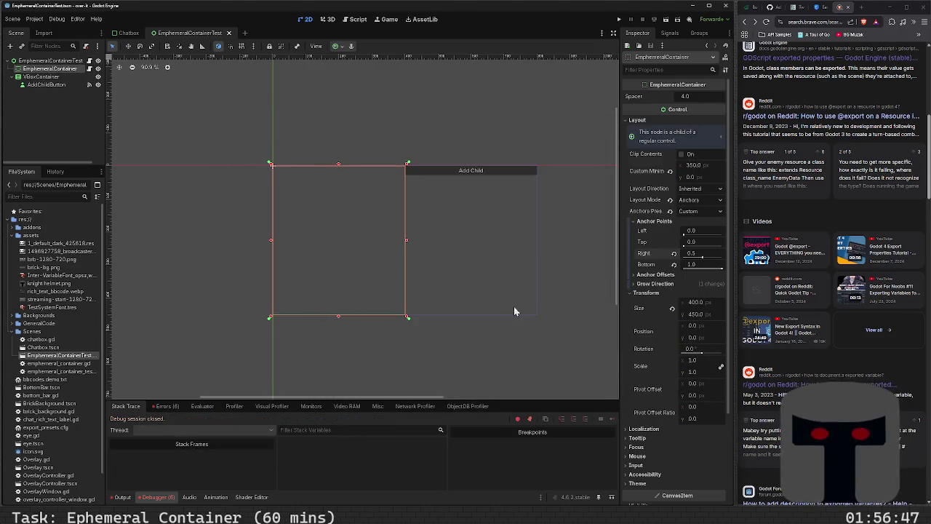
key("ctrl+s")
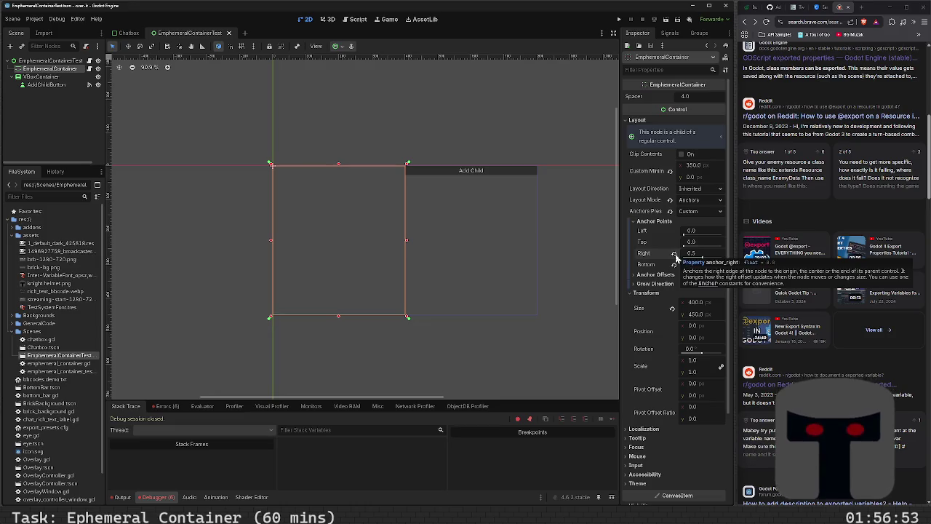
- Return the container to Anchors layout, apply Full Rect, then switch to Custom anchors
left_click(671, 201)
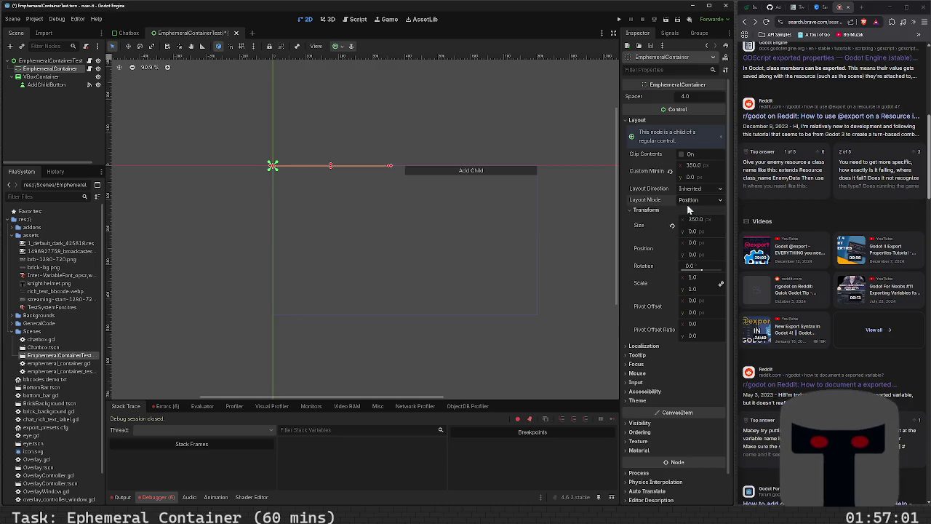
left_click(694, 201)
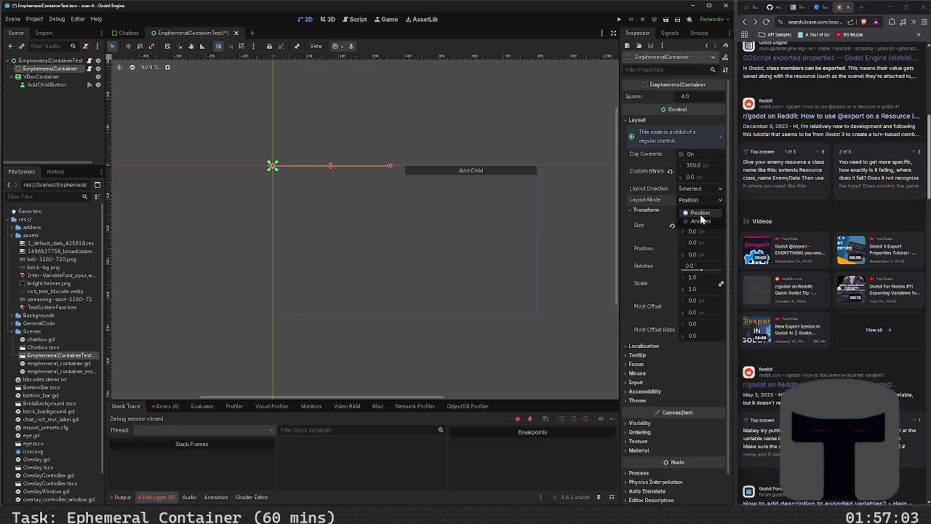
left_click(702, 227)
left_click(699, 211)
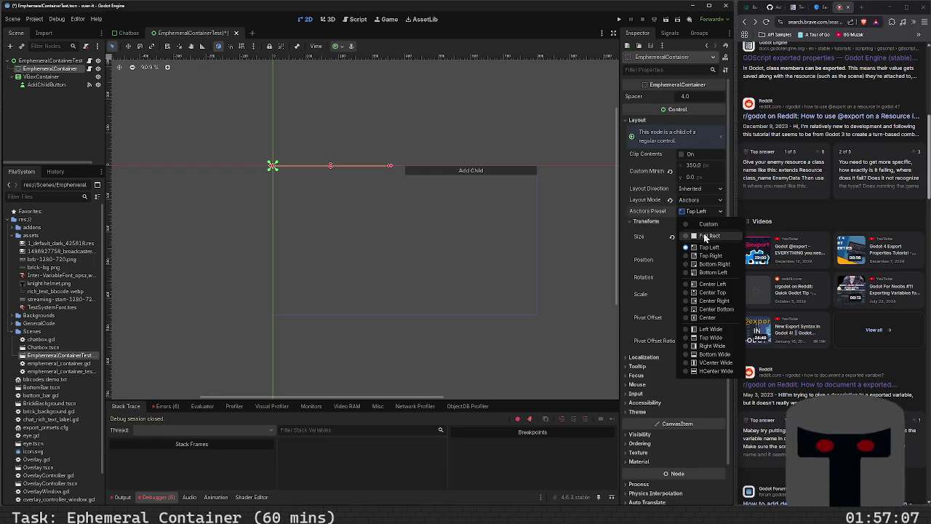
left_click(705, 236)
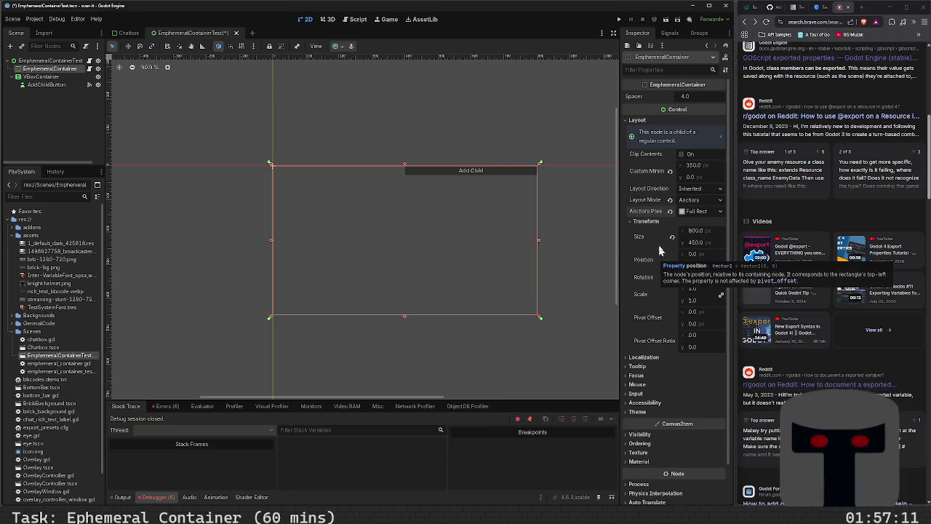
left_click(699, 211)
left_click(706, 225)
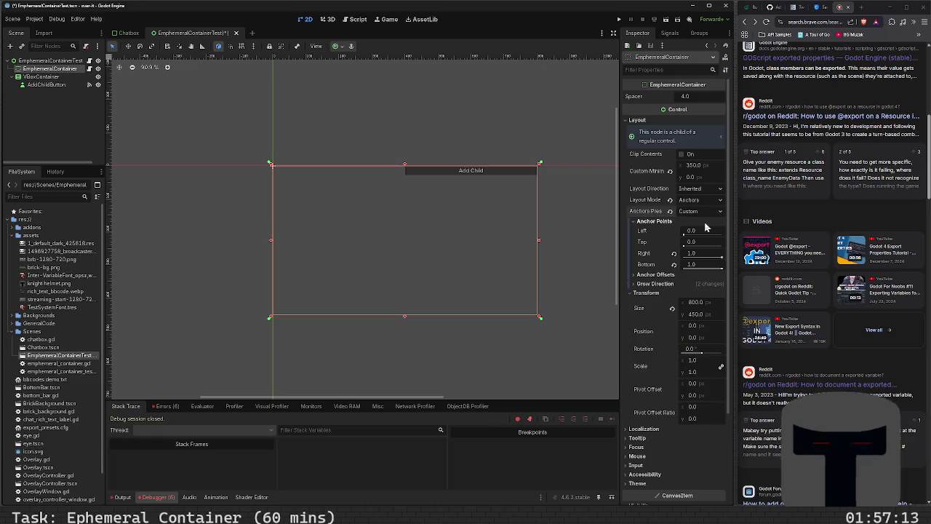
- Set the container's Right anchor to 0.5 and save the scene
left_click(700, 252)
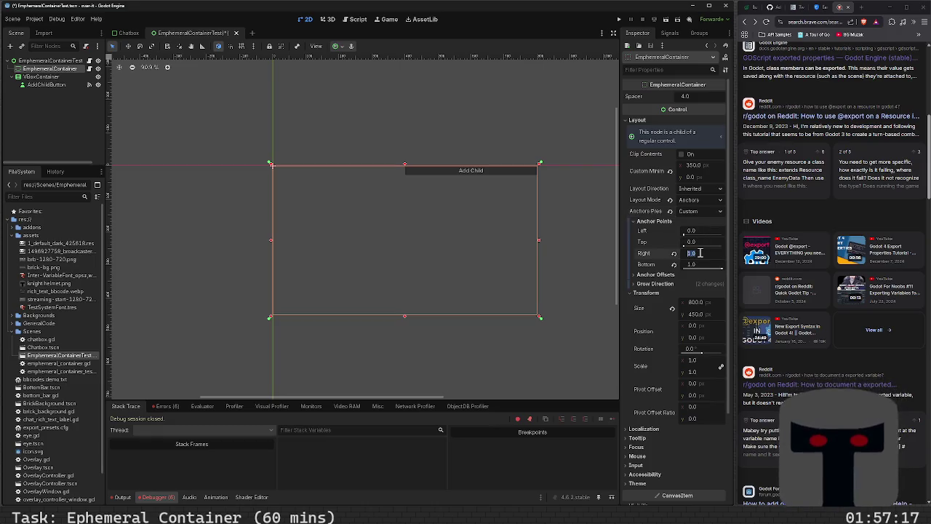
type("0.5")
key("Return")
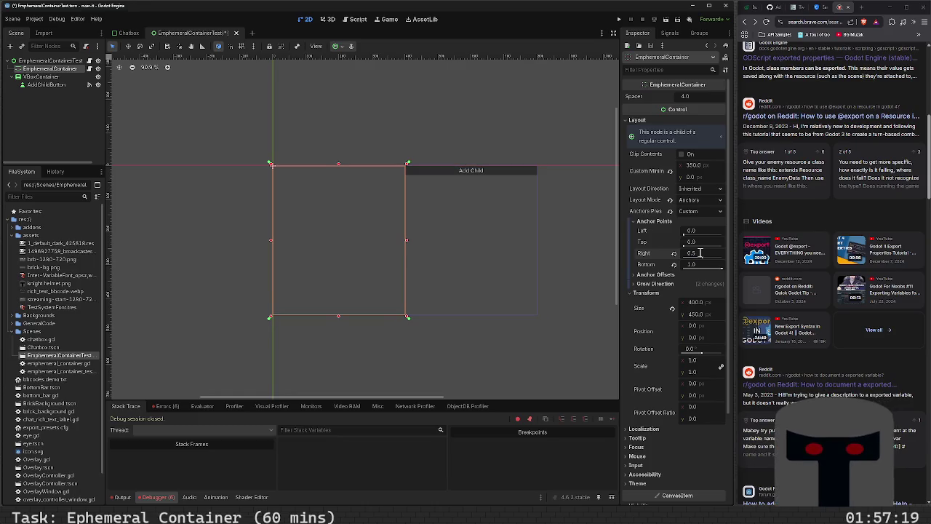
left_click(472, 334)
key("ctrl+s")
- Set the Top anchor to 0.5 for a 400 × 225 container and run the scene
left_click(326, 213)
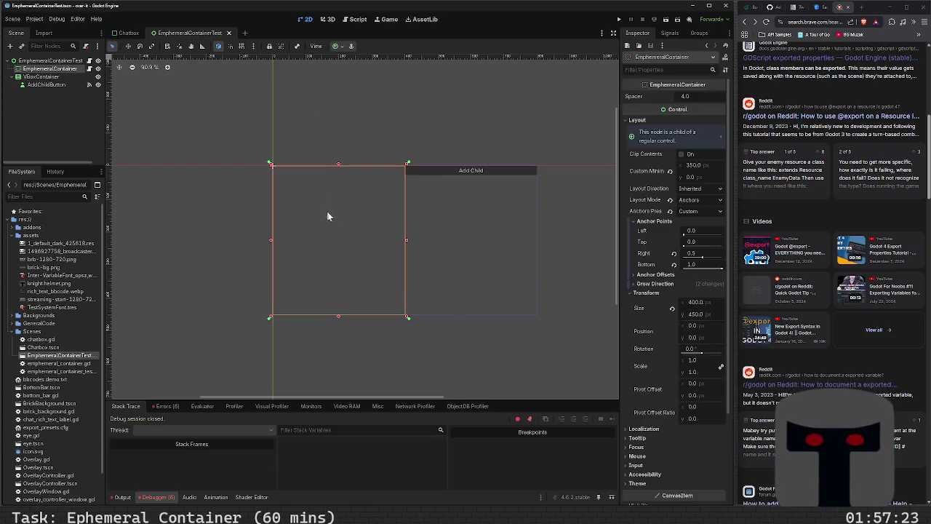
left_click(694, 243)
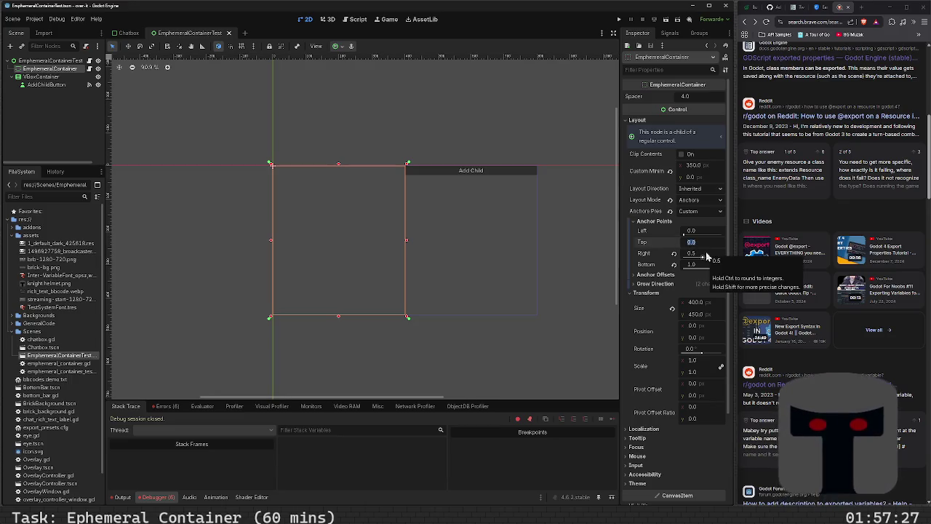
type("0.5")
key("Return")
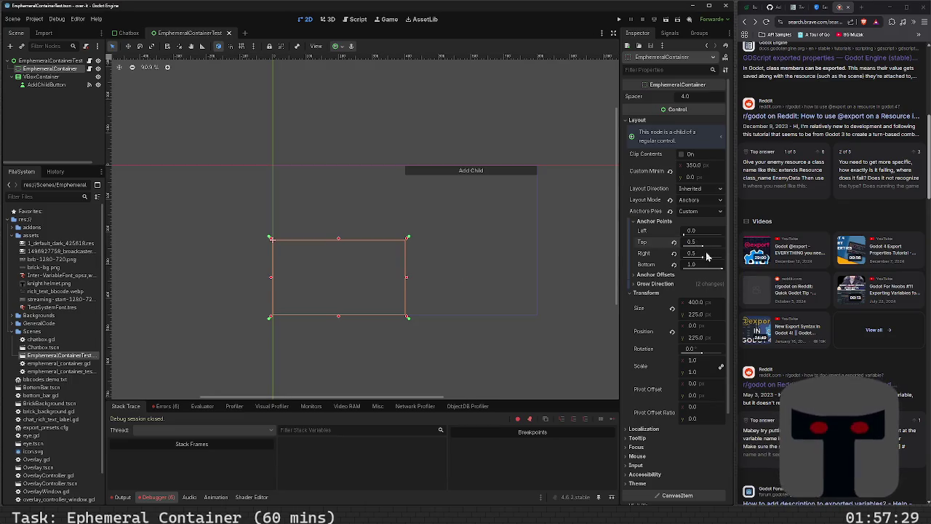
key("F6")
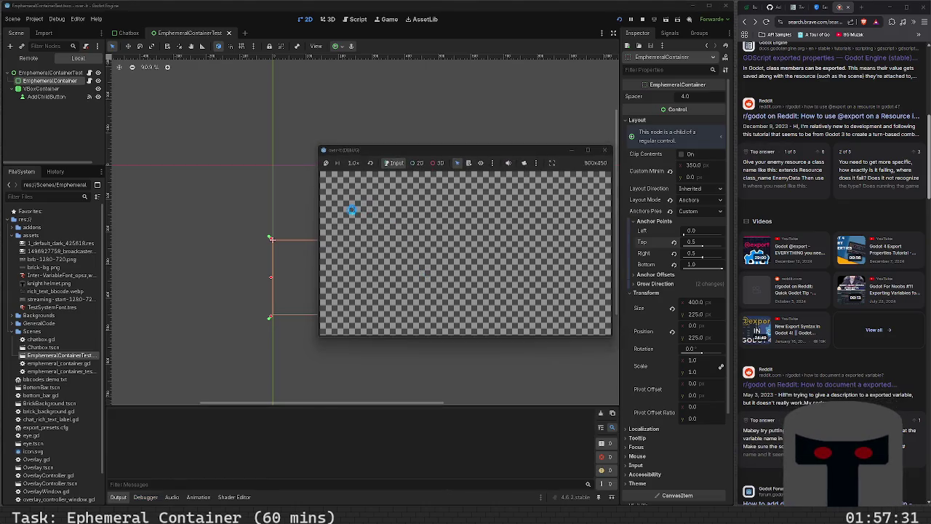
- Spawn nine children with Add Child, stop the game, and open ephemeral_container.gd
left_click(581, 177)
left_click(581, 178)
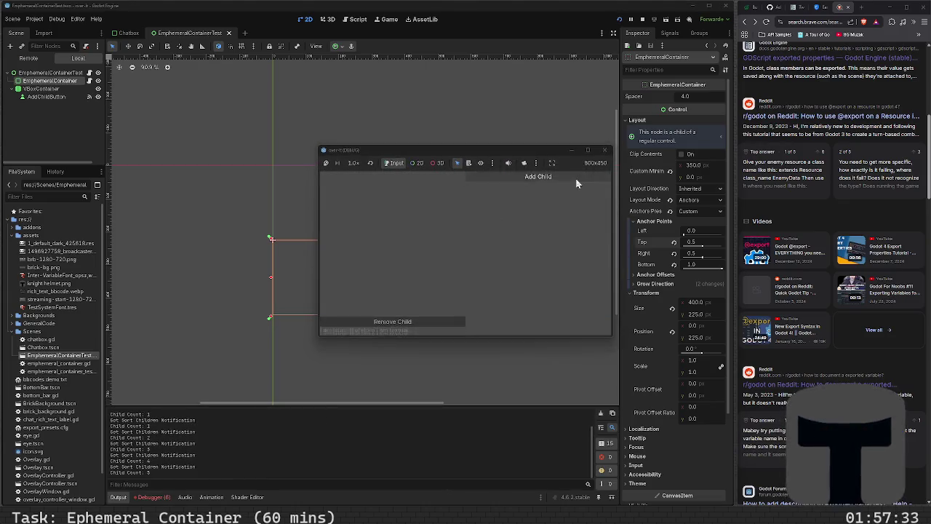
left_click(578, 182)
left_click(576, 184)
left_click(576, 183)
left_click(576, 183)
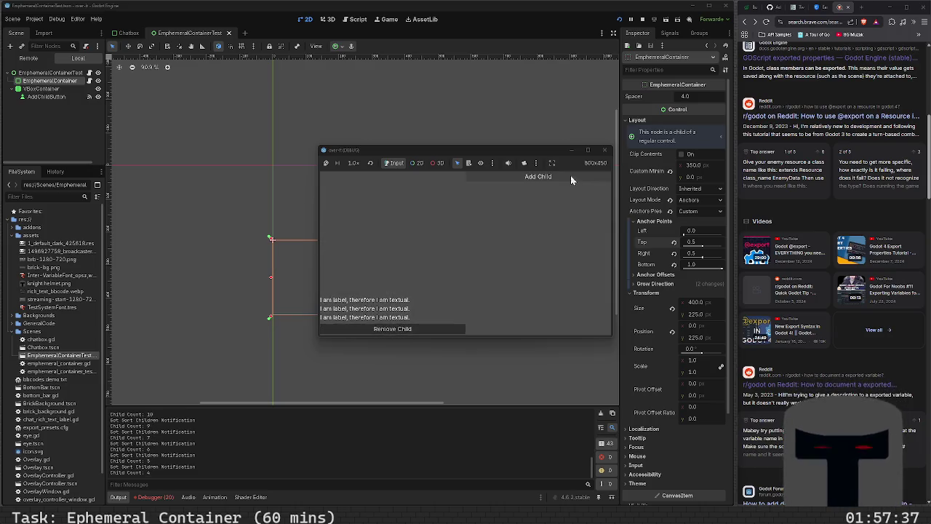
left_click(571, 180)
left_click(571, 180)
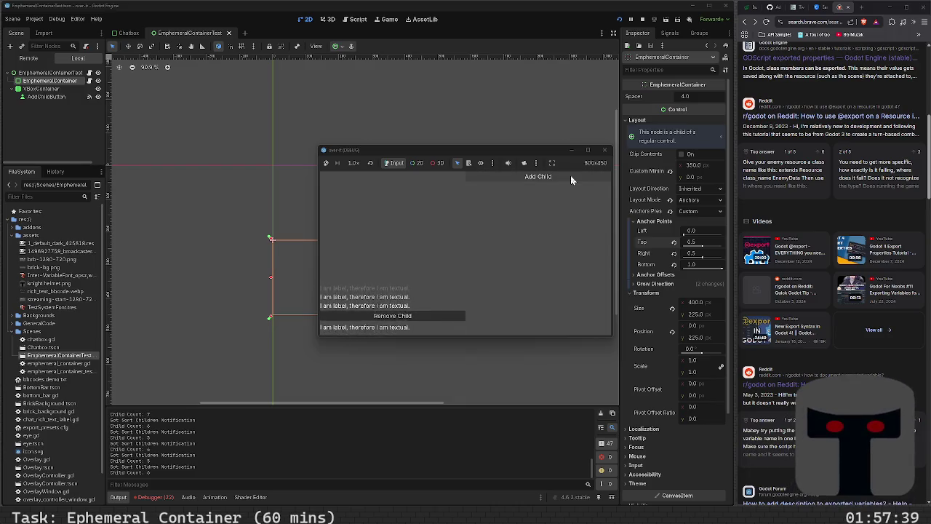
left_click(571, 180)
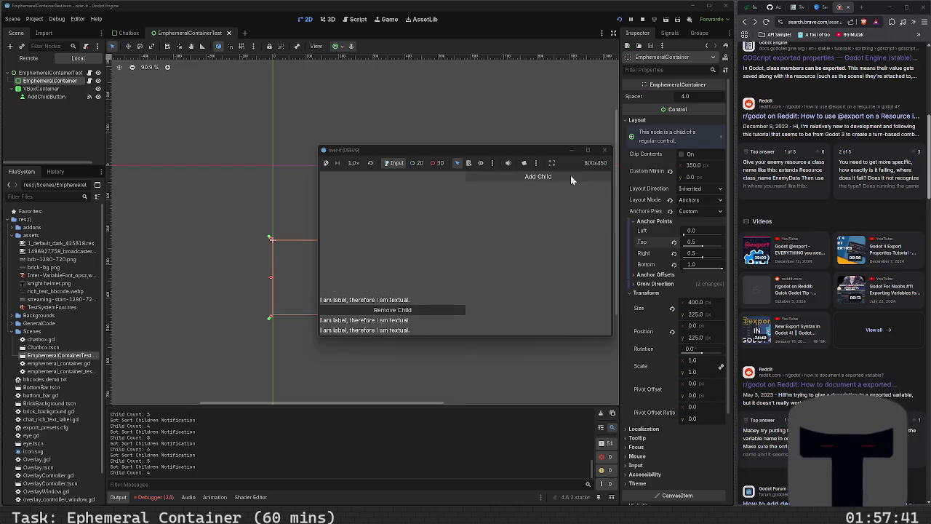
left_click(605, 150)
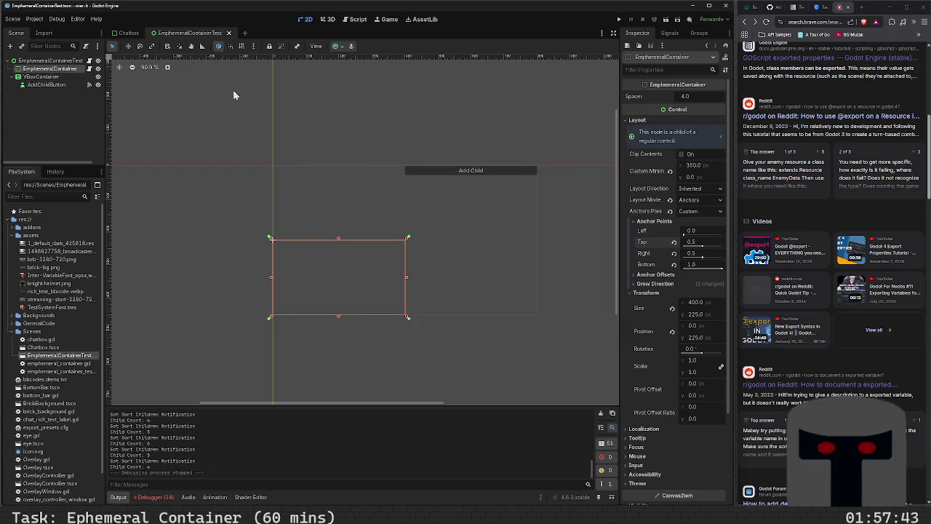
left_click(90, 69)
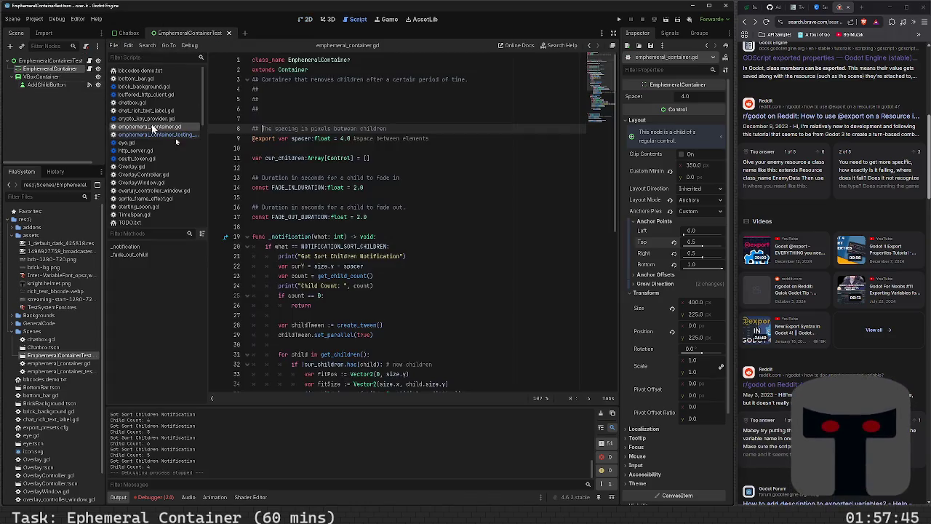
- Replace 'size.y/2.0' with 'spacer' in line 52's fade-out check, save, and rerun the scene
scroll(451, 215, "down", 8)
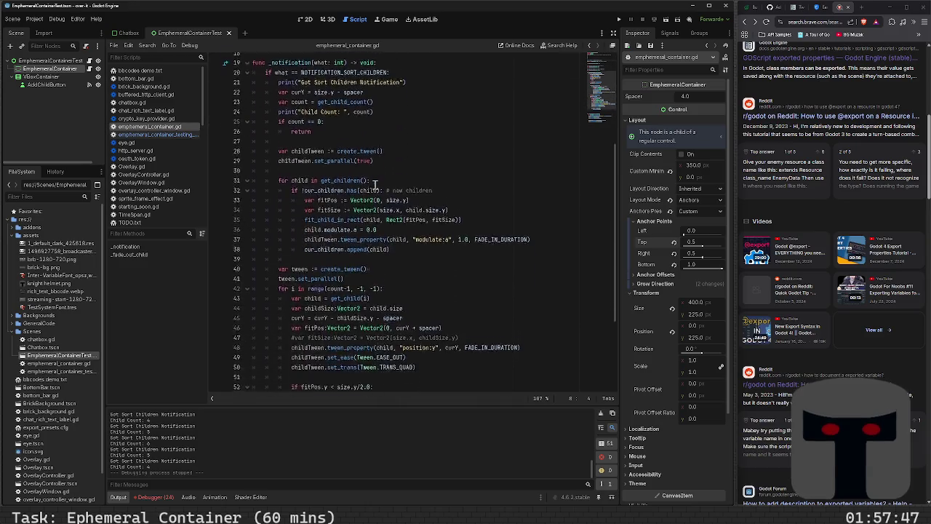
scroll(444, 246, "down", 3)
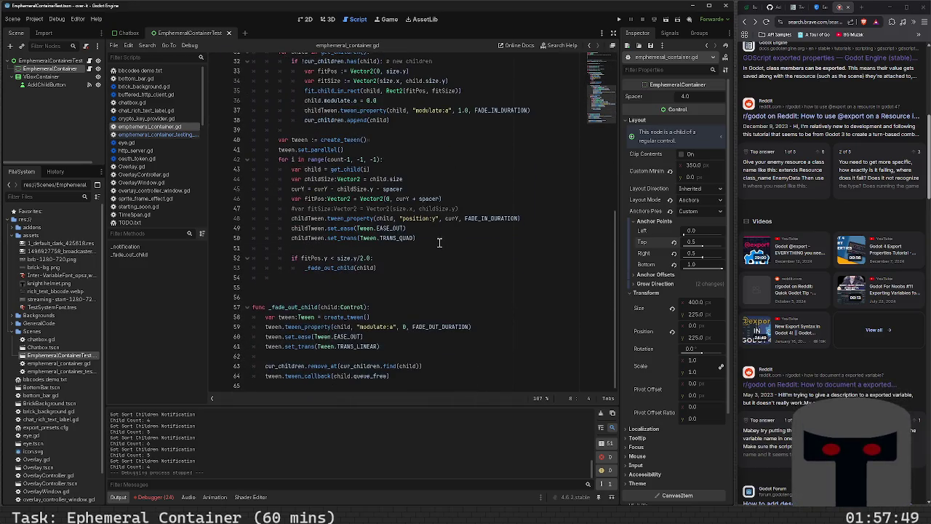
scroll(437, 298, "up", 1)
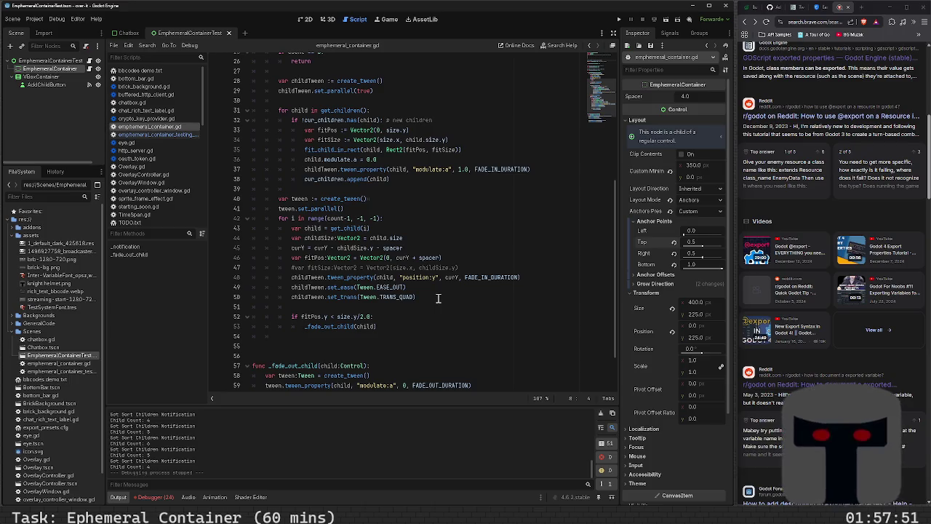
scroll(438, 298, "down", 2)
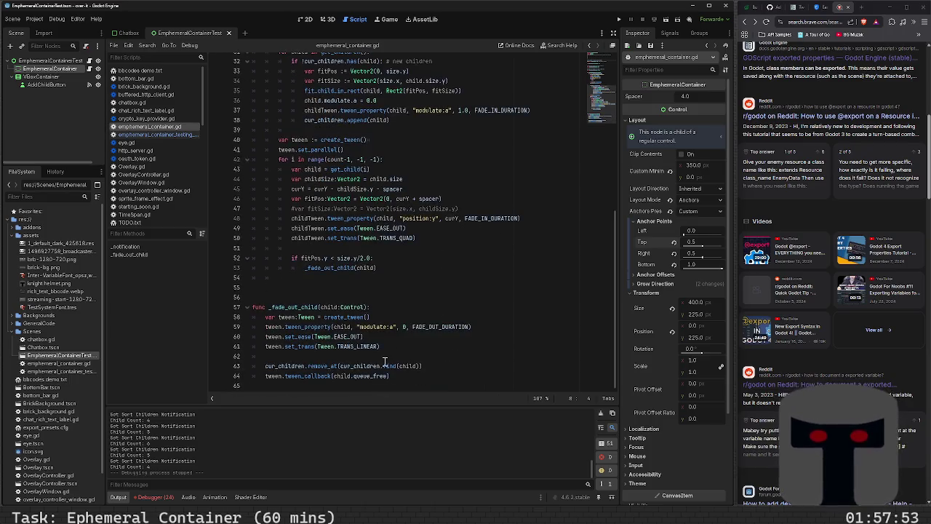
left_click(299, 307)
left_click(381, 258)
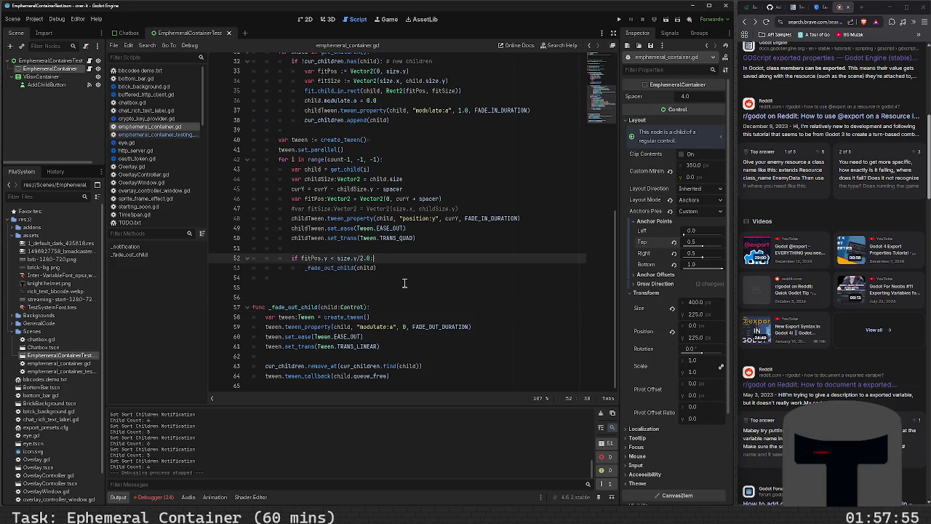
key("BackSpace")
key("BackSpace")
key("BackSpace")
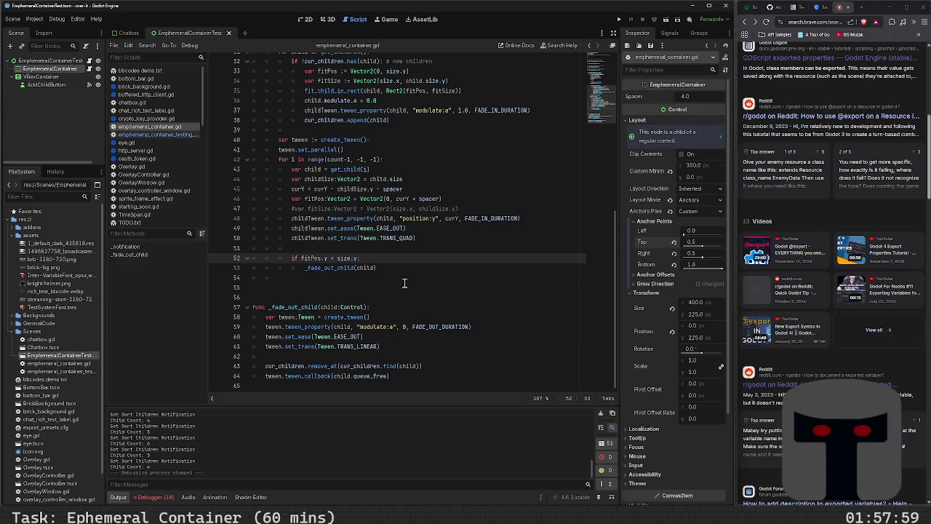
key("shift+Left")
key("shift+Left")
key("shift+Left")
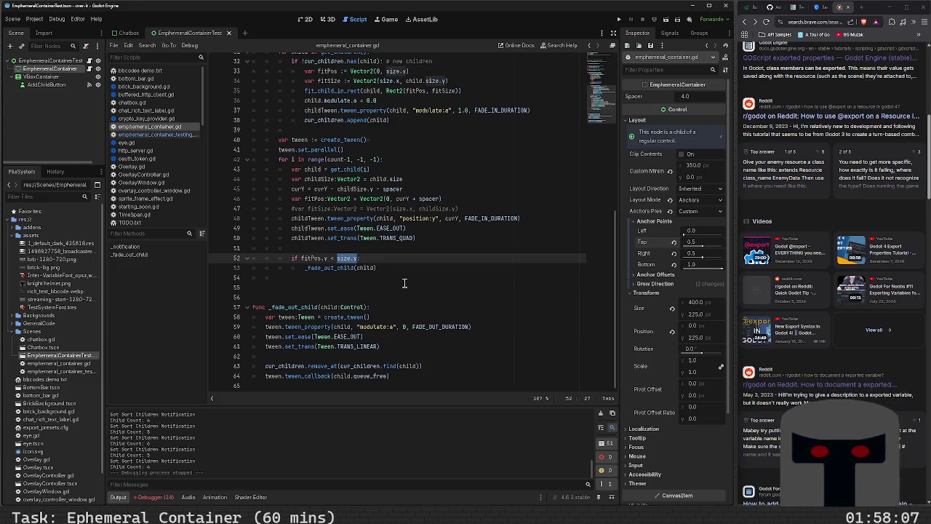
type("spacer")
key("ctrl+s")
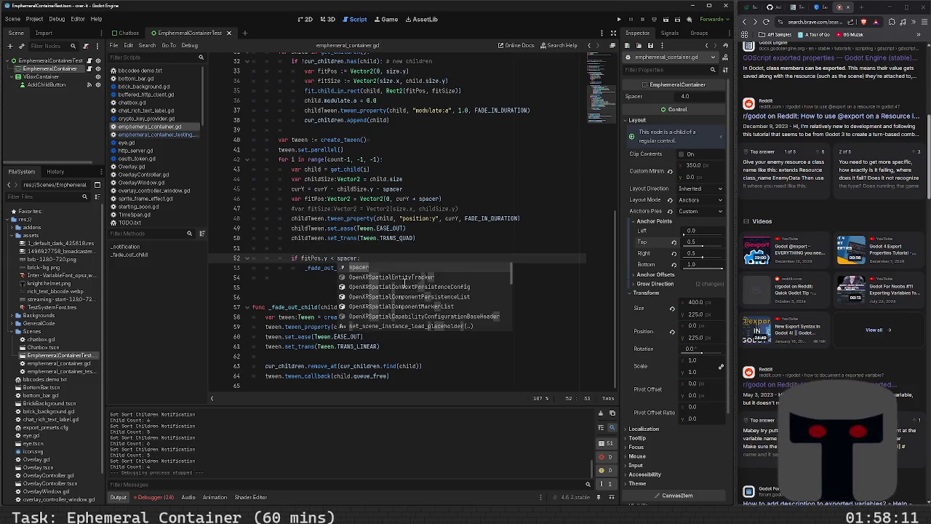
key("F6")
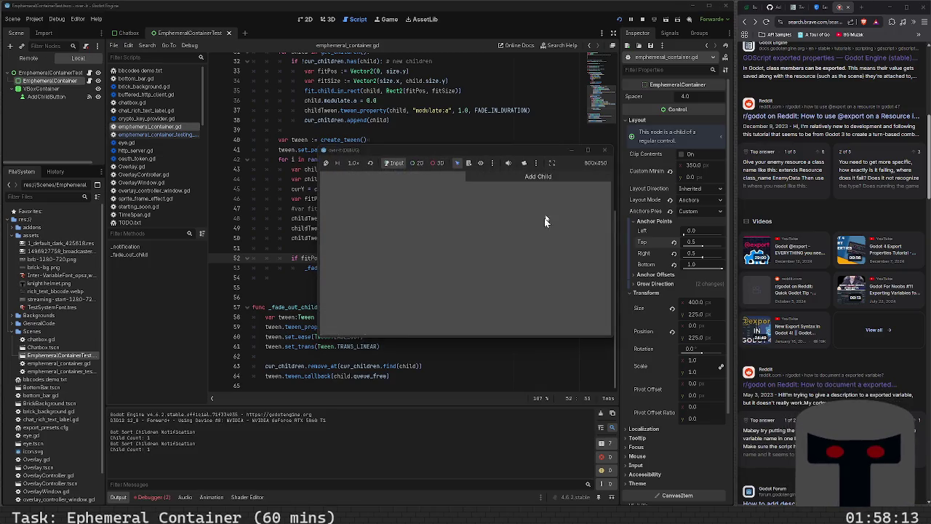
left_click(548, 174)
left_click(549, 178)
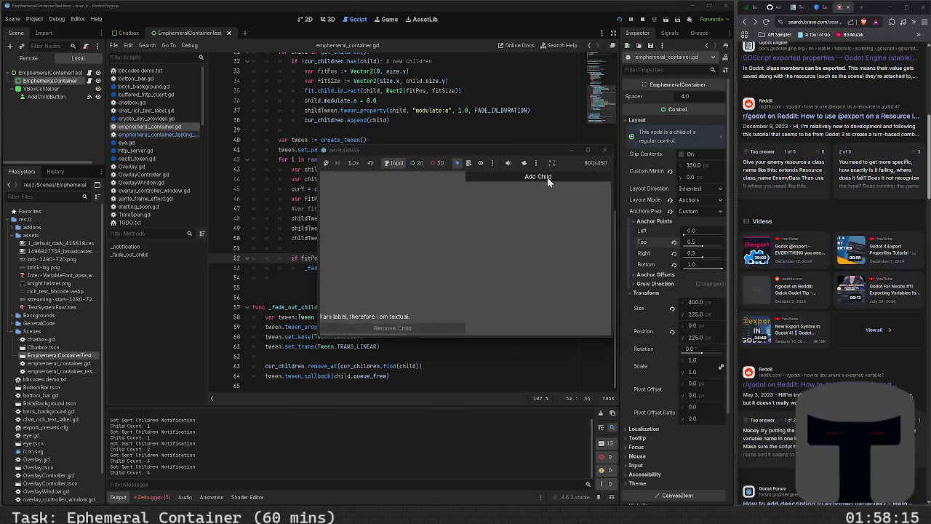
left_click(549, 180)
left_click(548, 180)
left_click(548, 180)
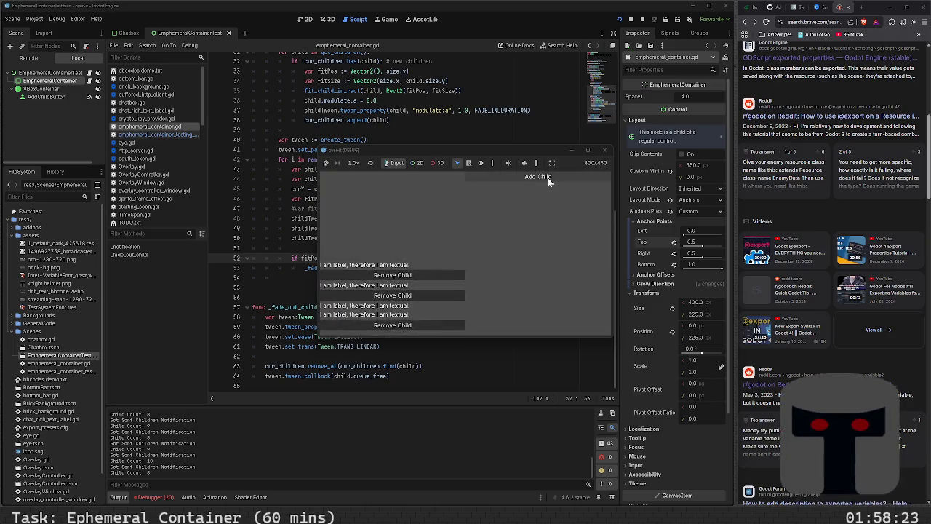
left_click(549, 180)
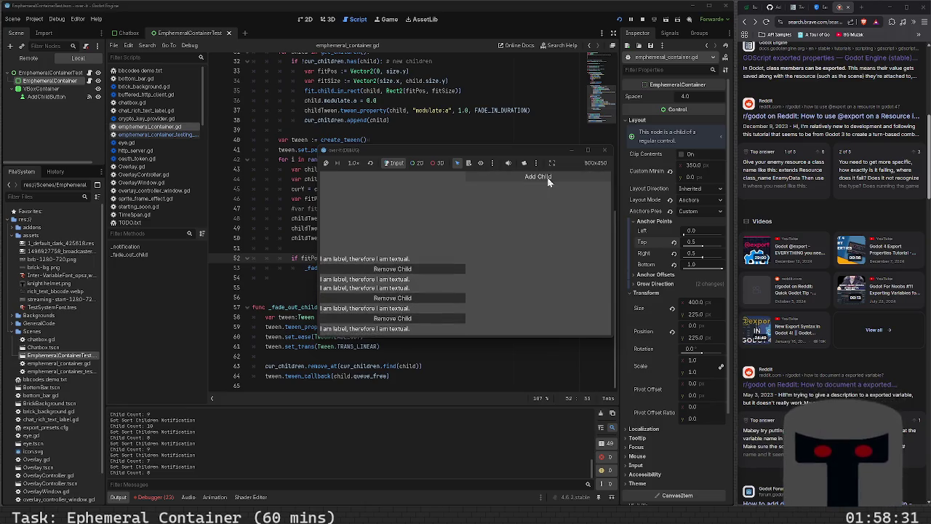
left_click(548, 180)
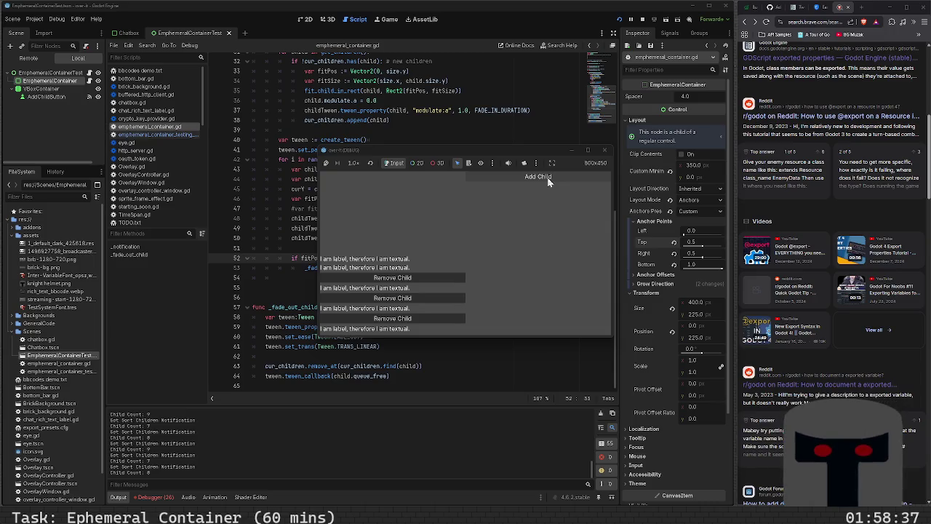
left_click(549, 179)
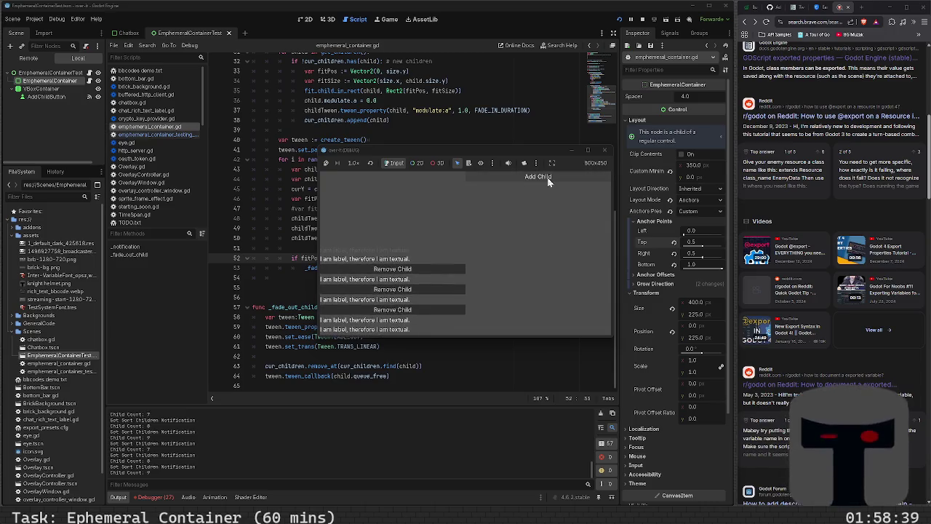
left_click(548, 179)
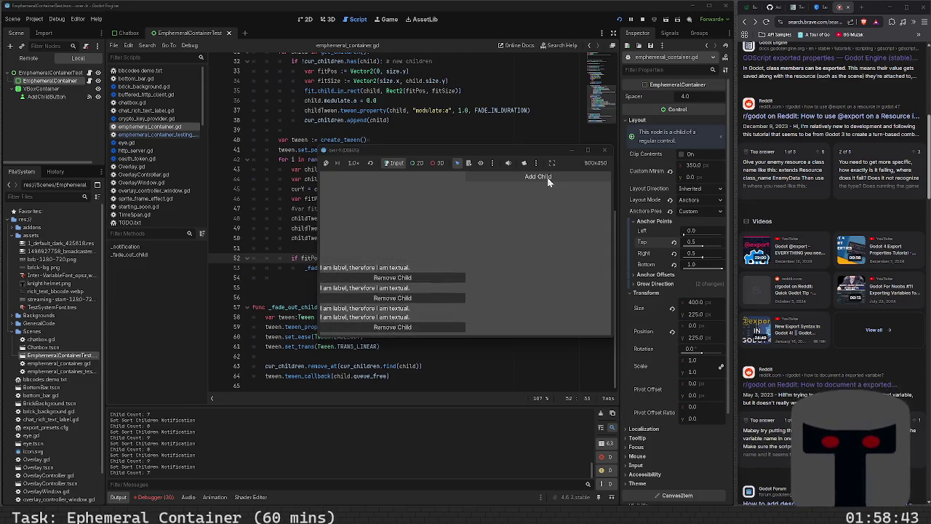
left_click(548, 179)
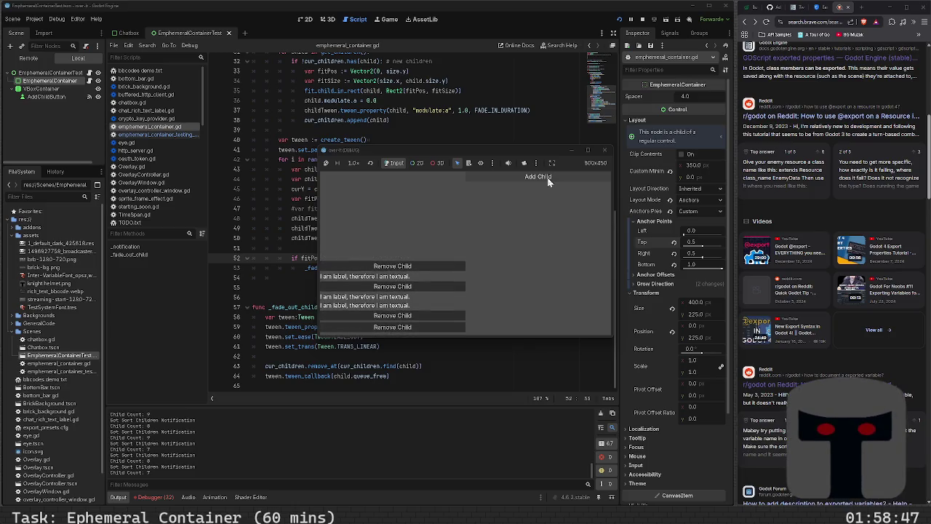
left_click(548, 179)
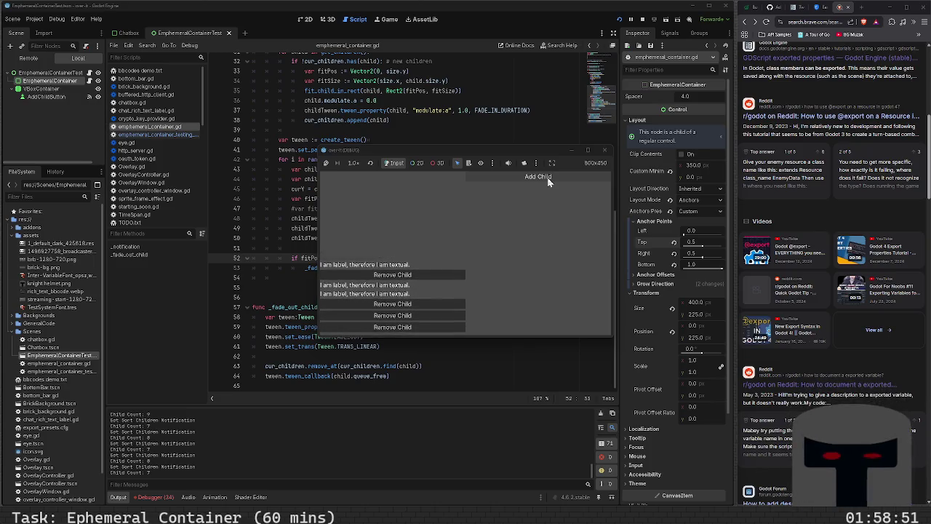
left_click(604, 151)
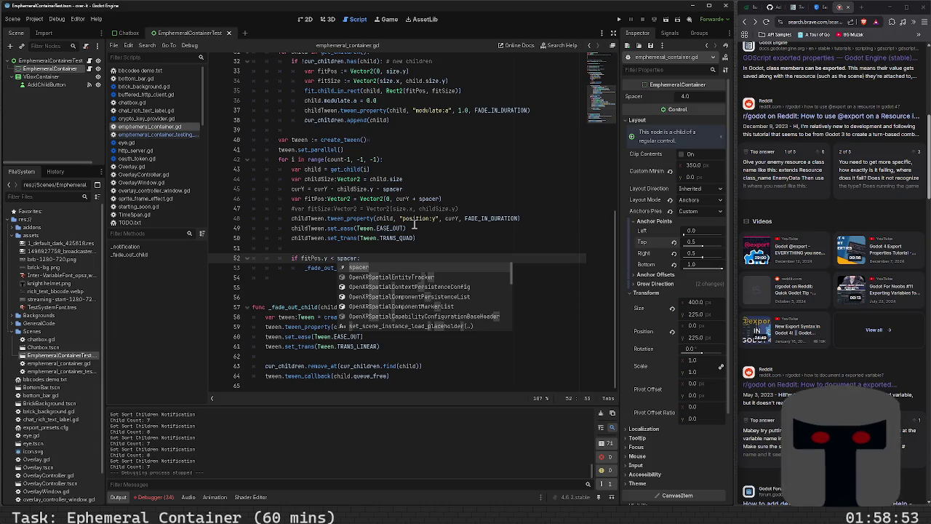
- Remove the extra blank line above _fade_out_child
type(":")
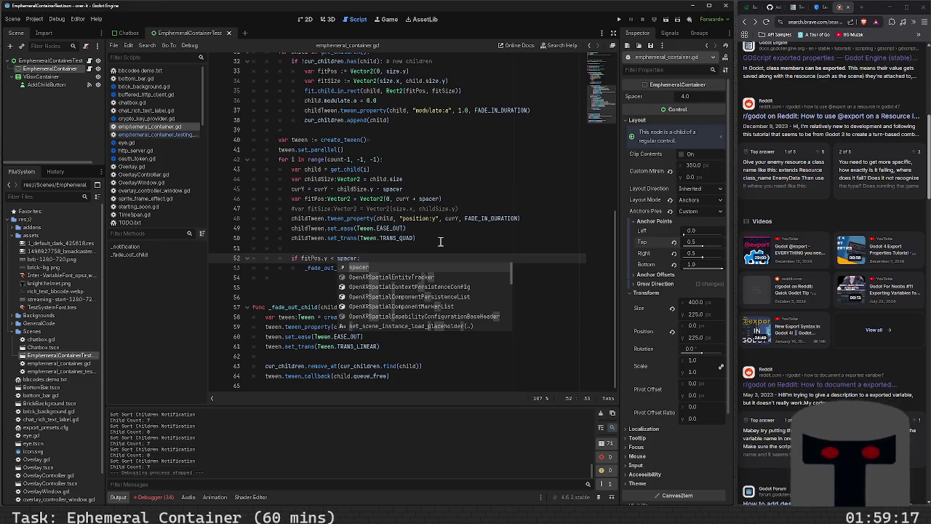
key("Escape")
left_click(370, 297)
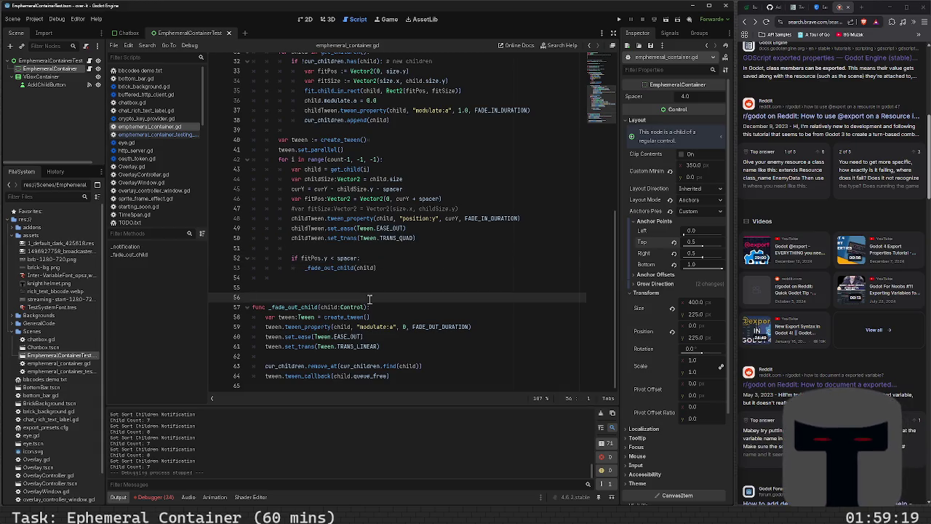
key("Up")
key("Up")
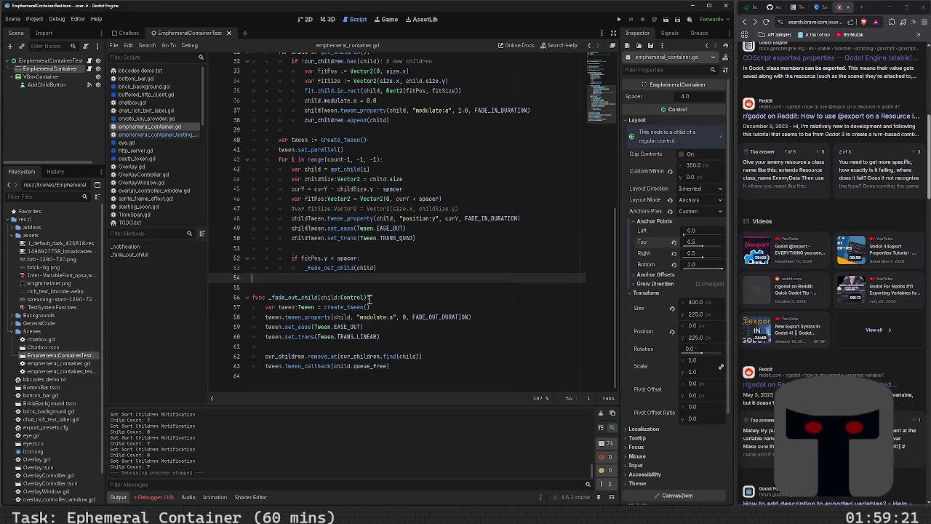
- Insert a blank line after the constants, before the _notification function
scroll(381, 333, "up", 5)
scroll(380, 333, "up", 2)
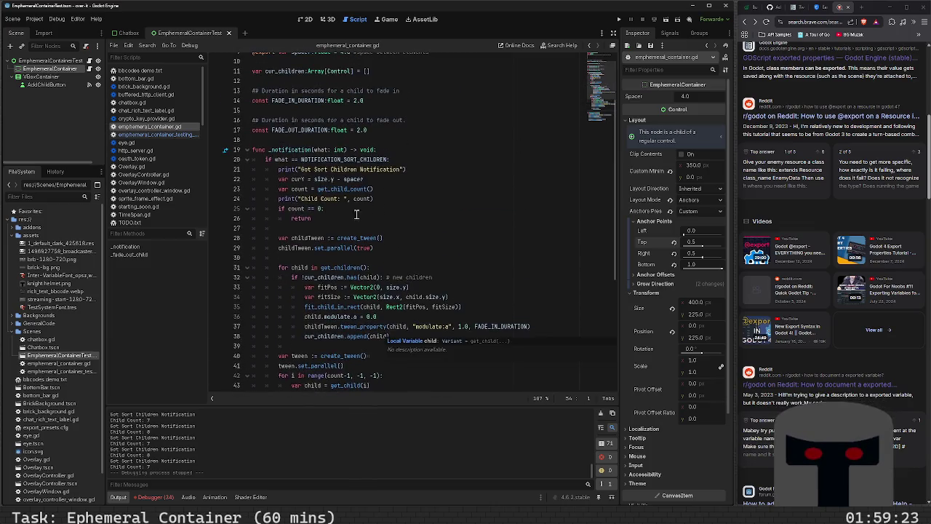
left_click(304, 140)
key("Return")
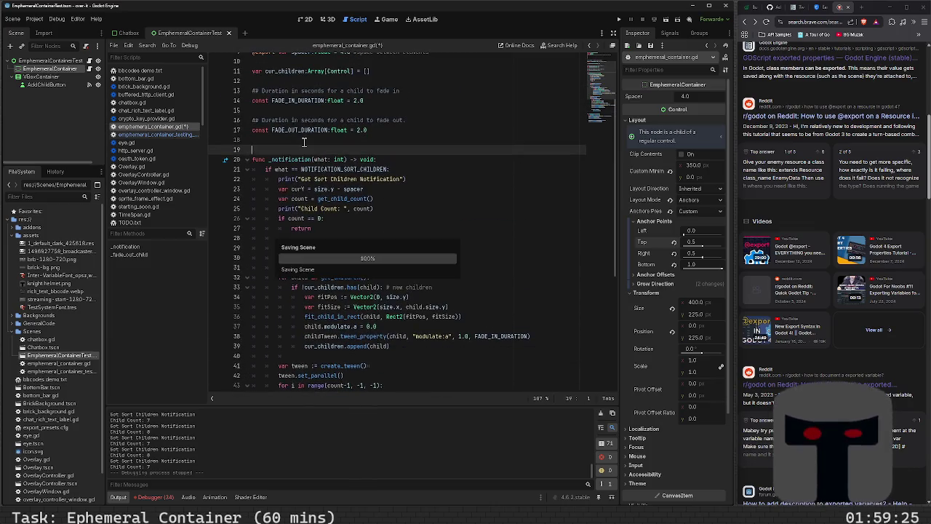
scroll(437, 204, "up", 3)
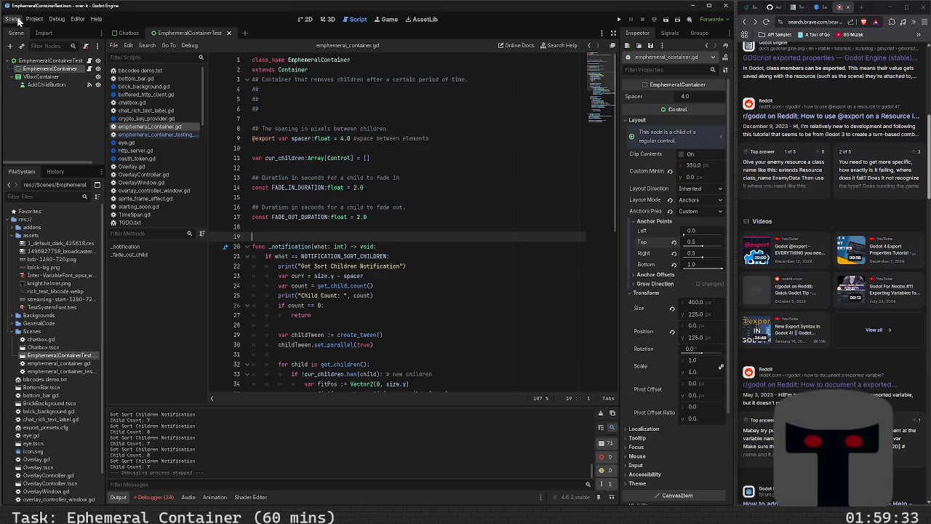
left_click(19, 22)
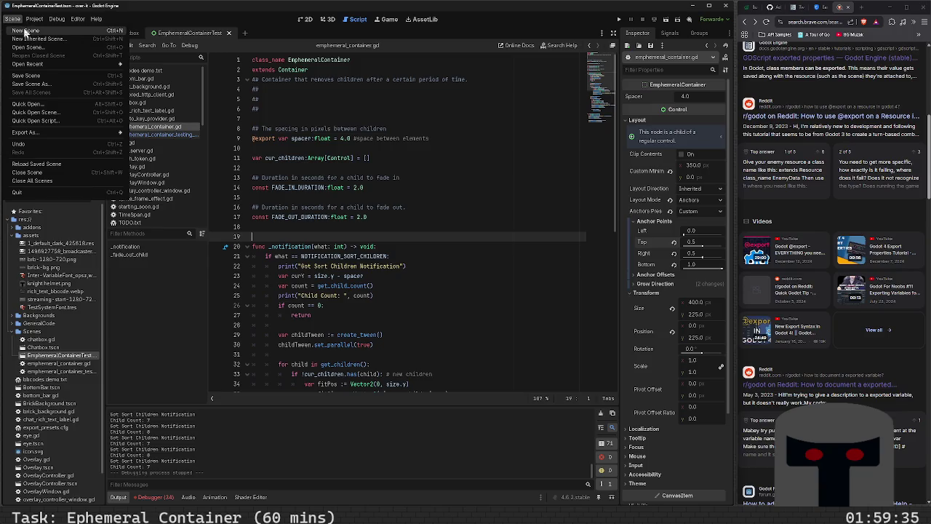
- Start a new scene with a User Interface root and change the Control root's type to Container
left_click(26, 34)
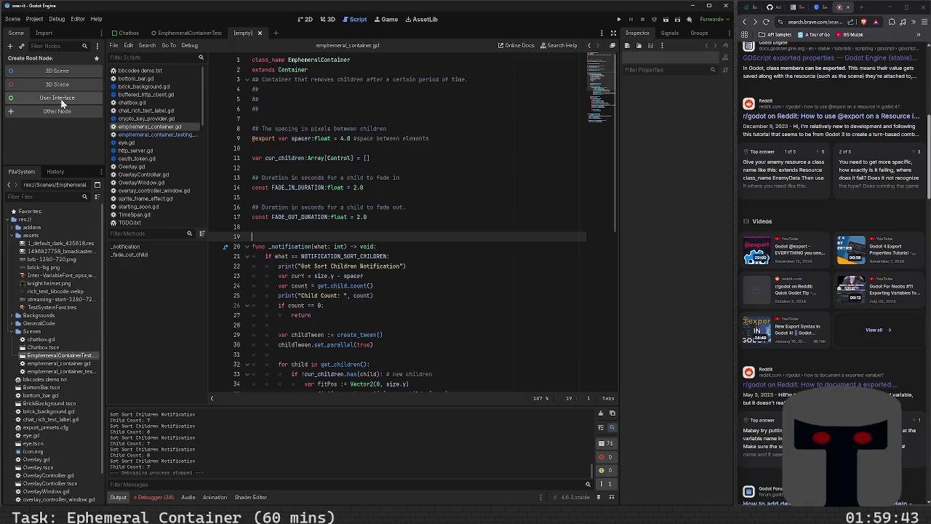
left_click(63, 102)
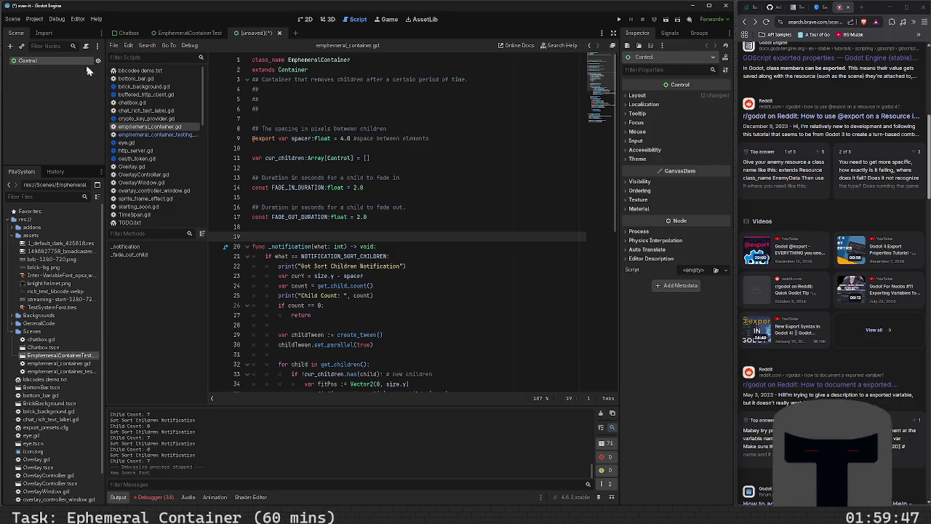
right_click(42, 59)
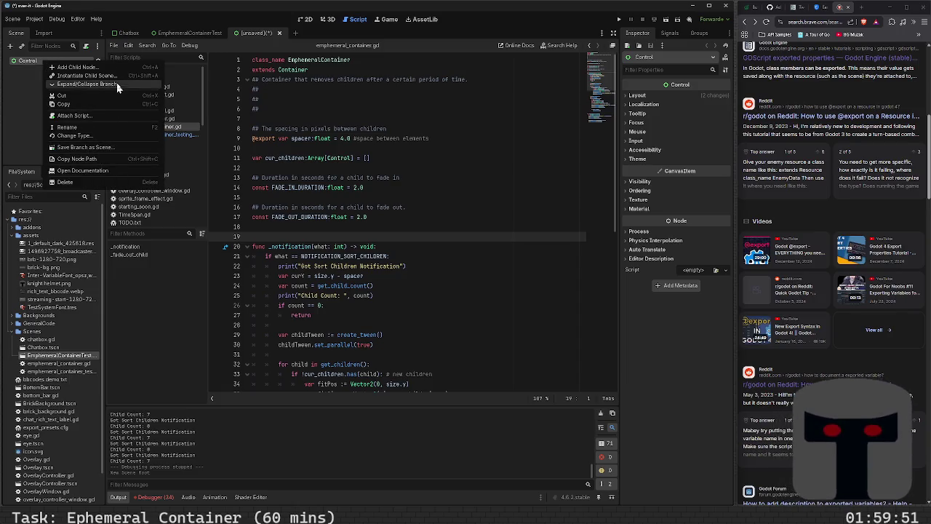
left_click(111, 136)
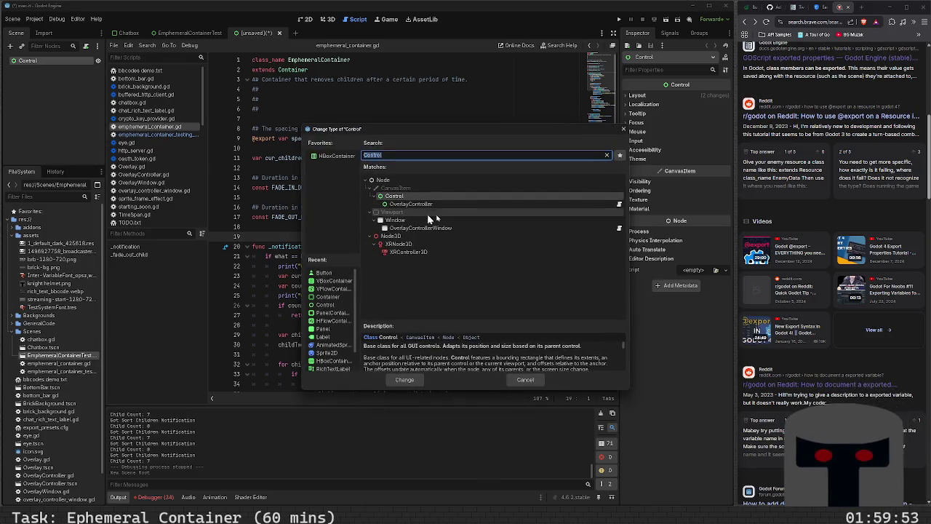
type("Container")
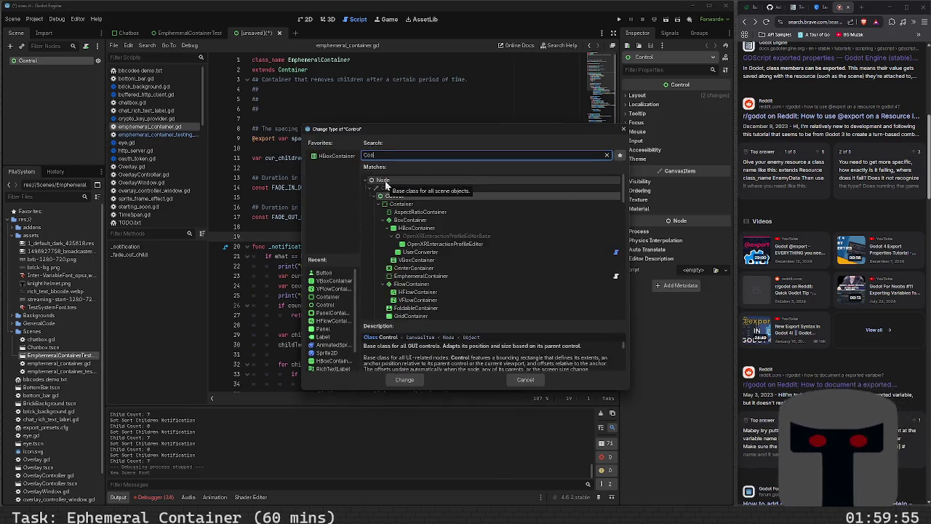
left_click(412, 205)
left_click(404, 380)
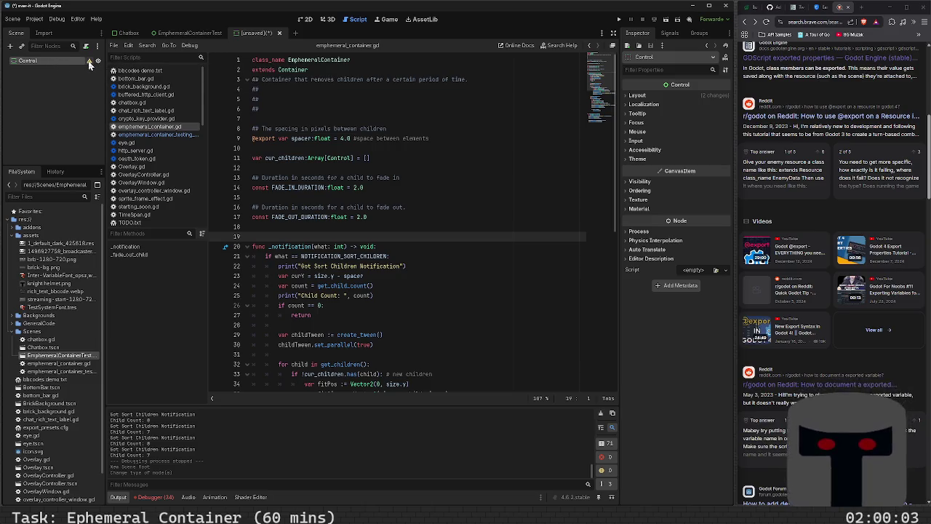
- Rename the root node to EphemeralContainer and bring up the Attach Node Script dialog
mouse_move(89, 65)
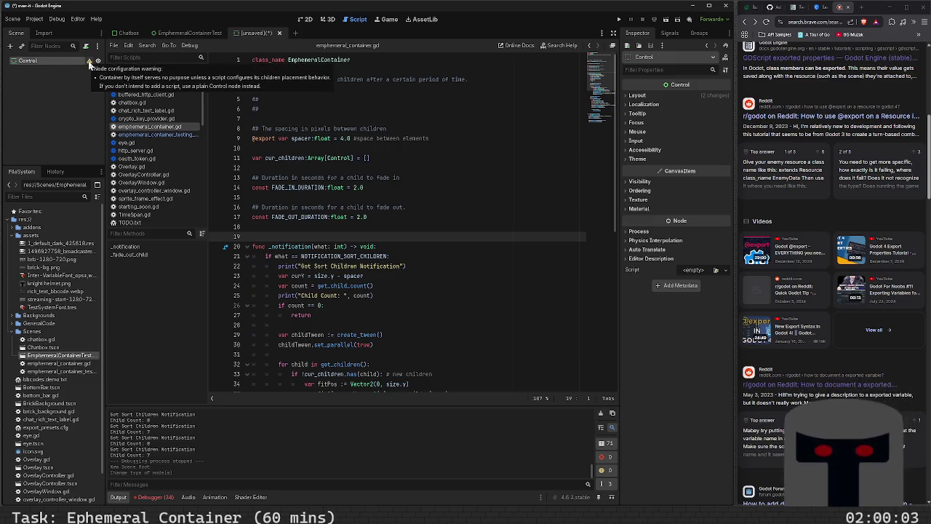
double_click(51, 62)
type("Empher")
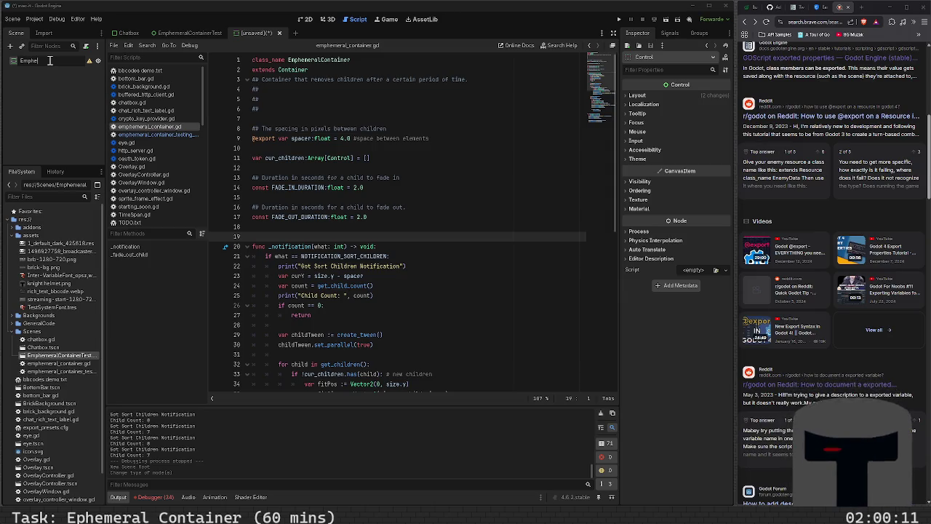
key("BackSpace")
key("BackSpace")
key("BackSpace")
type("meralContainer")
key("Return")
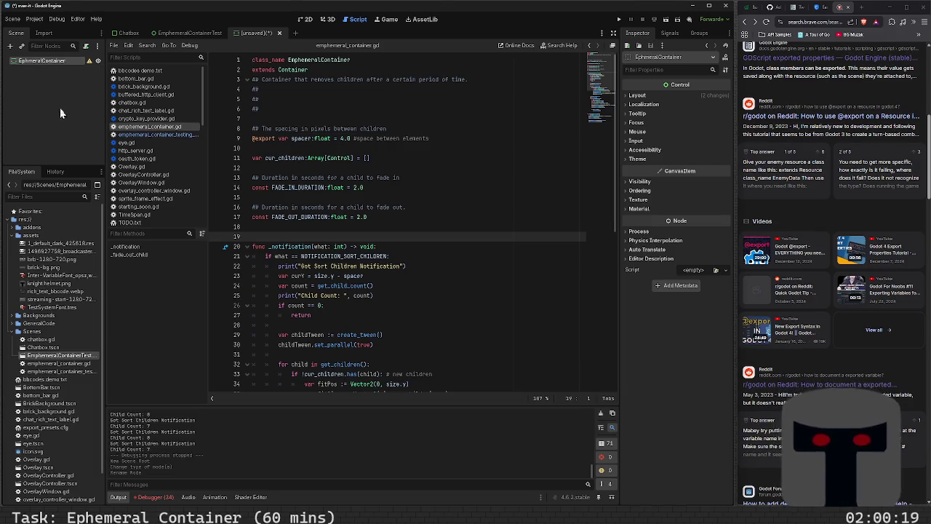
left_click(85, 45)
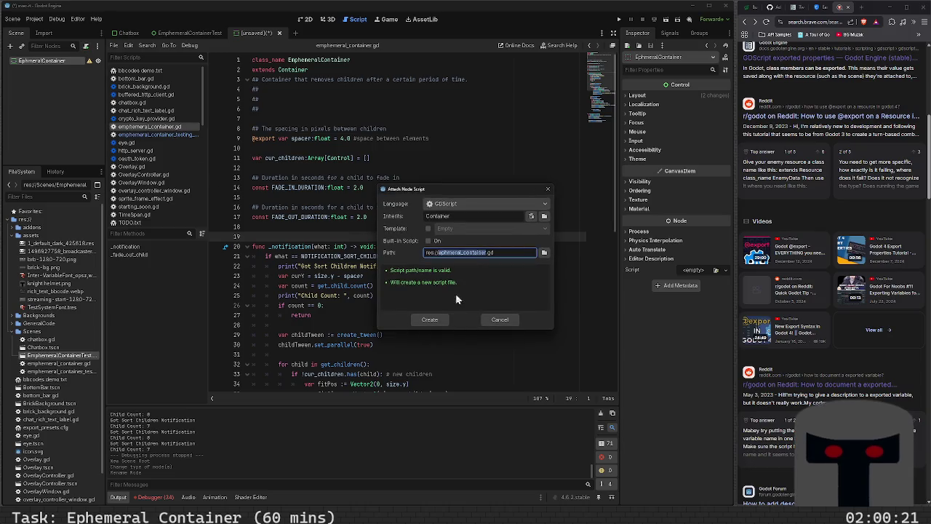
- Cancel attaching and select all of the existing container script code to copy it
left_click(491, 322)
left_click(58, 363)
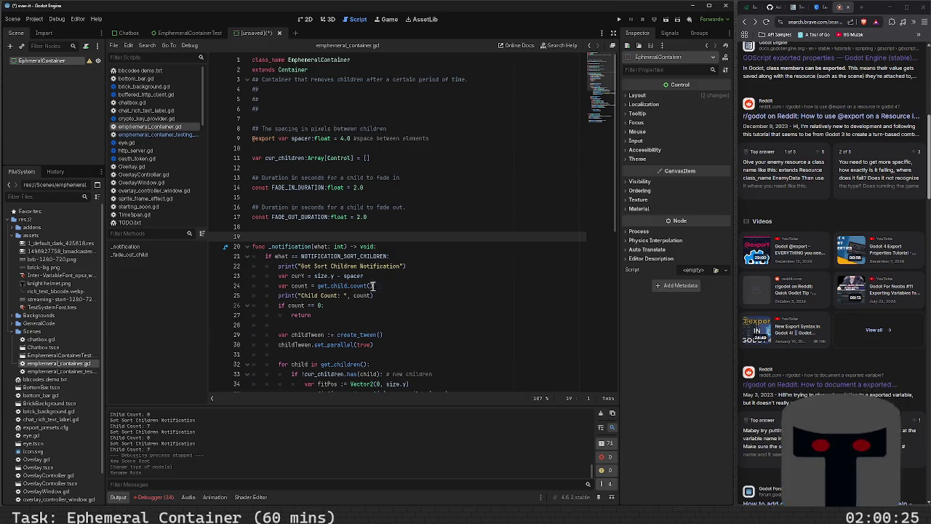
left_click(349, 294)
key("ctrl+a")
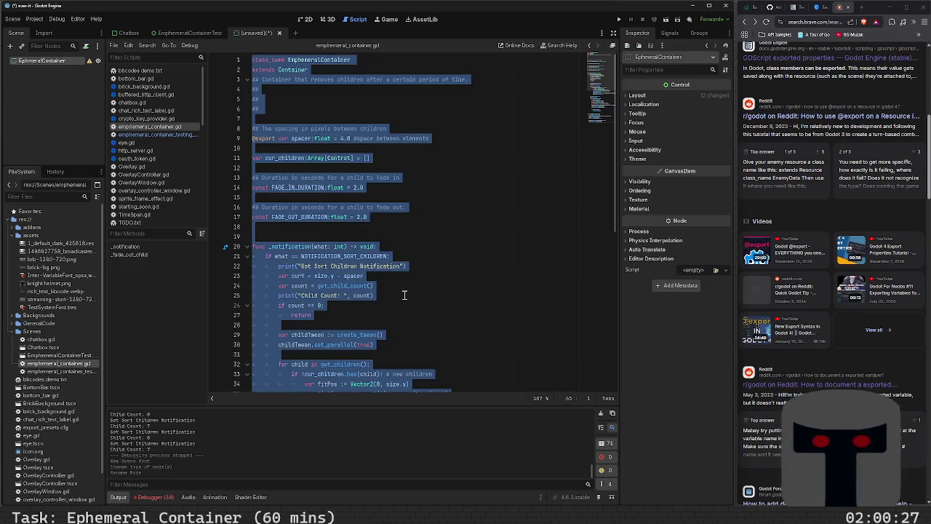
- Try EphemeralContainer's attach-script options, built-in script and file path, then cancel
right_click(70, 61)
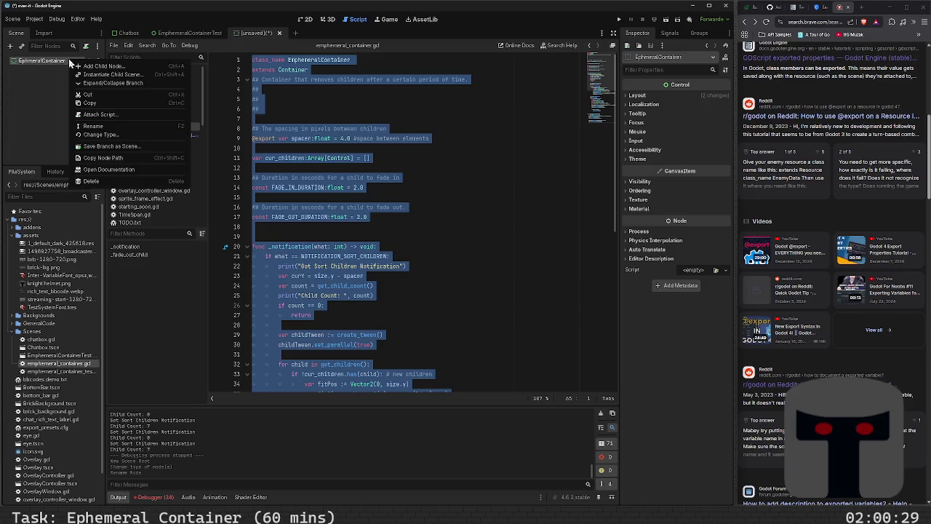
left_click(136, 117)
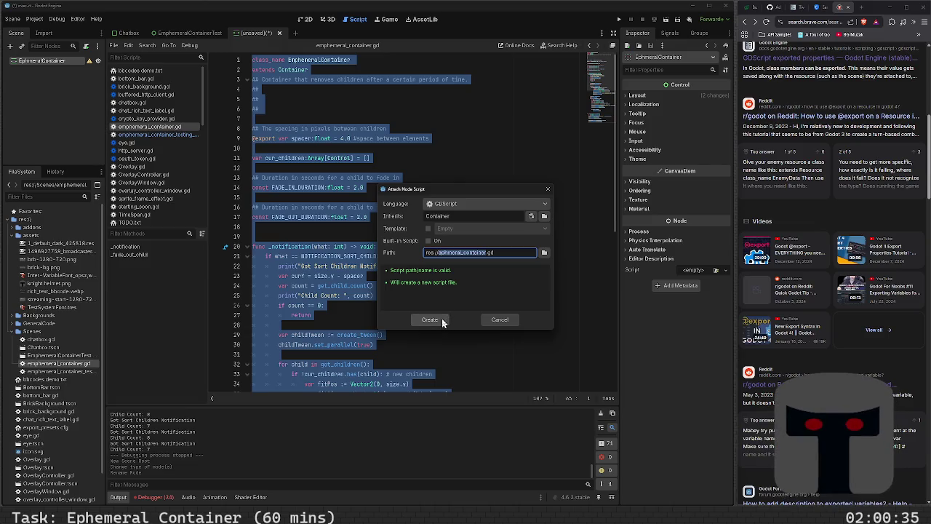
left_click(428, 240)
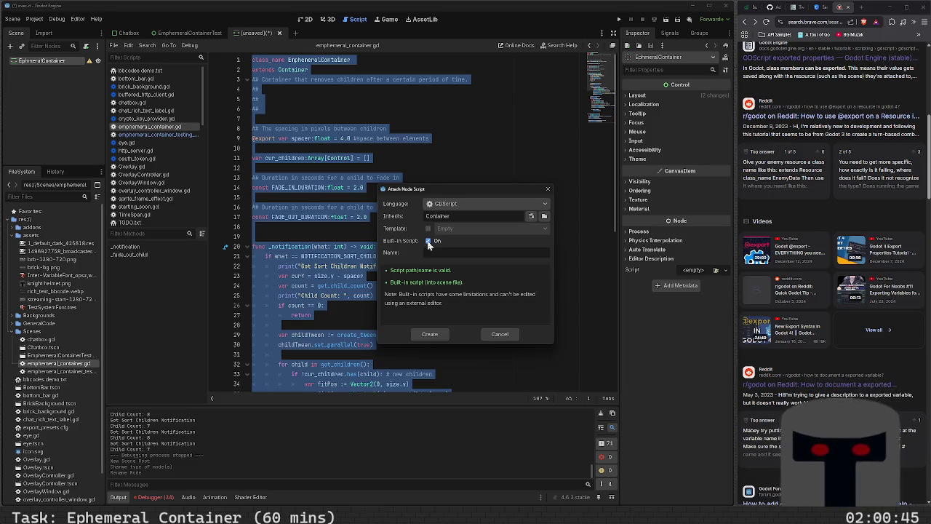
left_click(429, 241)
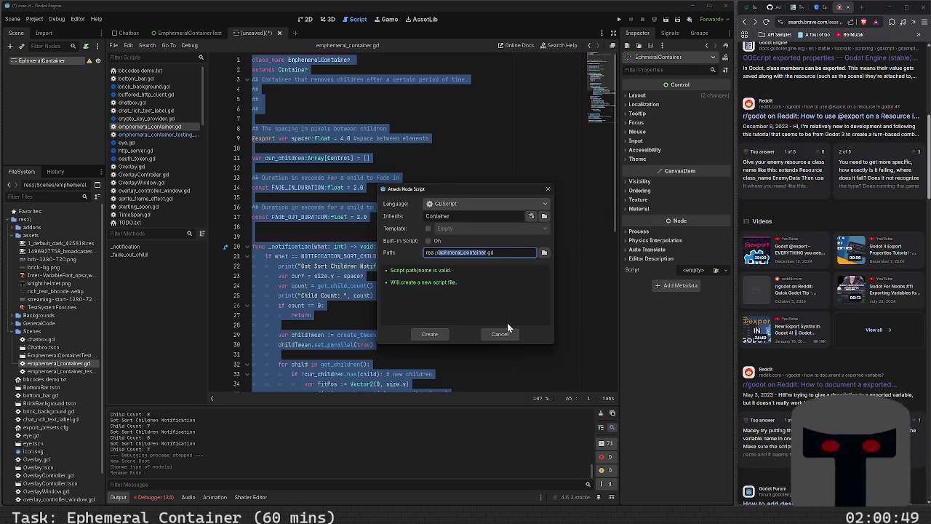
left_click(489, 252)
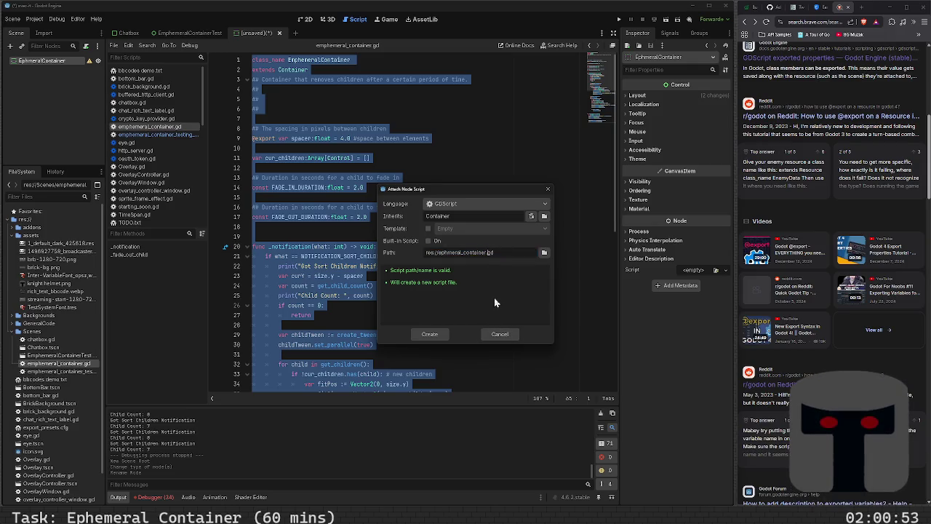
left_click(499, 335)
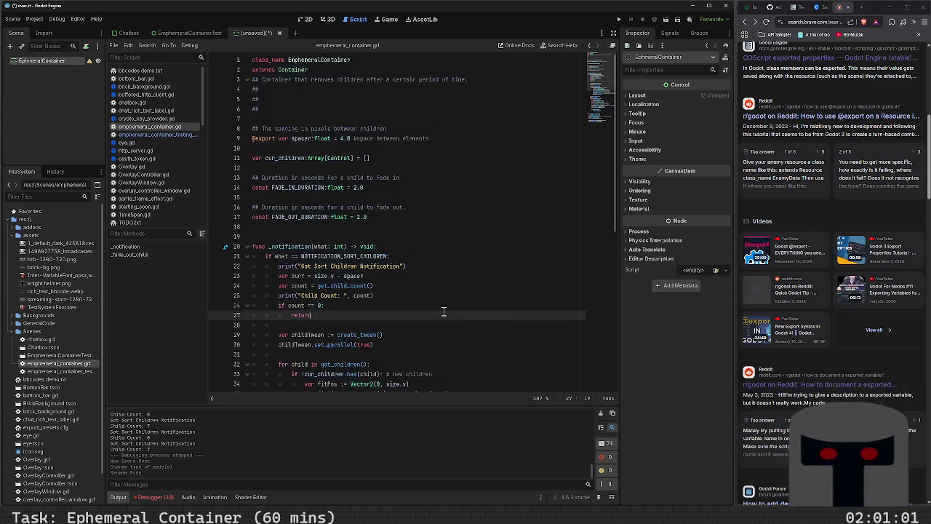
right_click(52, 62)
left_click(37, 73)
- Create ephemeral_container.gd, paste the copied container code, and save the scene as ephemeral_container.tscn
left_click(85, 46)
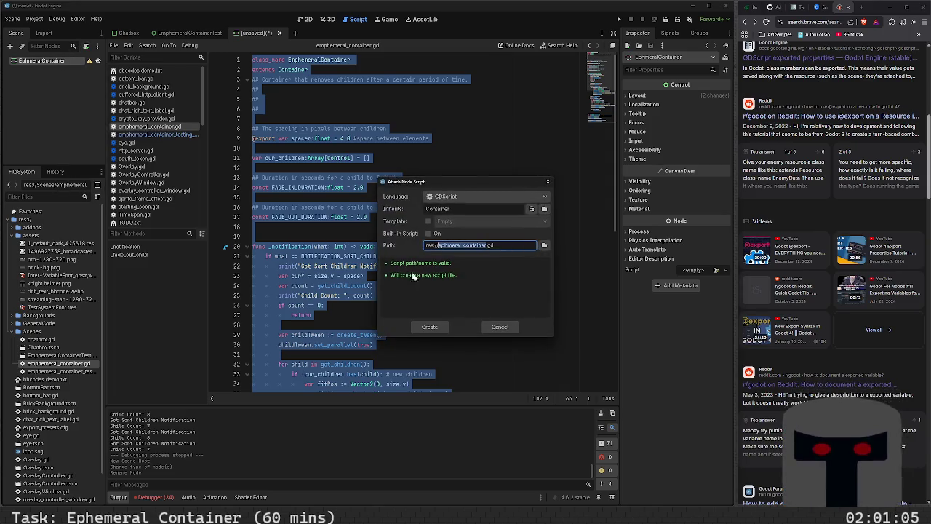
left_click(432, 327)
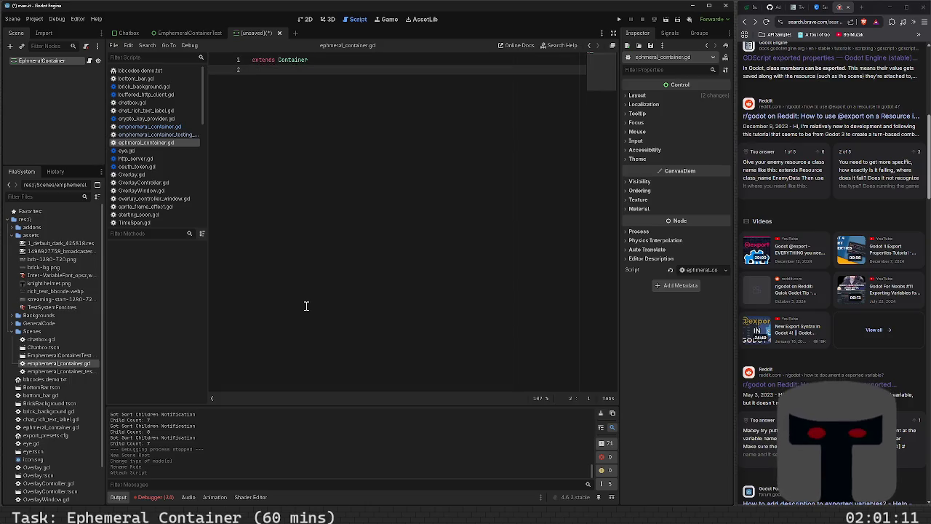
key("ctrl+a")
key("ctrl+v")
key("ctrl+s")
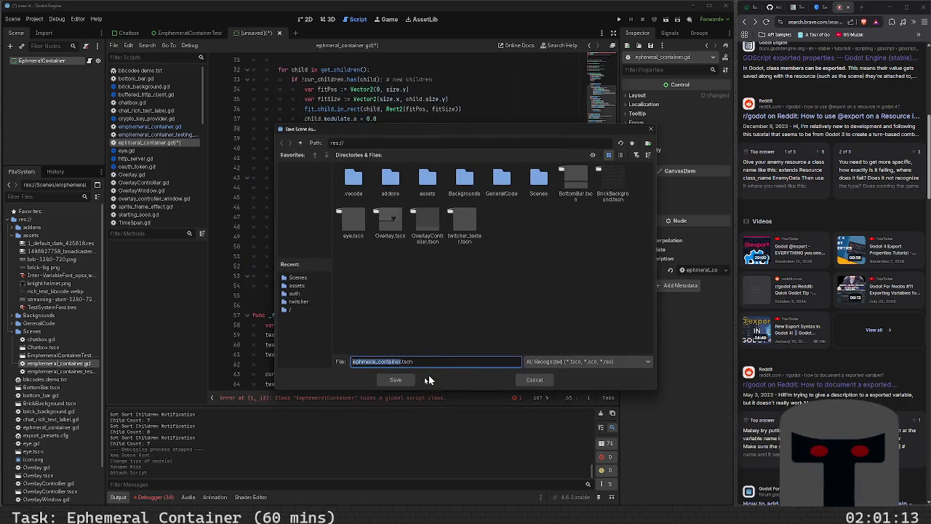
left_click(407, 379)
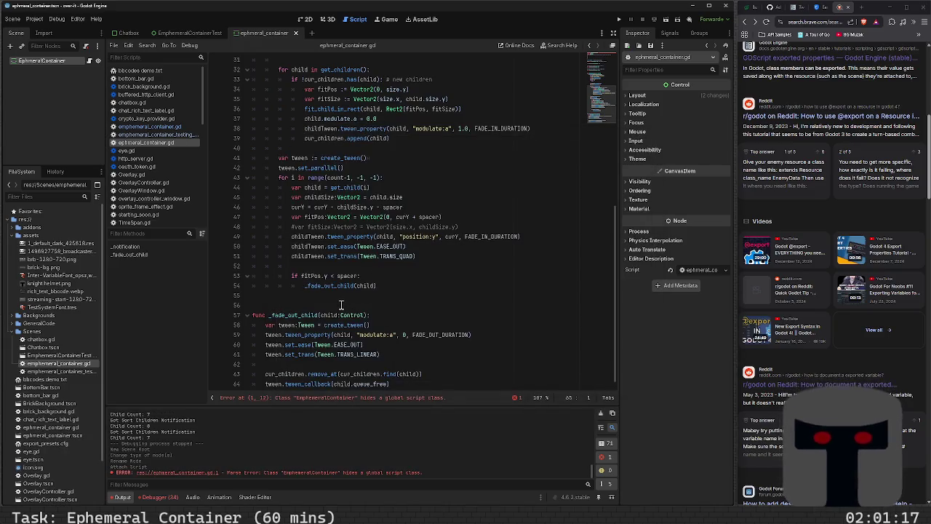
- Check the class_name error line and open ephemeral_container_testing_rig.gd
left_click(208, 474)
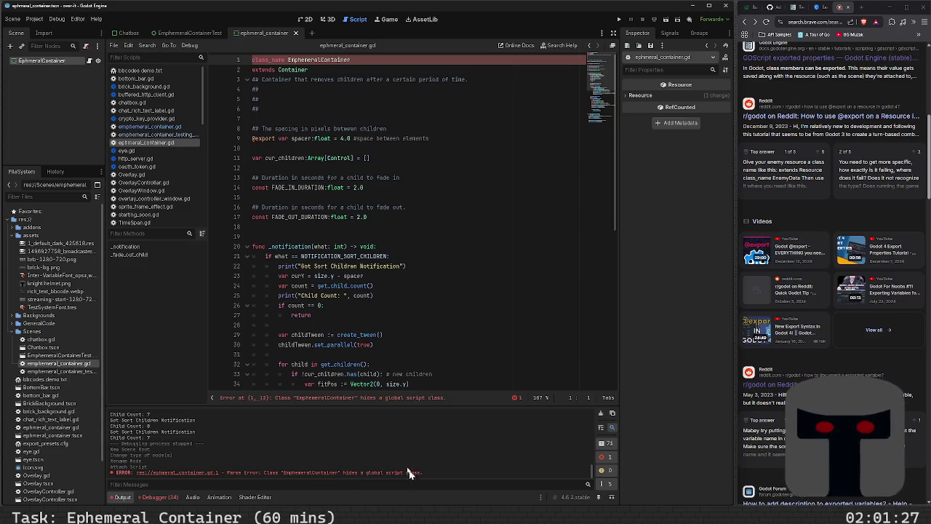
left_click(313, 108)
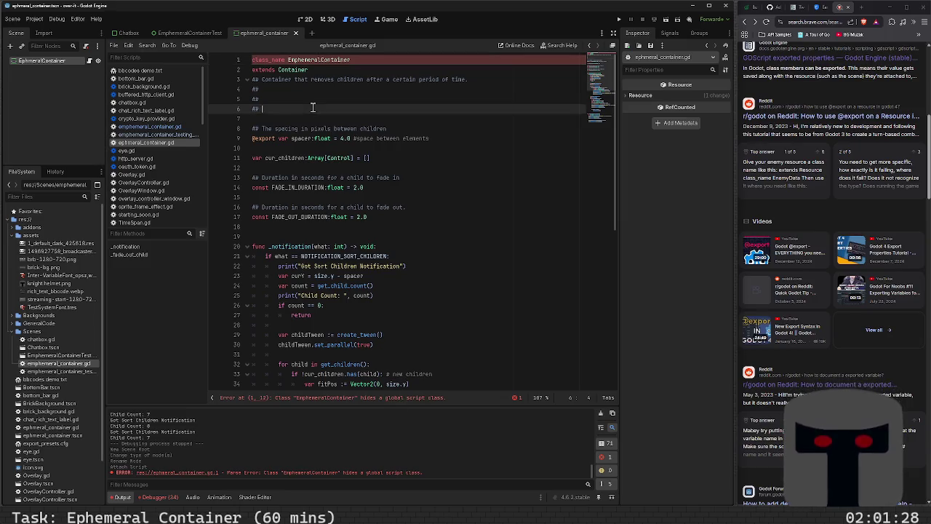
double_click(82, 375)
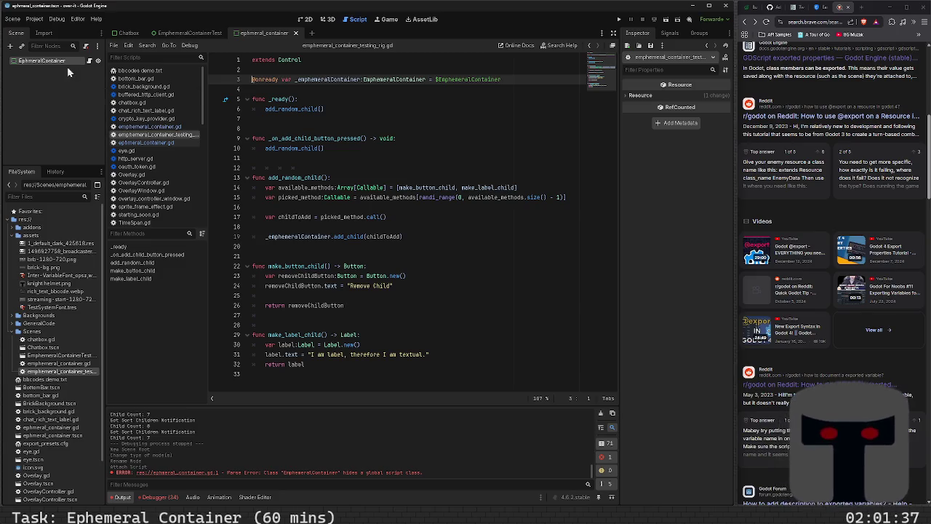
- In the EphemeralContainerTest scene, delete the EphemeralContainer node and select the root
left_click(187, 33)
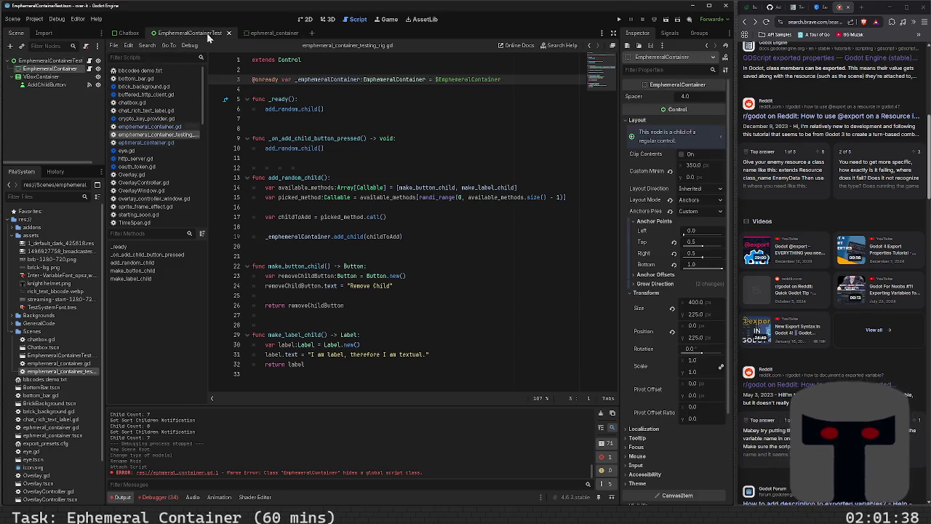
right_click(73, 71)
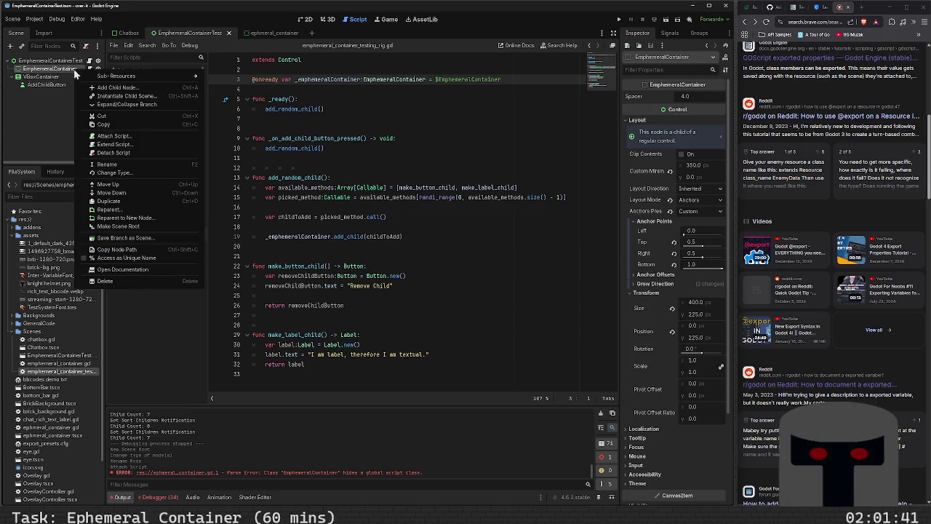
left_click(144, 282)
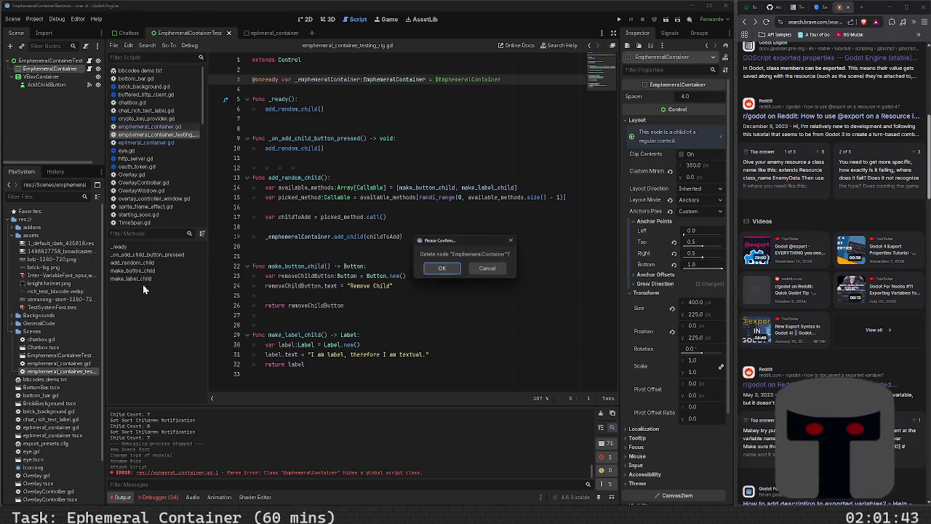
left_click(445, 269)
left_click(51, 60)
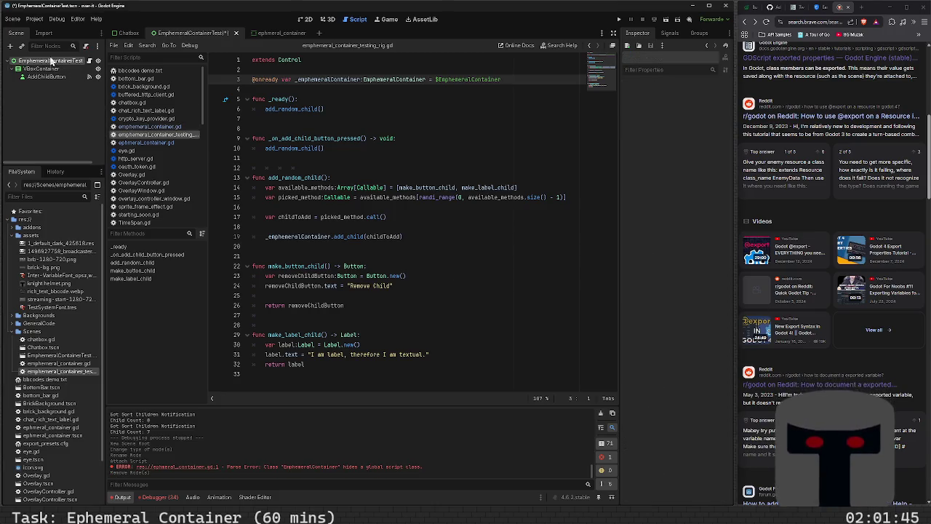
right_click(53, 61)
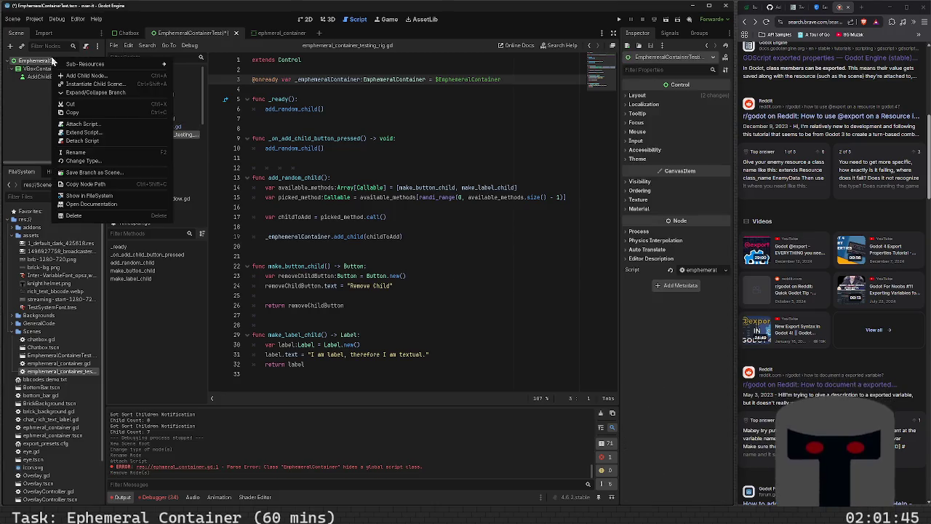
- Cancel a new script on the EphemeralContainerTest root and reopen its context menu
left_click(106, 133)
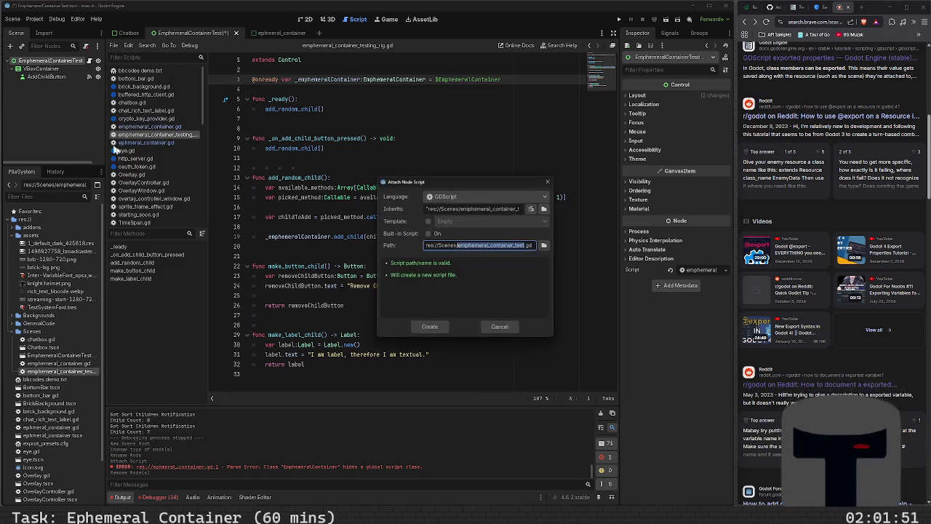
left_click(494, 327)
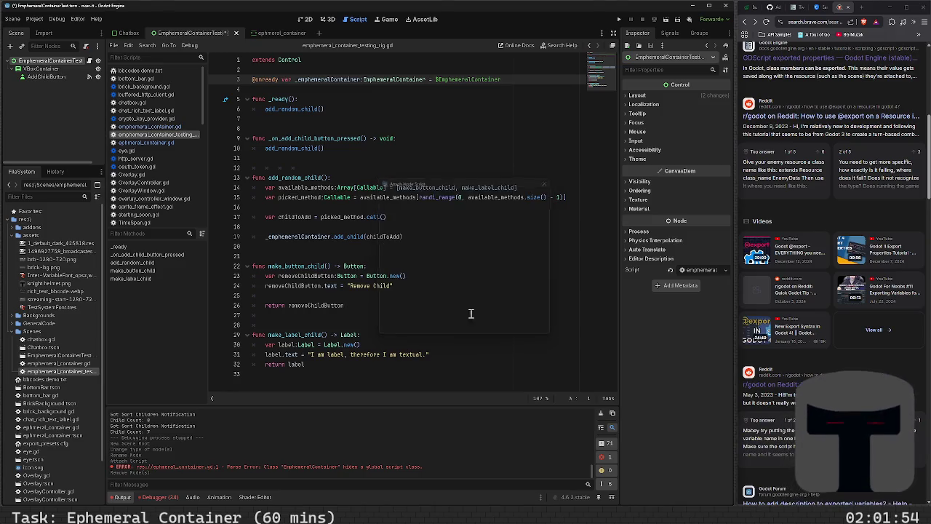
right_click(48, 64)
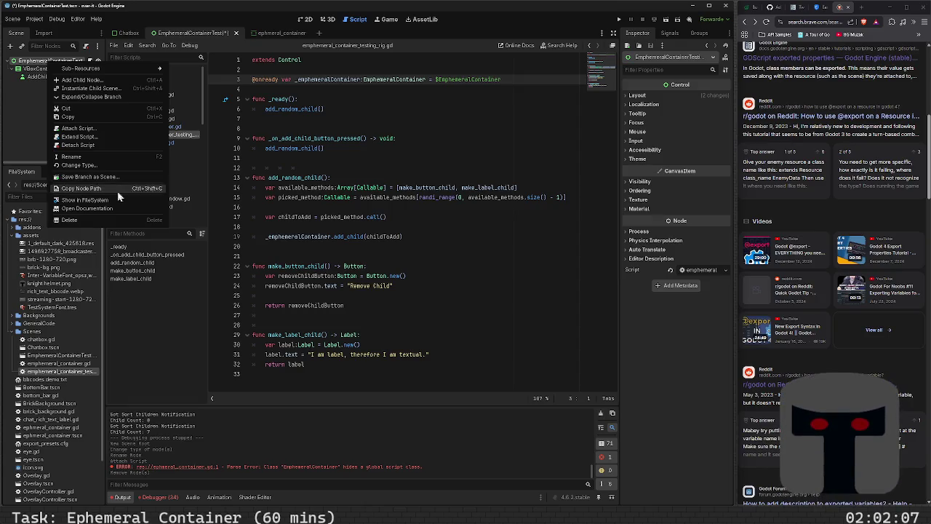
- Instance ephemeral_container.tscn under the root and move it above VBoxContainer
left_click(125, 89)
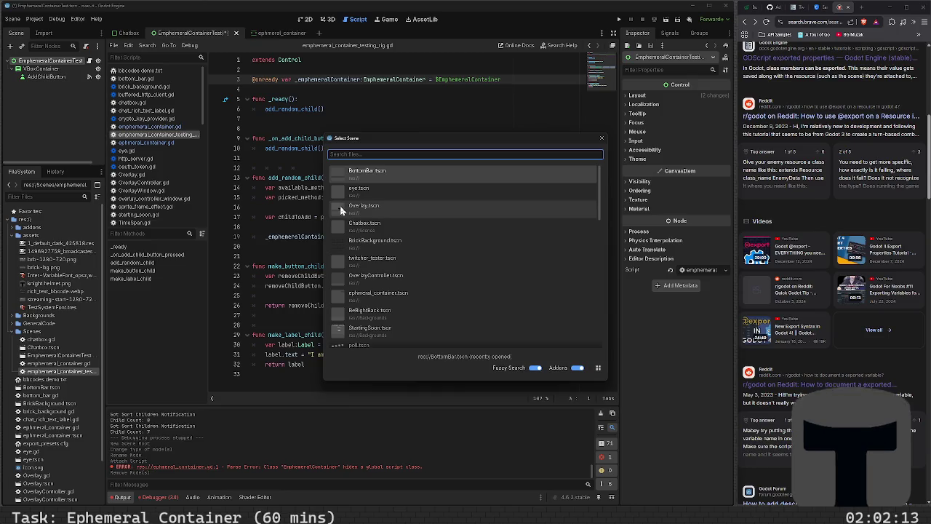
scroll(413, 256, "down", 5)
scroll(409, 244, "up", 1)
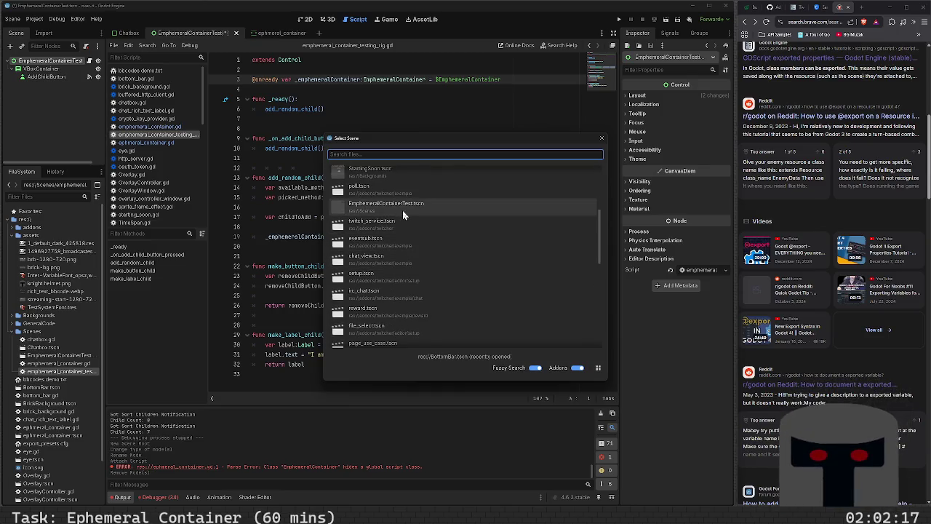
scroll(415, 245, "down", 5)
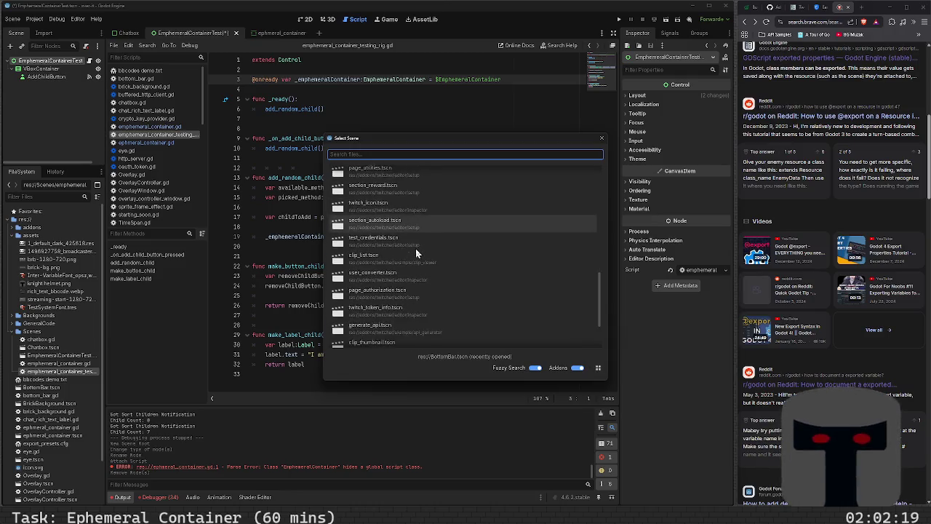
scroll(415, 252, "up", 10)
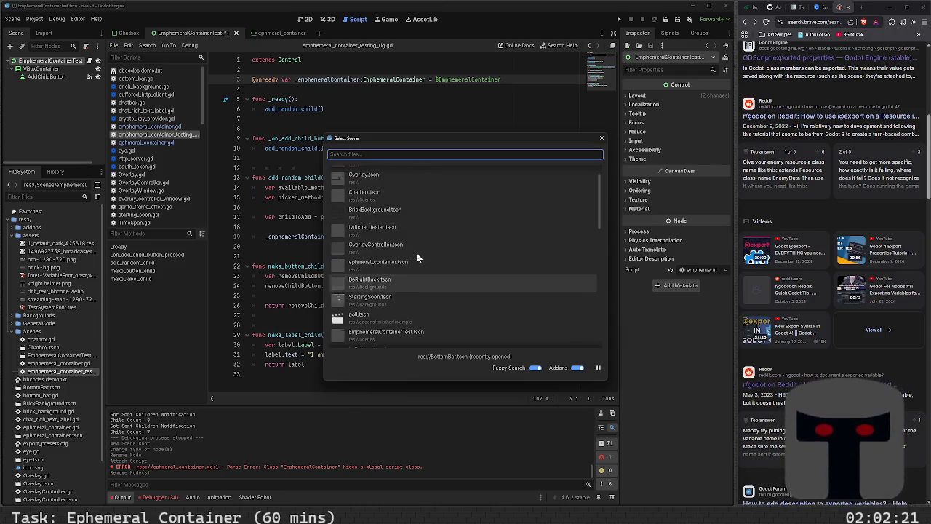
scroll(416, 252, "up", 2)
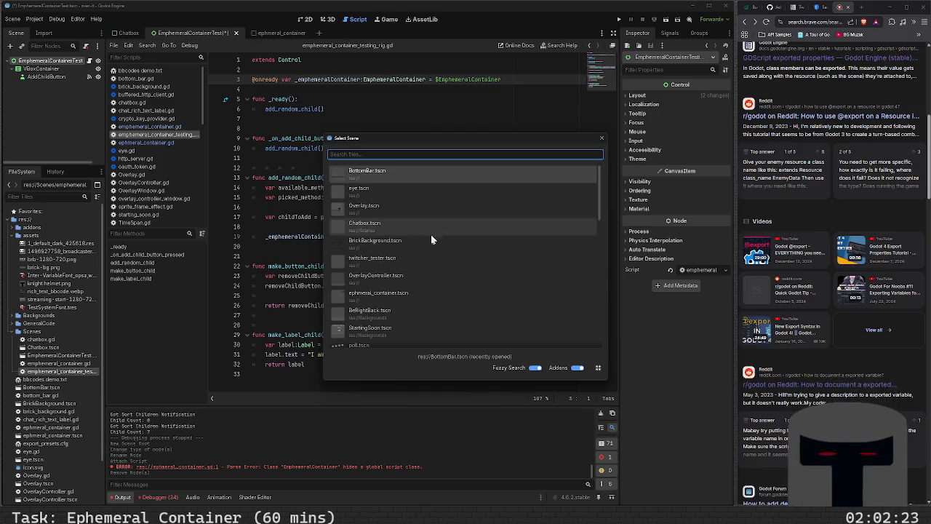
double_click(405, 296)
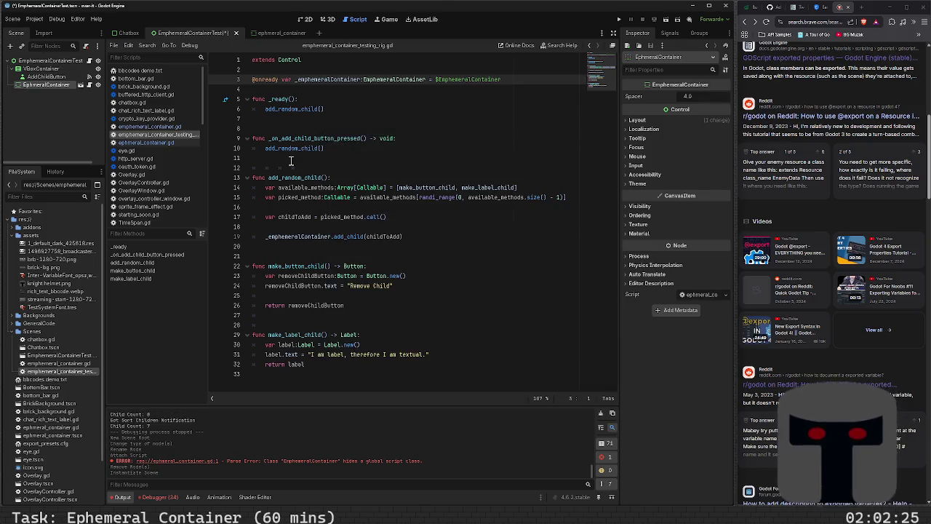
left_click_drag(38, 86, 45, 70)
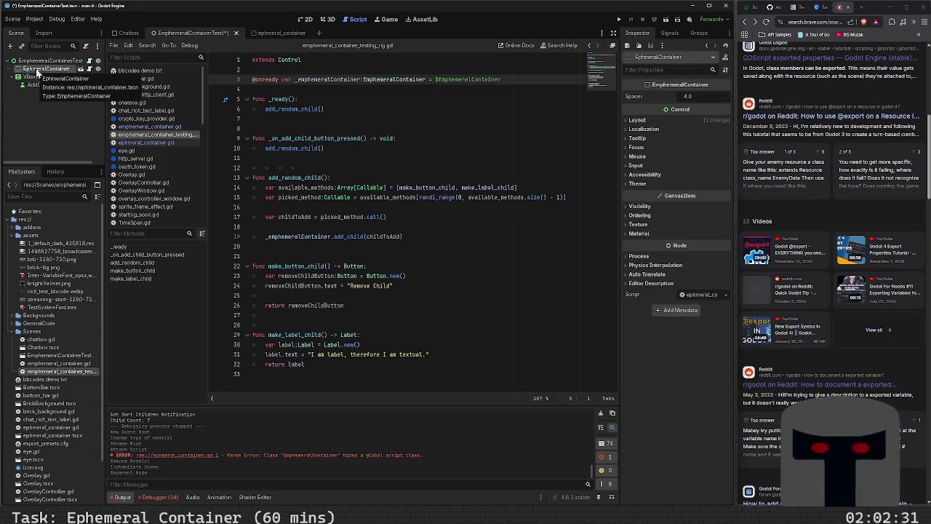
left_click(307, 19)
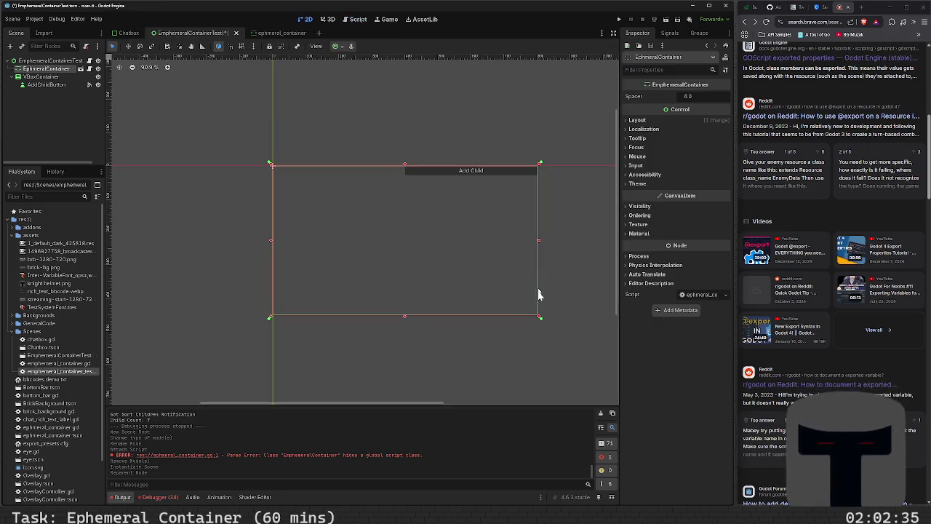
- Set EphemeralContainer's anchors preset to Custom with Right and Top anchors at 0.5, and save
left_click(627, 121)
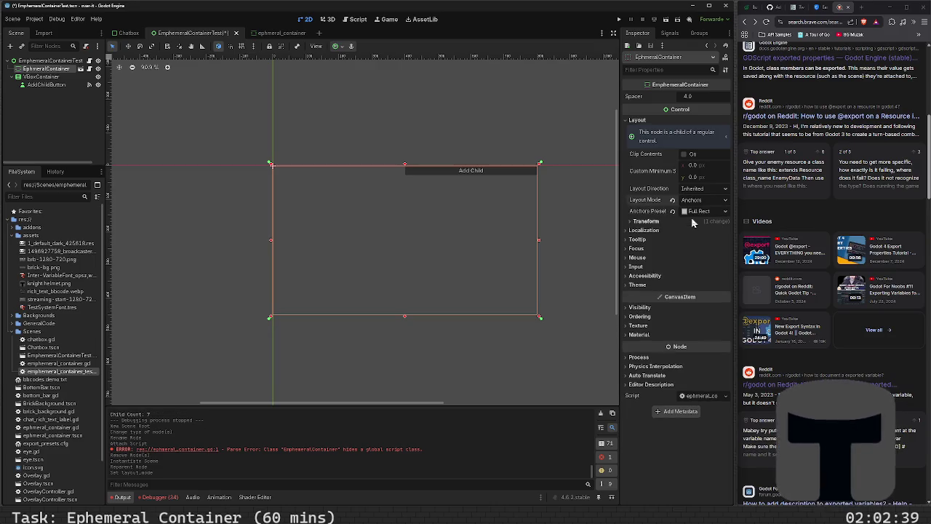
left_click(699, 213)
left_click(710, 224)
left_click(655, 221)
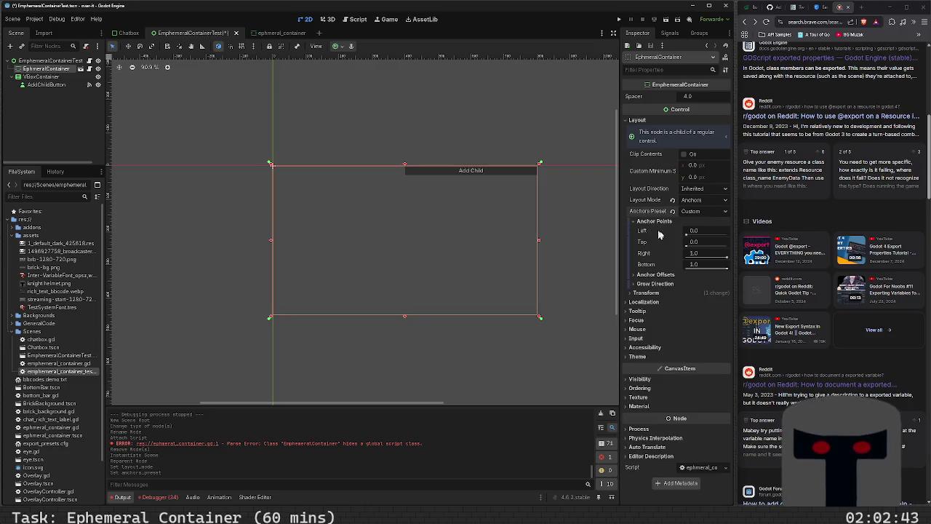
left_click(701, 252)
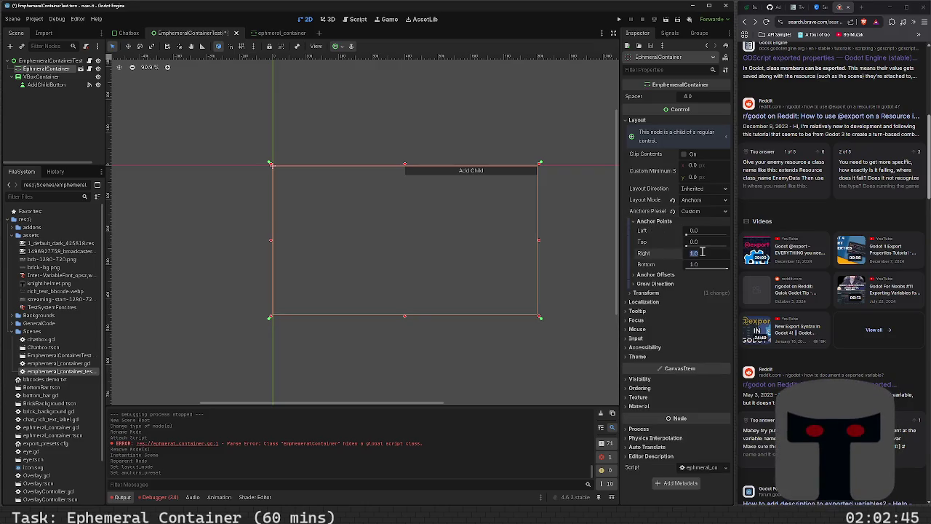
type("0.5")
key("Return")
key("ctrl+s")
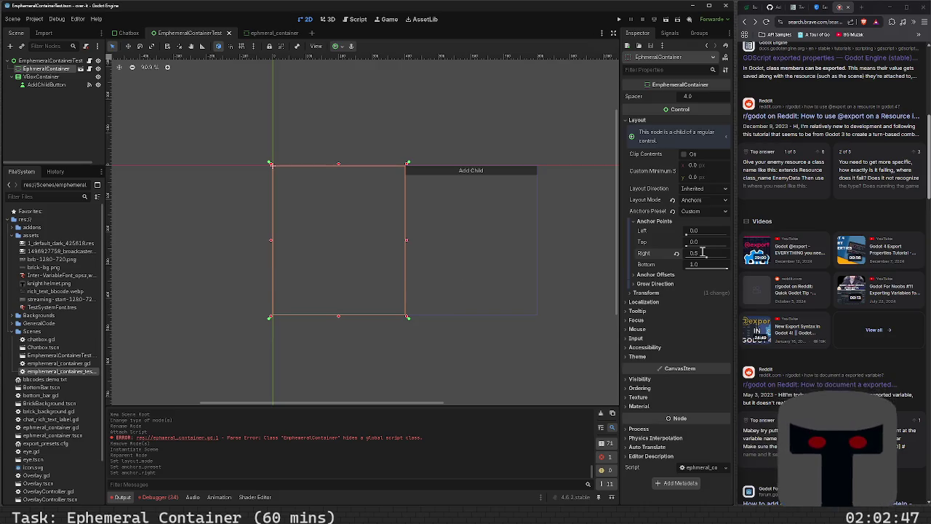
left_click(720, 243)
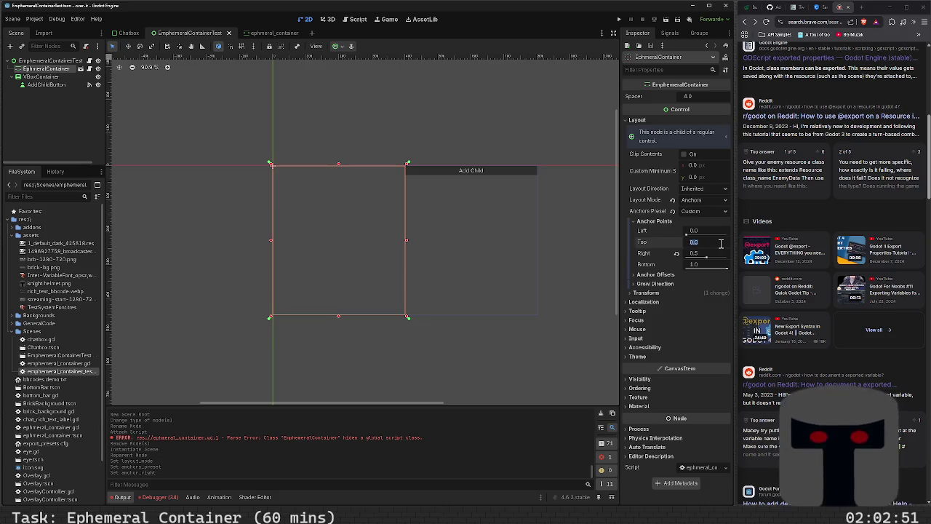
type("0.5")
key("Return")
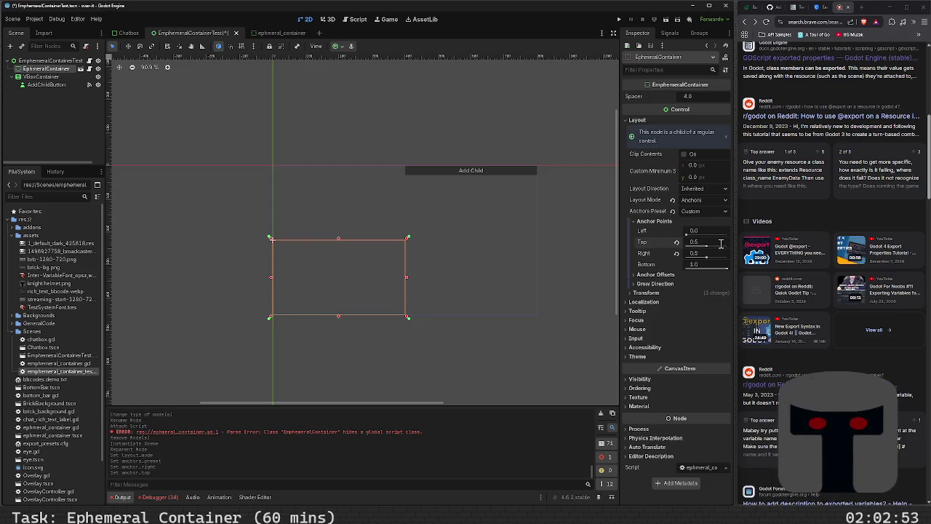
key("ctrl+s")
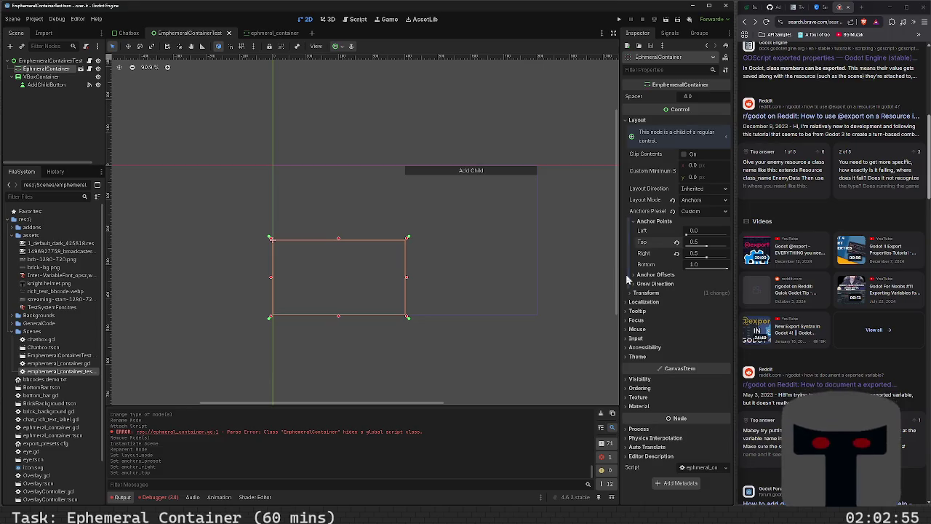
- Check the vertical grow direction, leaving it at Both, and run the scene
left_click(640, 284)
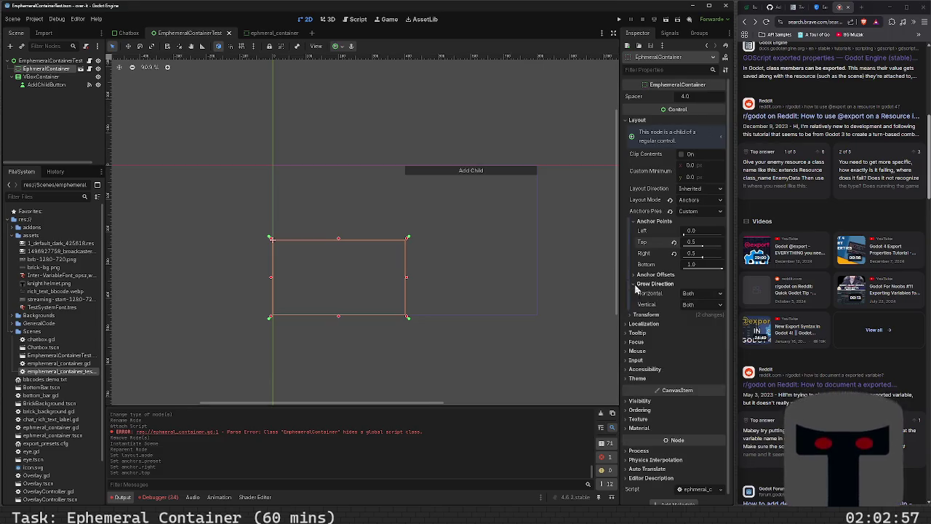
left_click(708, 305)
left_click(707, 306)
left_click(706, 305)
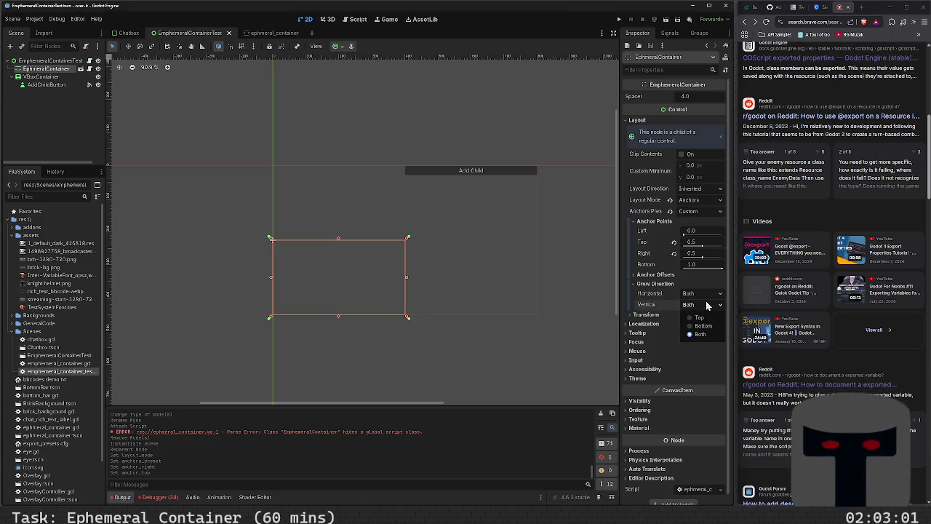
left_click(706, 306)
key("F5")
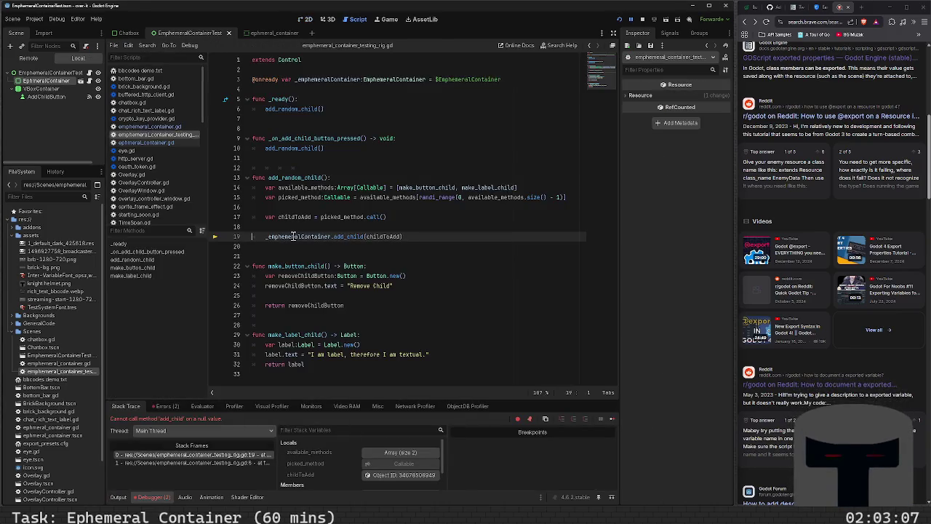
- Delete a character from the $EphemeralContainer path on line 3, rerun, and reselect the reference
mouse_move(293, 237)
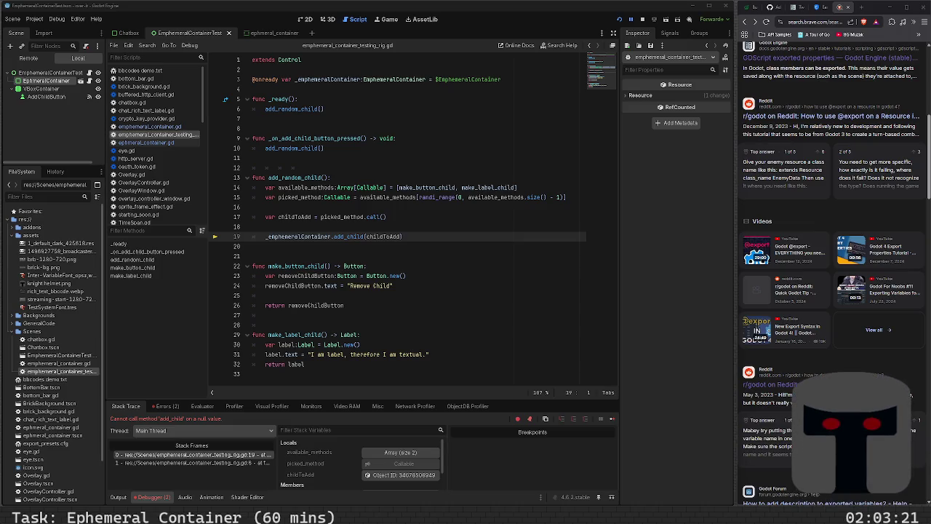
left_click(454, 79)
key("BackSpace")
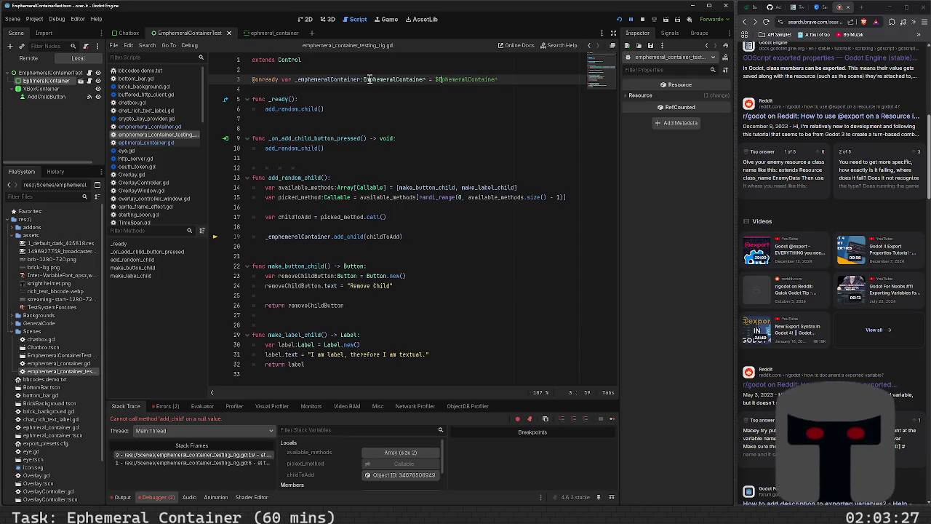
left_click(367, 79)
key("F5")
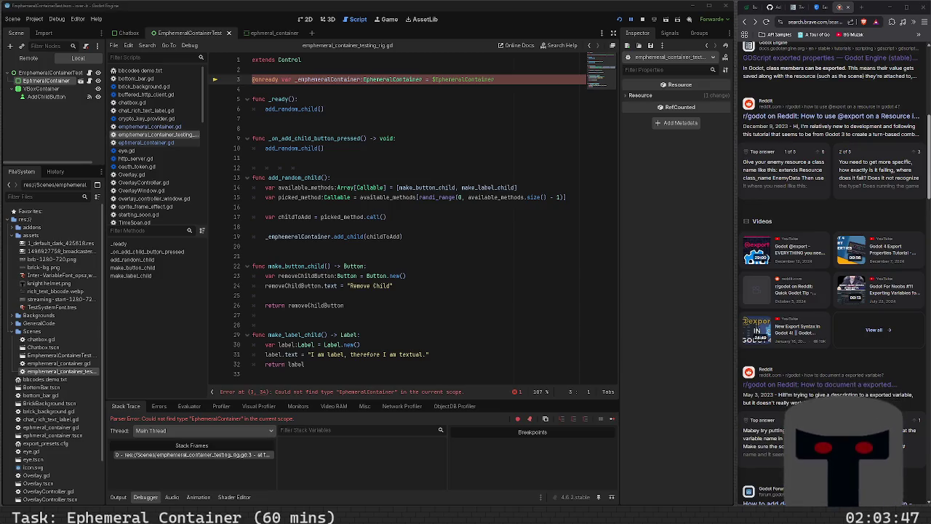
double_click(451, 79)
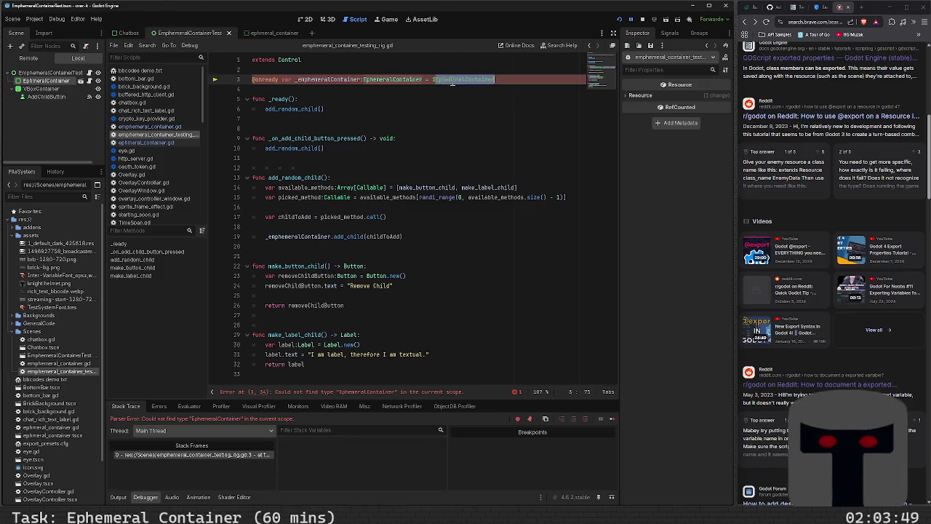
- Retype $EphemeralContainer as the node reference on line 3 of the testing rig script
type("Ephemeral")
key("BackSpace")
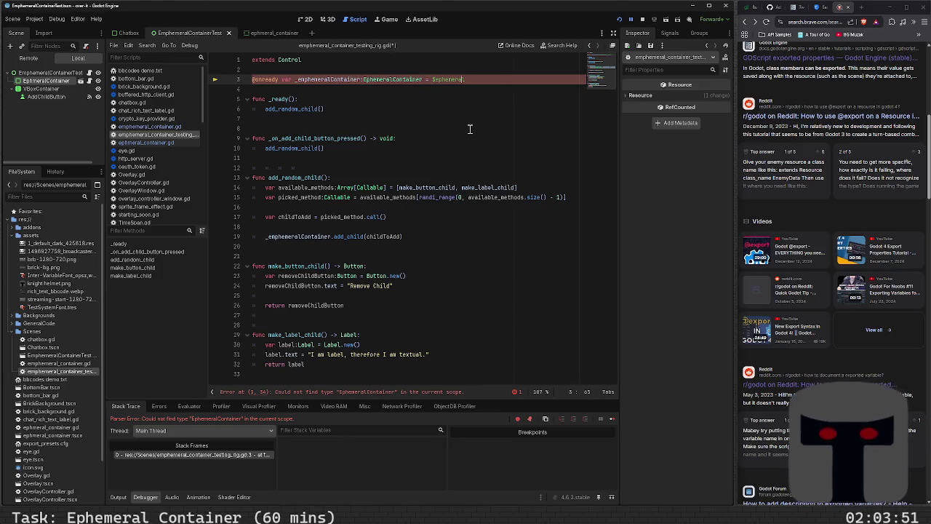
type("al")
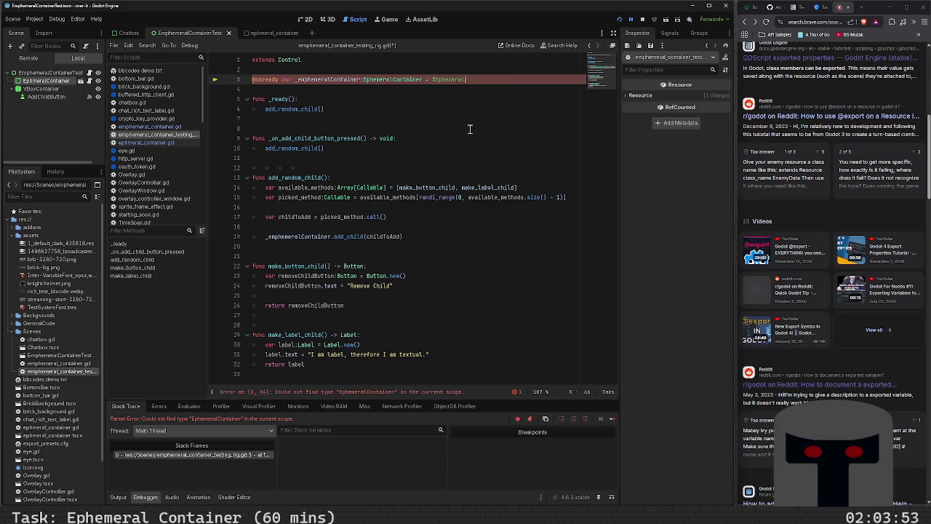
type("Container")
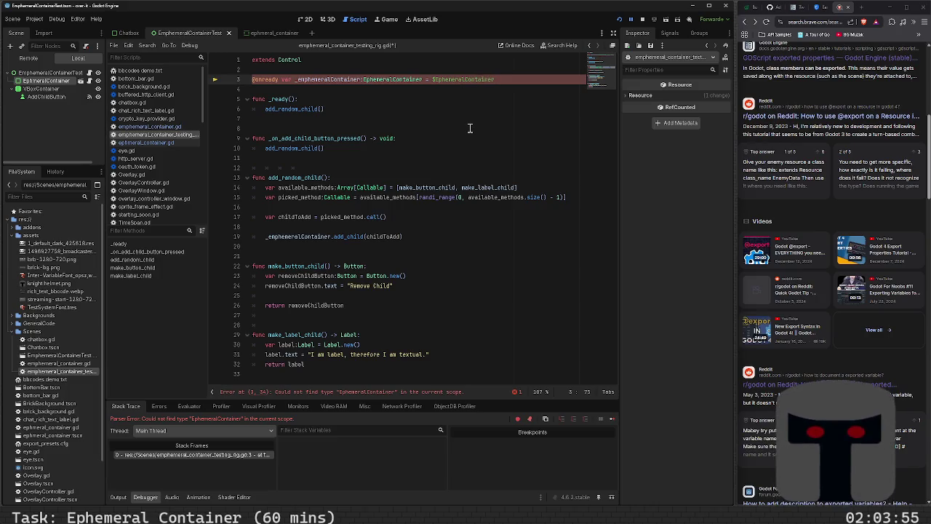
double_click(485, 80)
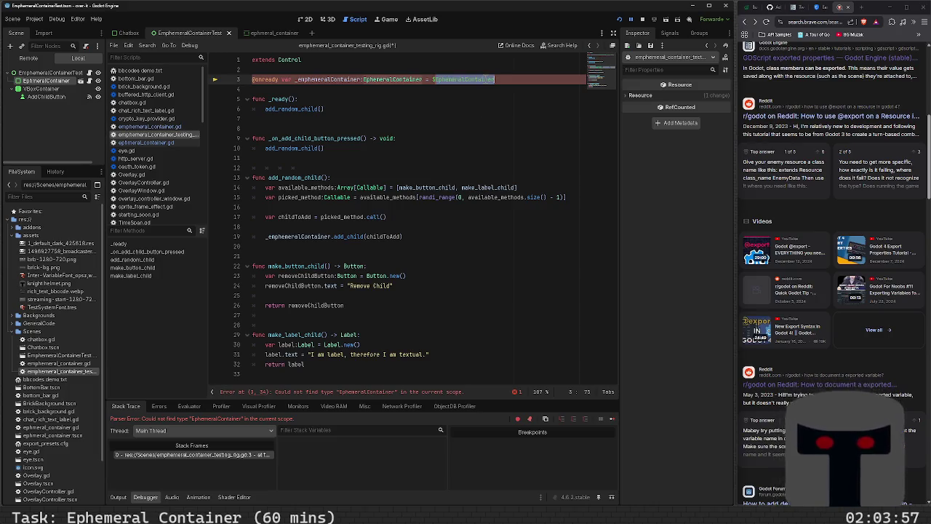
- Rename the container node to EphemeralContainer, save the scene, and dismiss the Load Errors message
right_click(54, 82)
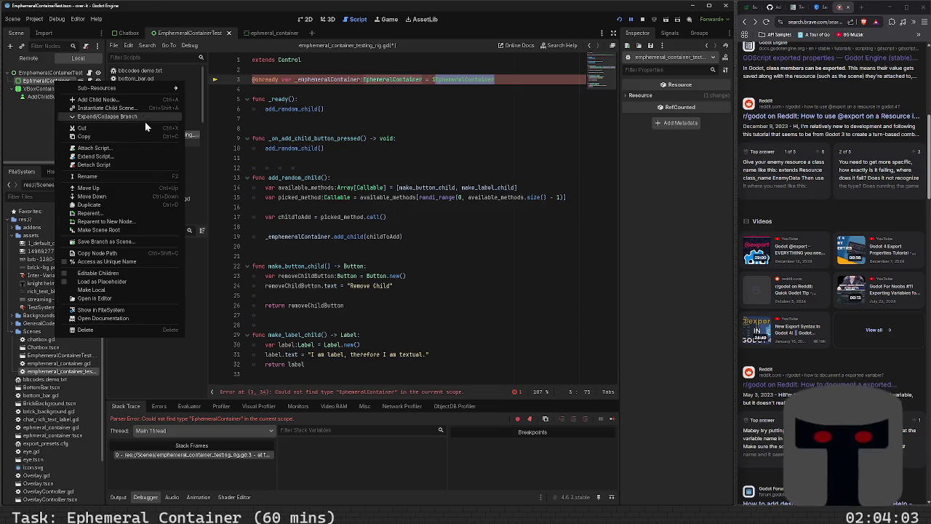
left_click(146, 176)
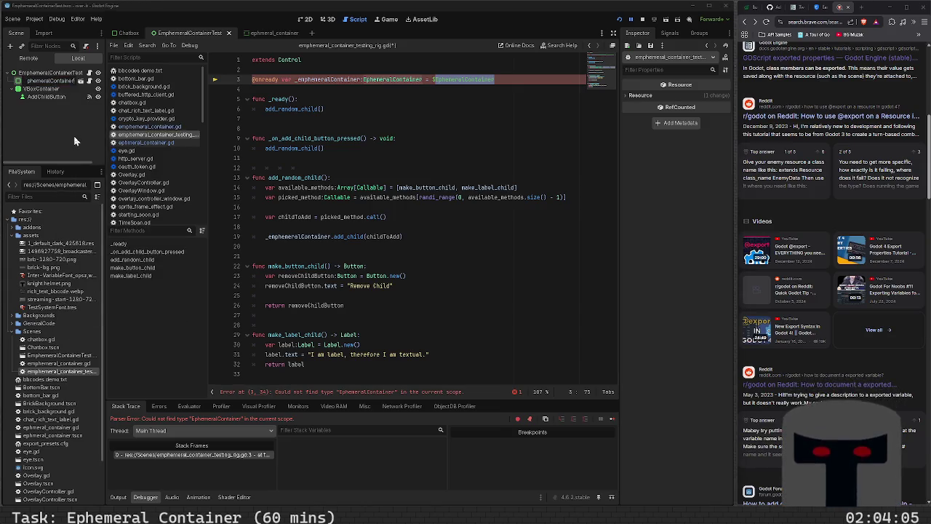
key("Home")
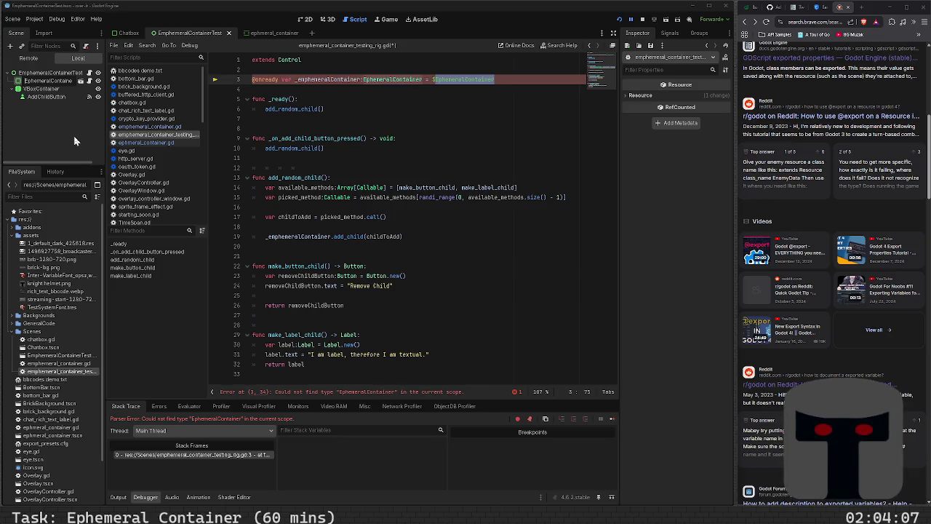
key("Return")
key("ctrl+s")
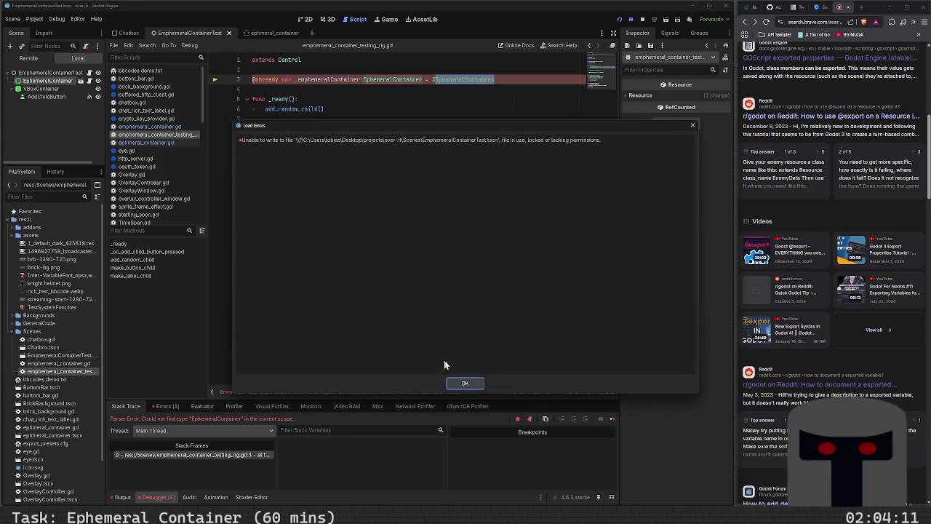
left_click(470, 384)
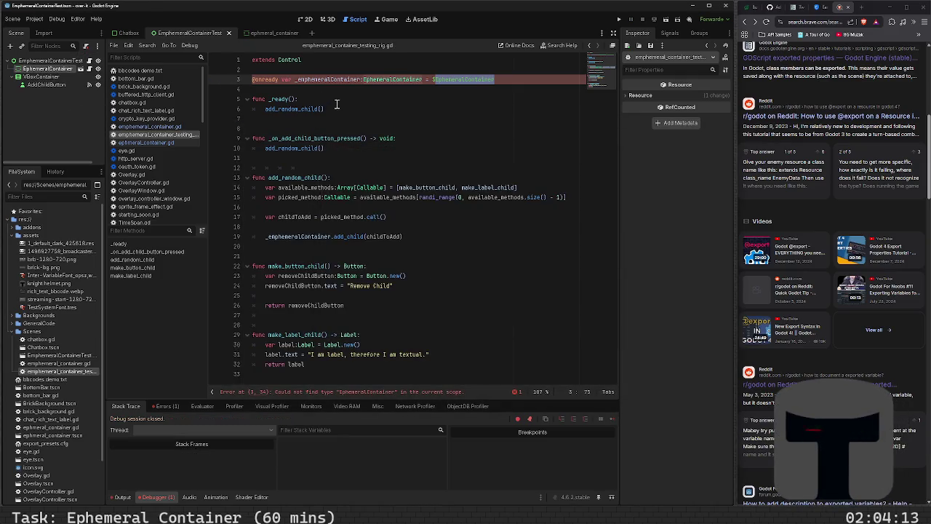
left_click(385, 79)
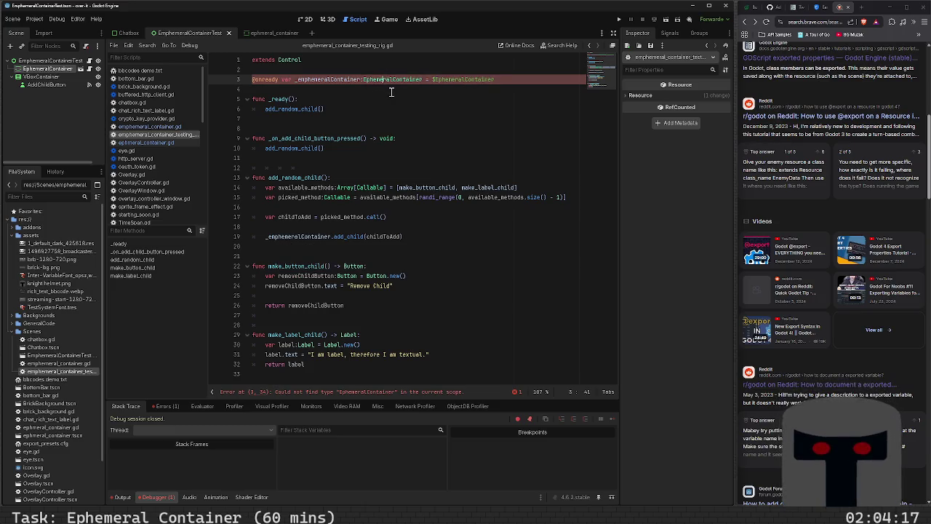
left_click(165, 142)
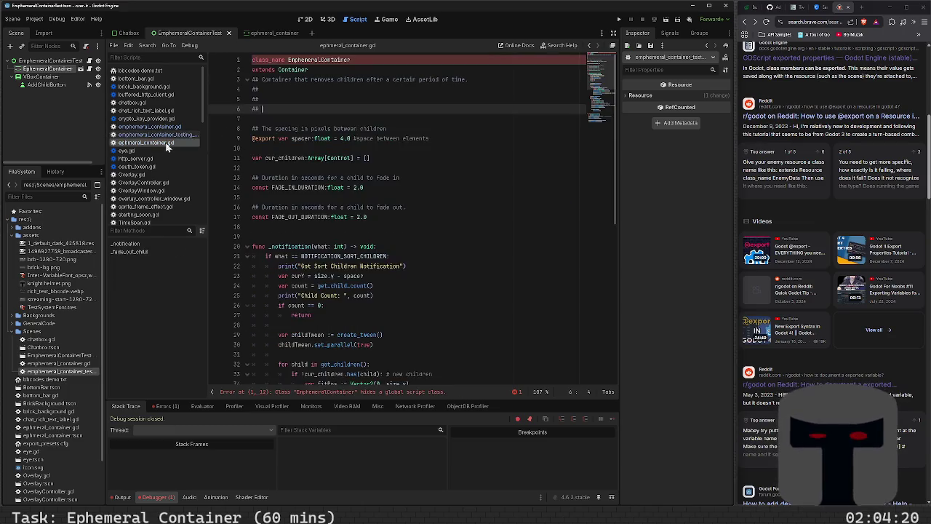
- Remove the stray 'm' so class_name reads EphemeralContainer, and save the script
left_click(302, 61)
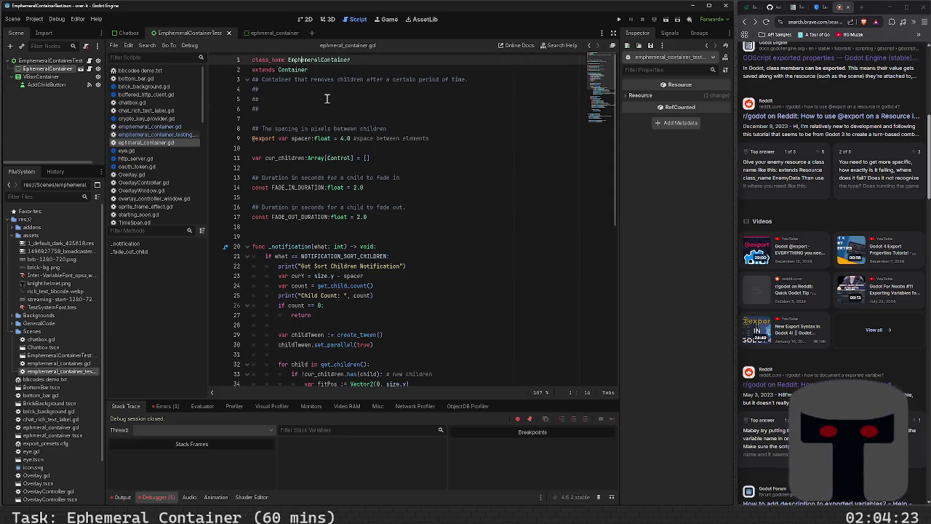
key("BackSpace")
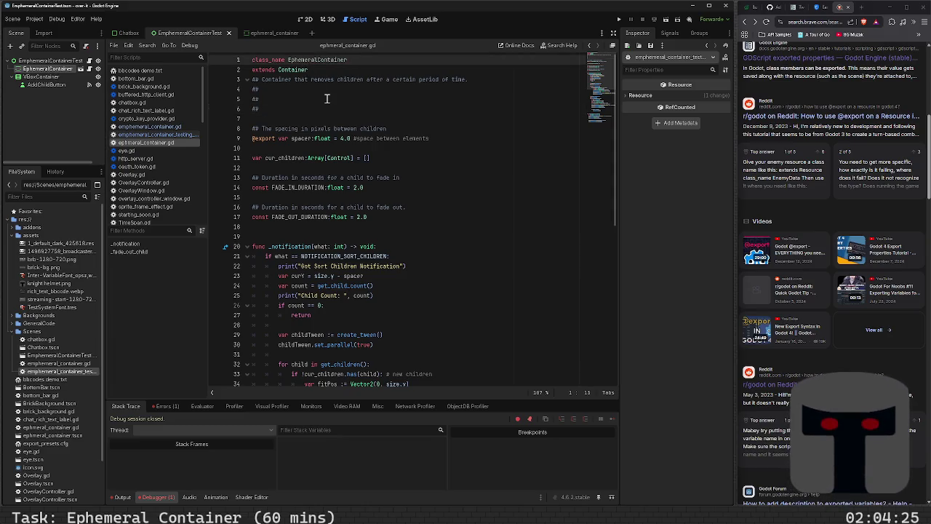
key("ctrl+s")
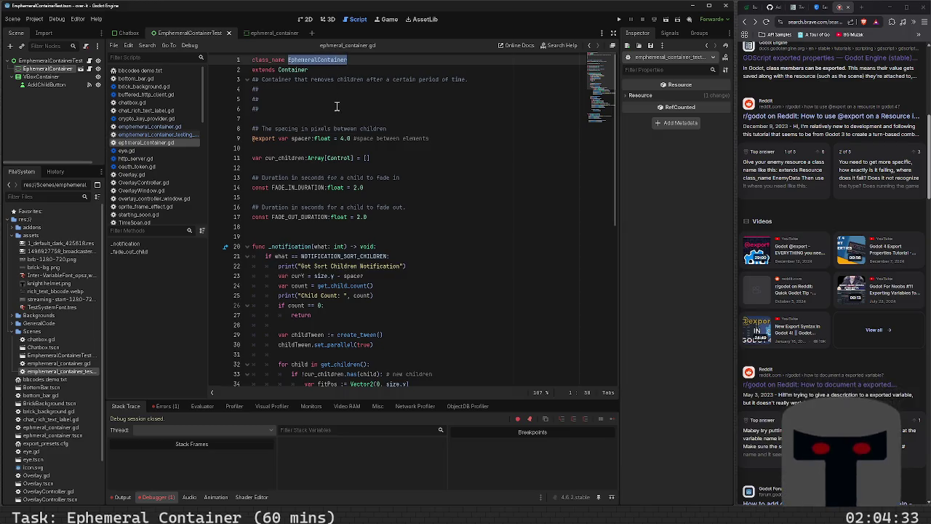
left_click(308, 118)
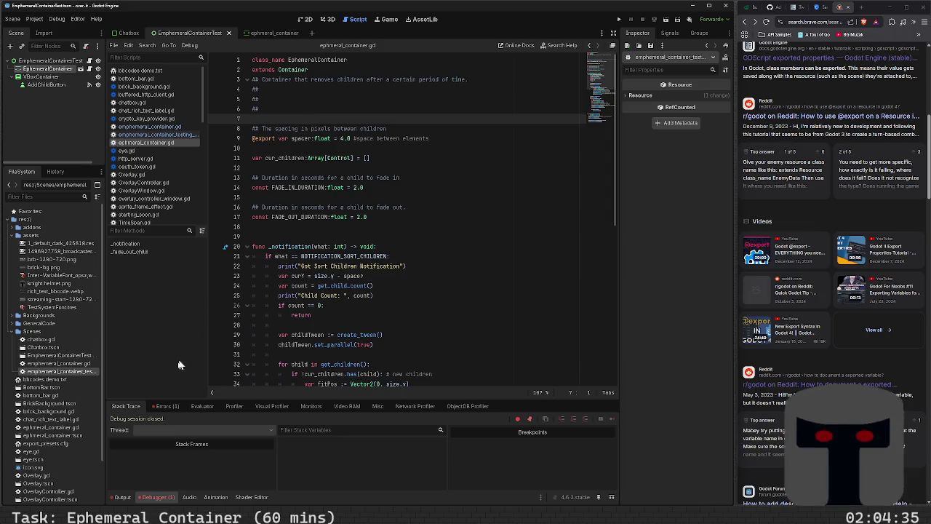
left_click(166, 406)
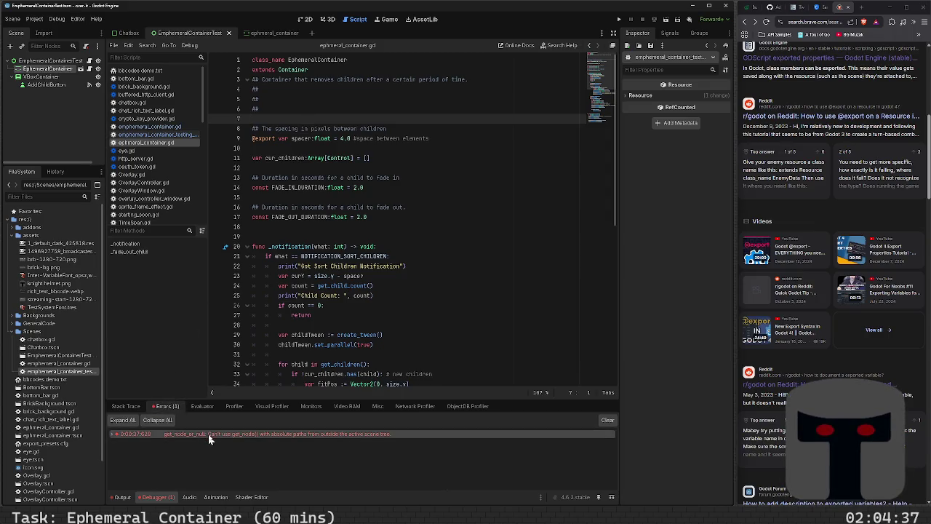
left_click(338, 108)
- Run the test scene, add 14 children while older ones fade out, then close the game
key("F6")
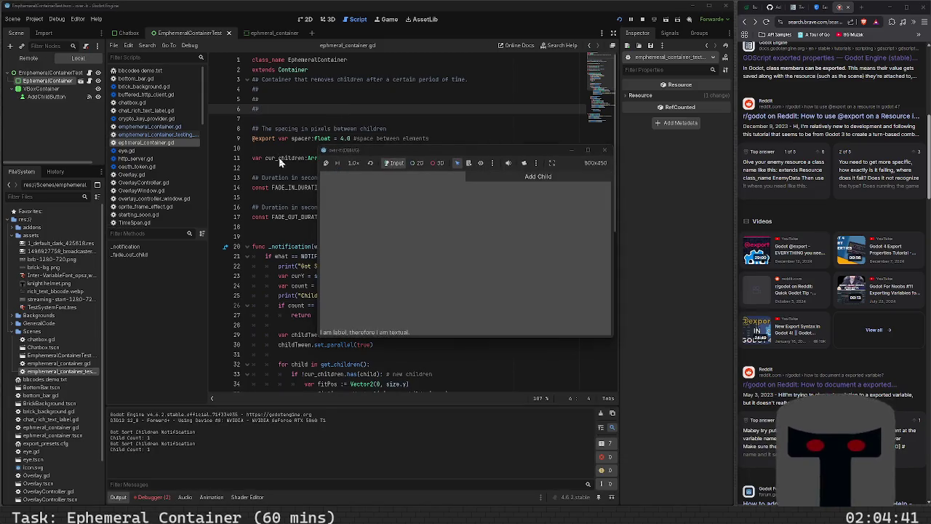
left_click(486, 179)
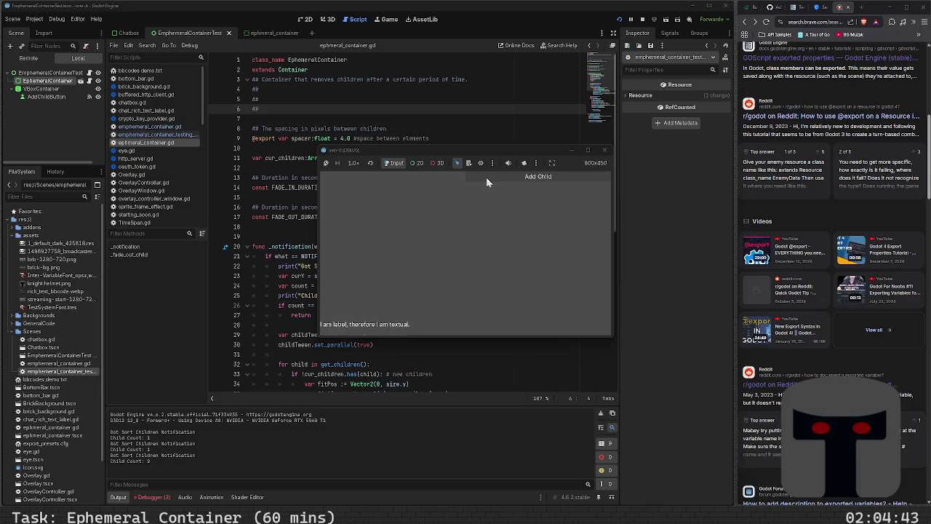
left_click(486, 177)
left_click(486, 177)
left_click(486, 177)
left_click(486, 176)
left_click(486, 177)
left_click(485, 177)
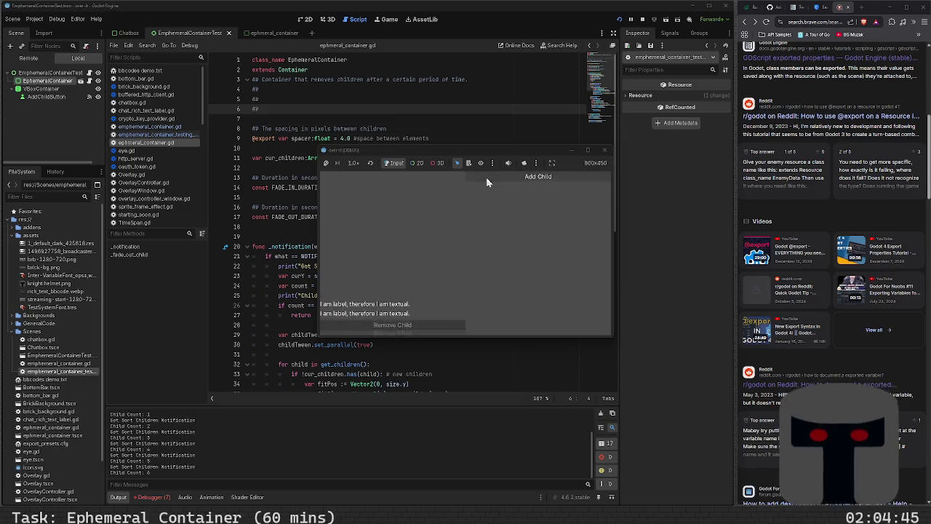
left_click(486, 177)
left_click(486, 176)
left_click(485, 177)
left_click(486, 176)
left_click(486, 177)
left_click(486, 177)
left_click(485, 176)
left_click(486, 177)
left_click(486, 176)
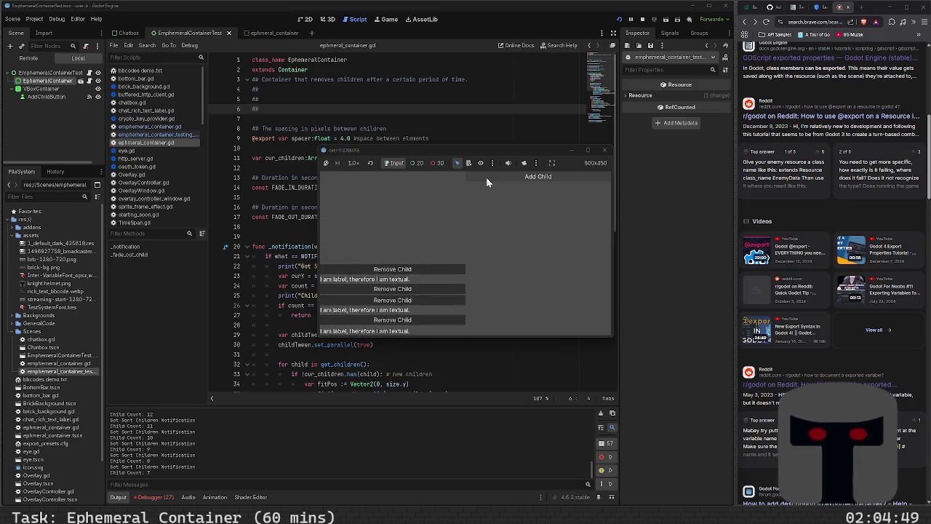
left_click(486, 176)
left_click(485, 177)
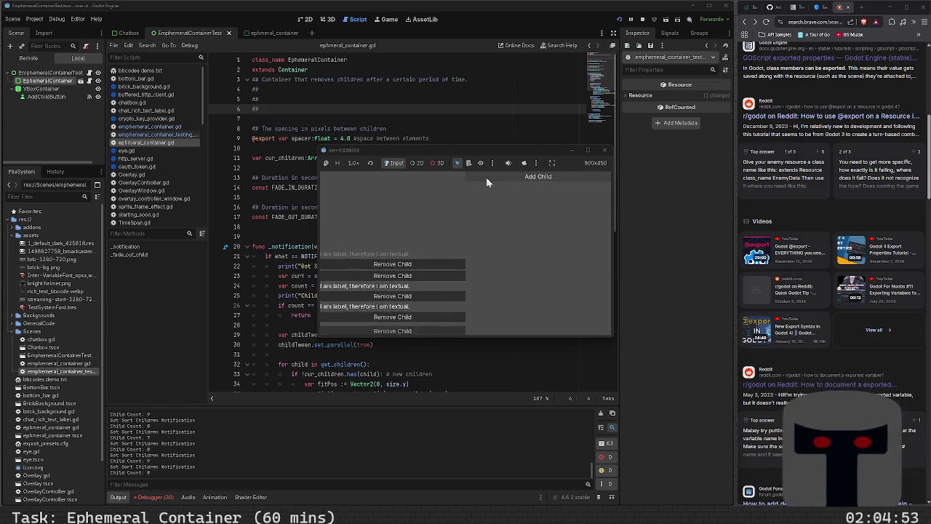
left_click(486, 176)
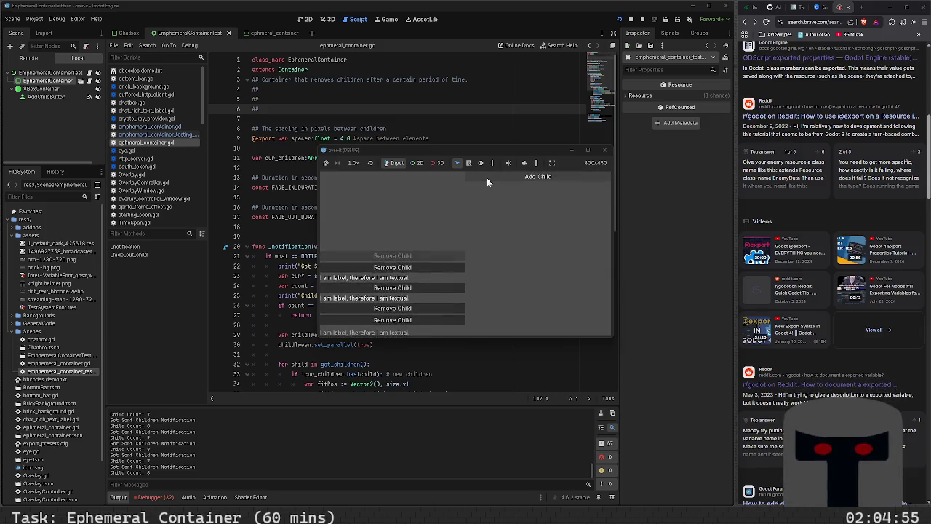
left_click(486, 176)
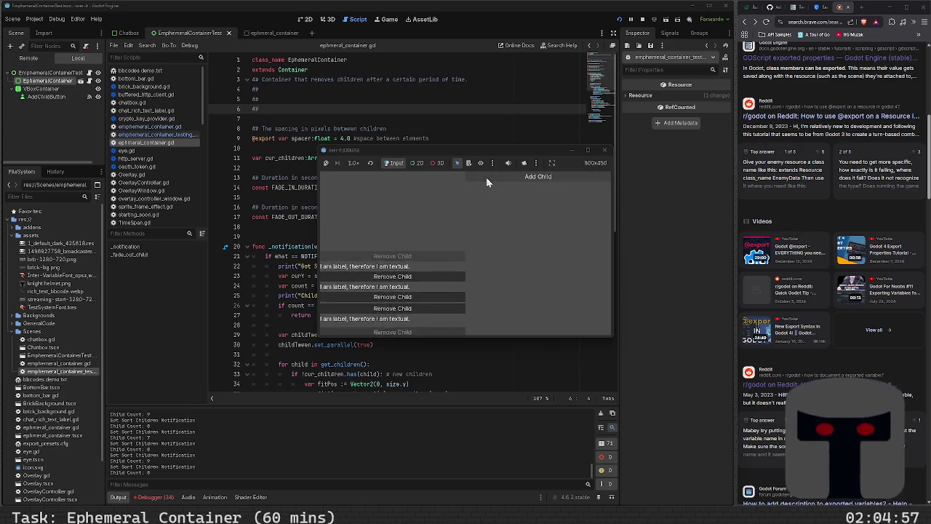
left_click(485, 177)
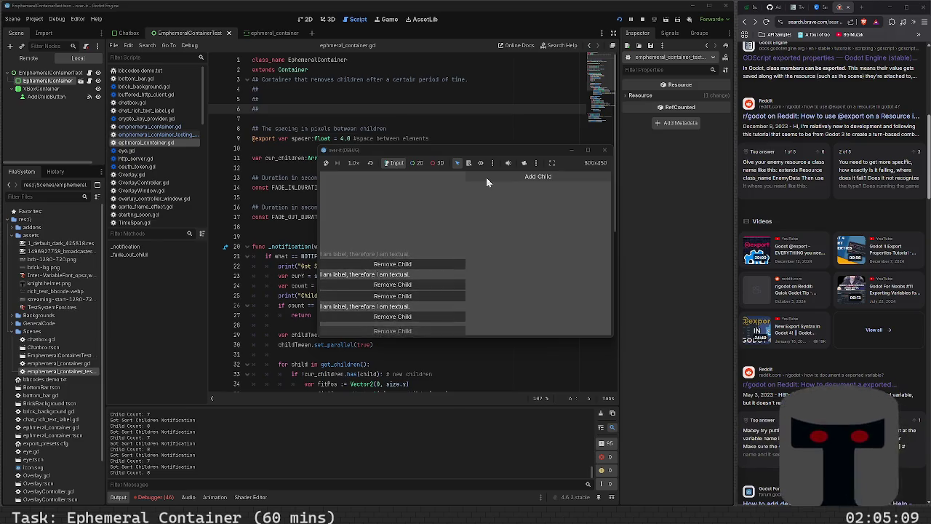
left_click(610, 152)
- Cut the empty ## lines under the class description down to two and save ephemeral_container.gd
left_click(347, 150)
key("ctrl+s")
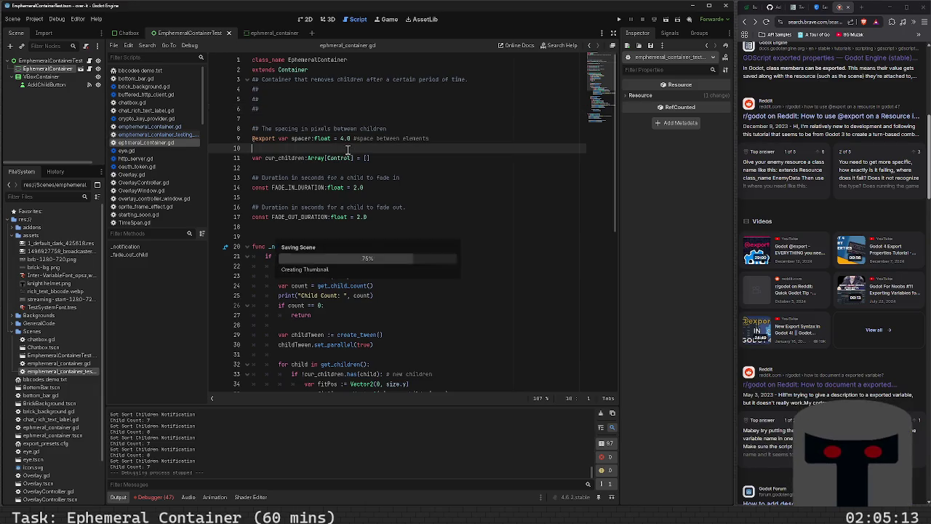
left_click(329, 109)
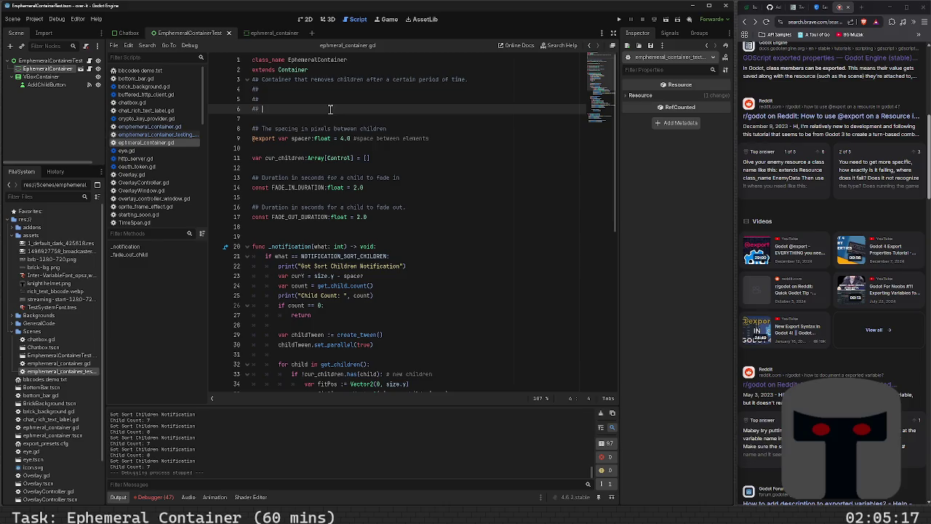
key("BackSpace")
key("BackSpace")
key("BackSpace")
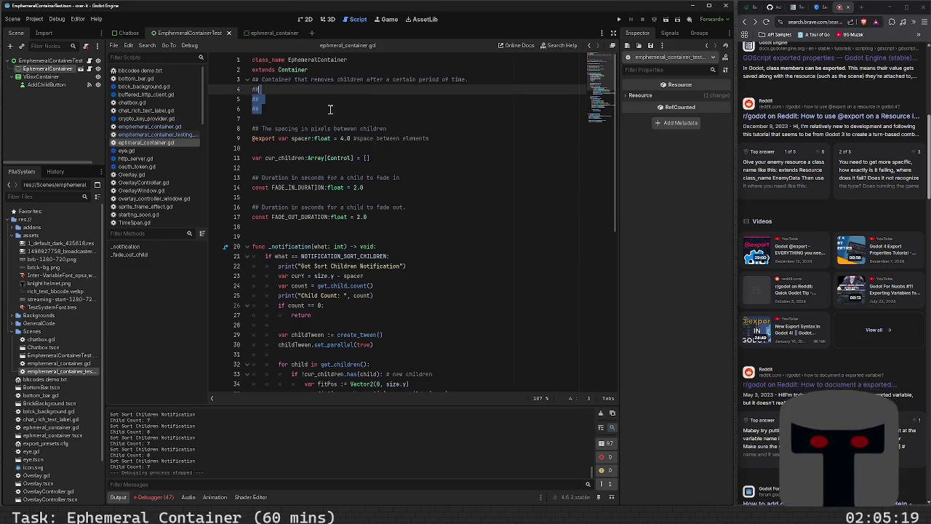
type("#")
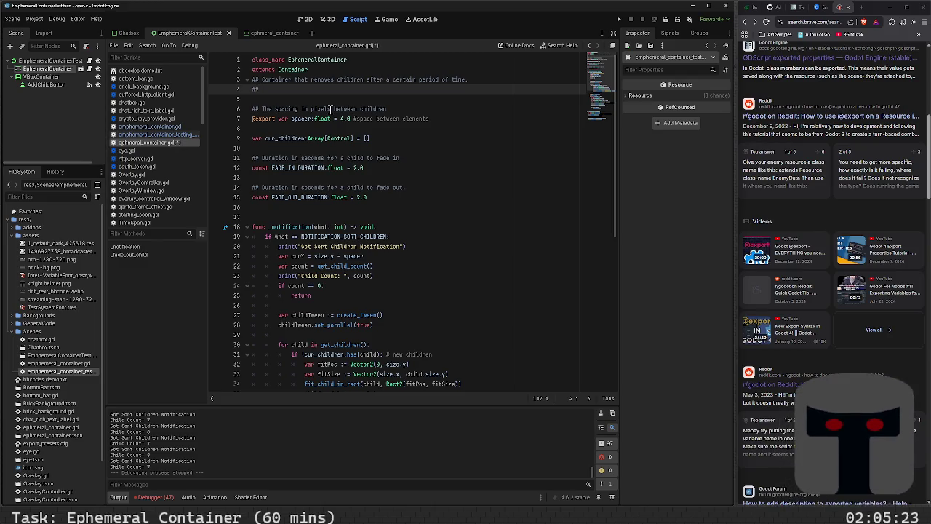
key("Return")
type("##")
key("ctrl+s")
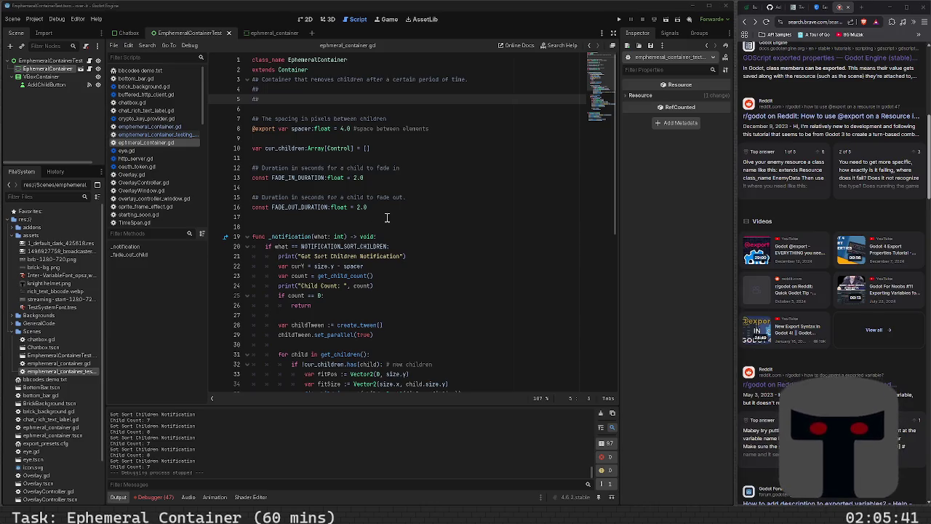
left_click(357, 226)
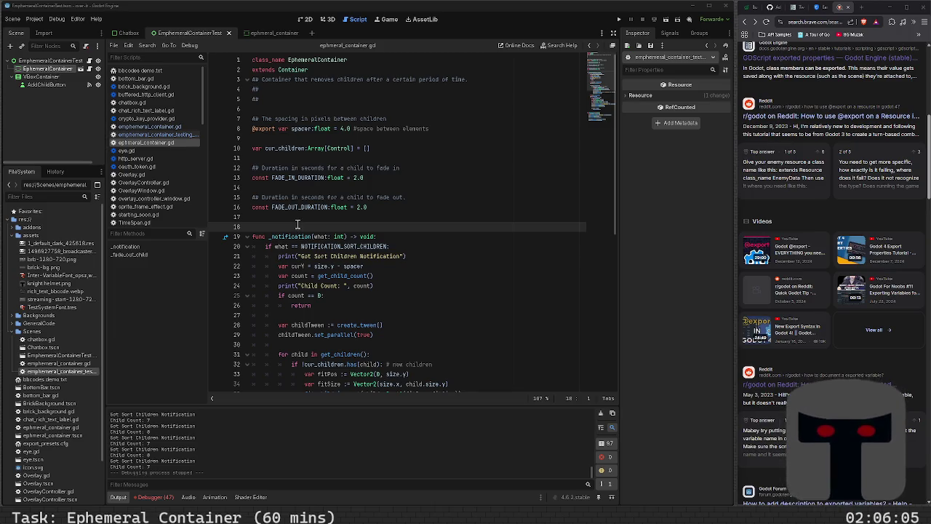
scroll(331, 338, "down", 3)
scroll(330, 339, "down", 3)
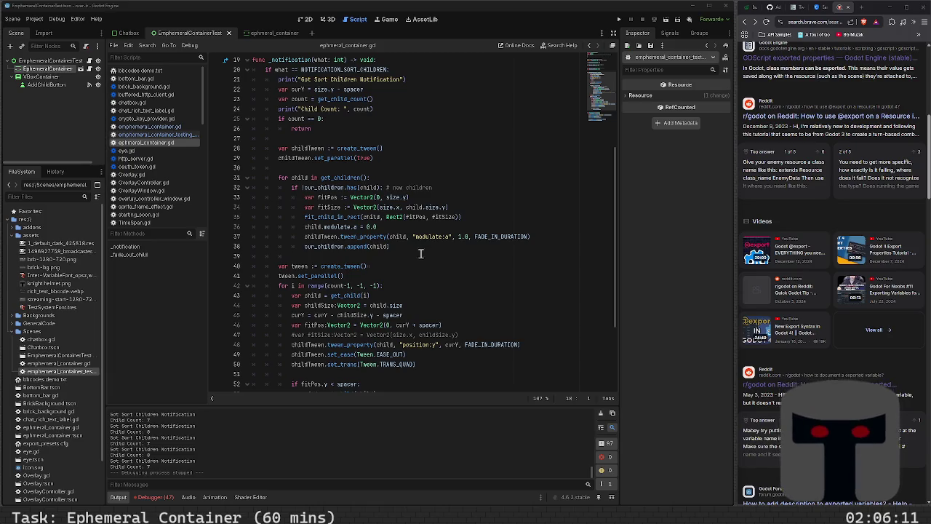
left_click(421, 255)
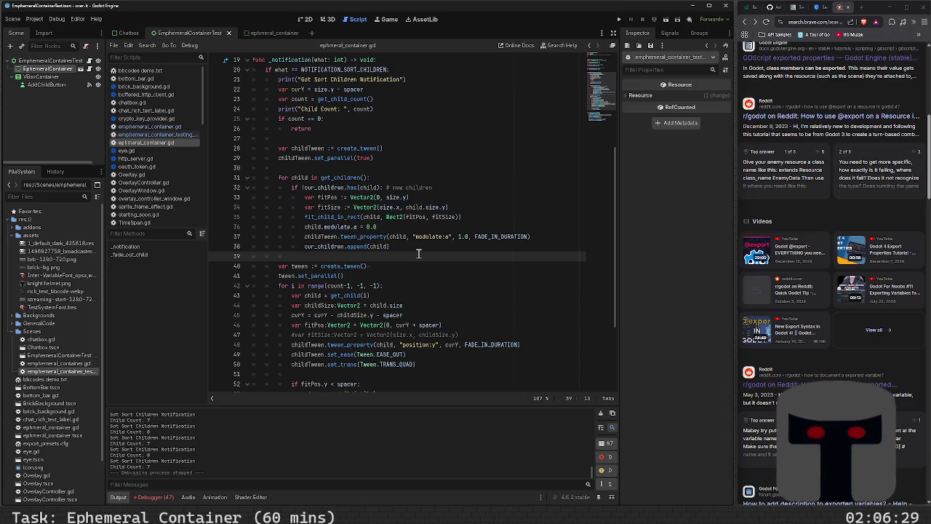
scroll(418, 253, "down", 3)
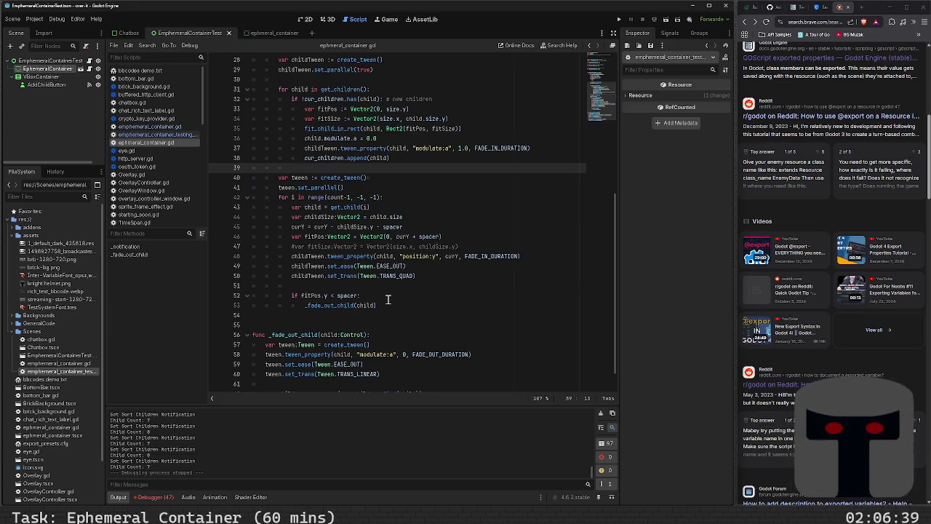
scroll(387, 299, "down", 1)
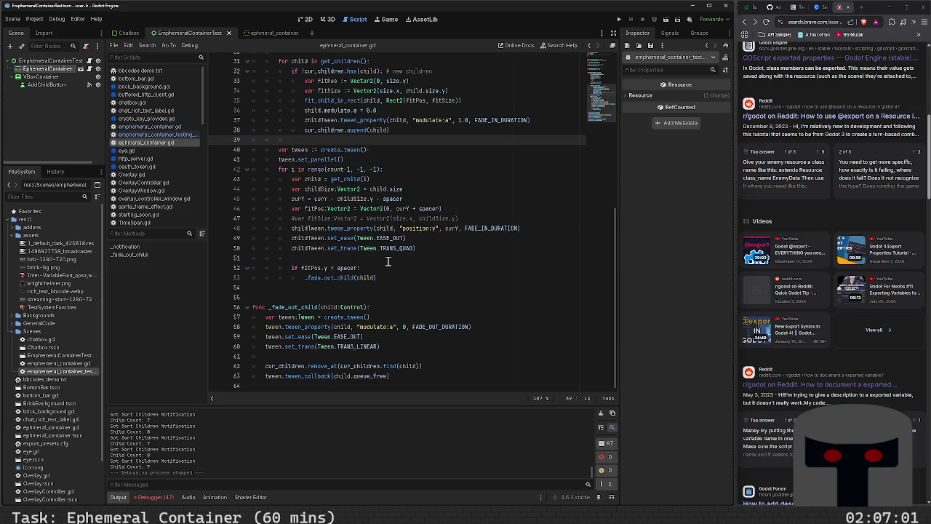
scroll(388, 261, "up", 2)
scroll(389, 261, "down", 2)
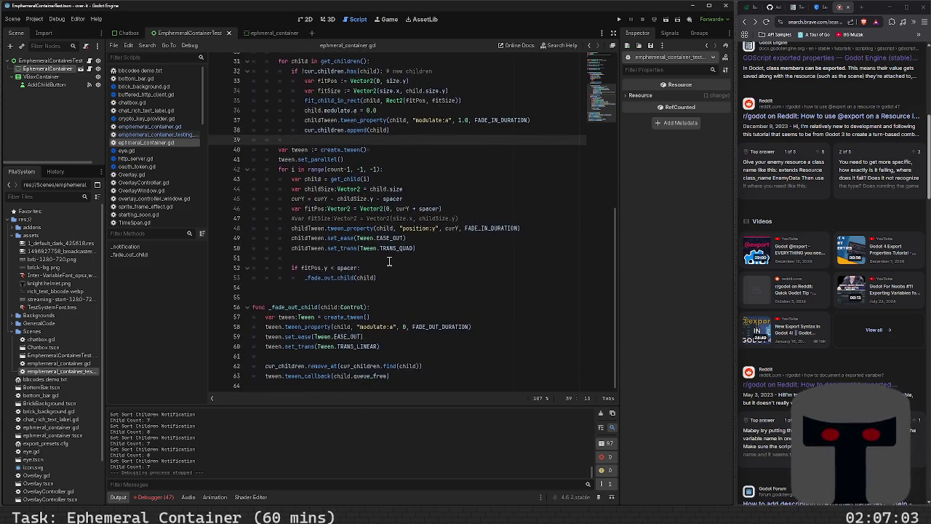
scroll(386, 282, "up", 6)
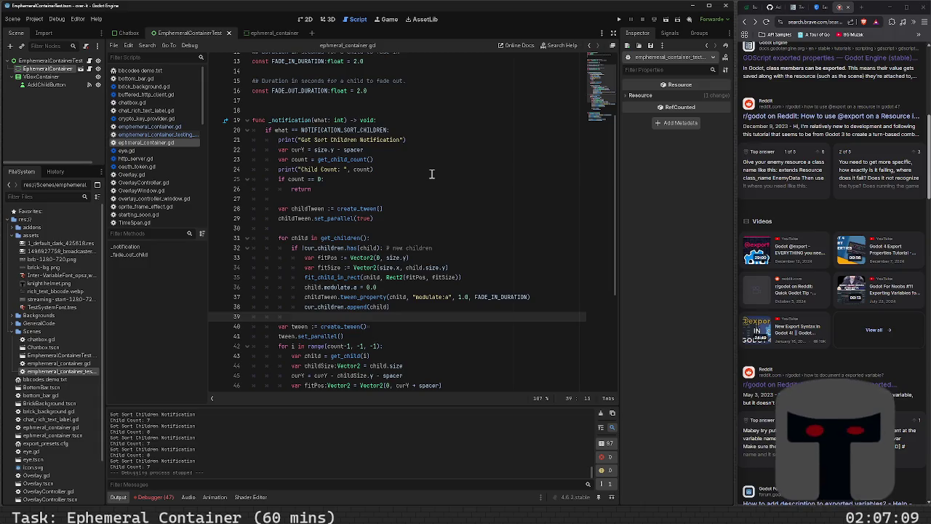
left_click(431, 170)
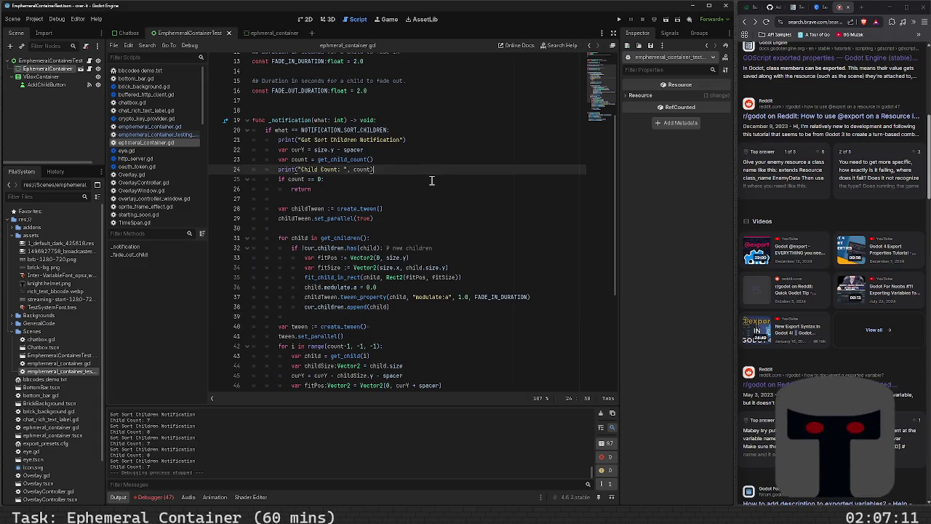
- Delete the 'Child Count' and 'Got Sort Children Notification' print lines and save the script
key("shift+Home")
key("BackSpace")
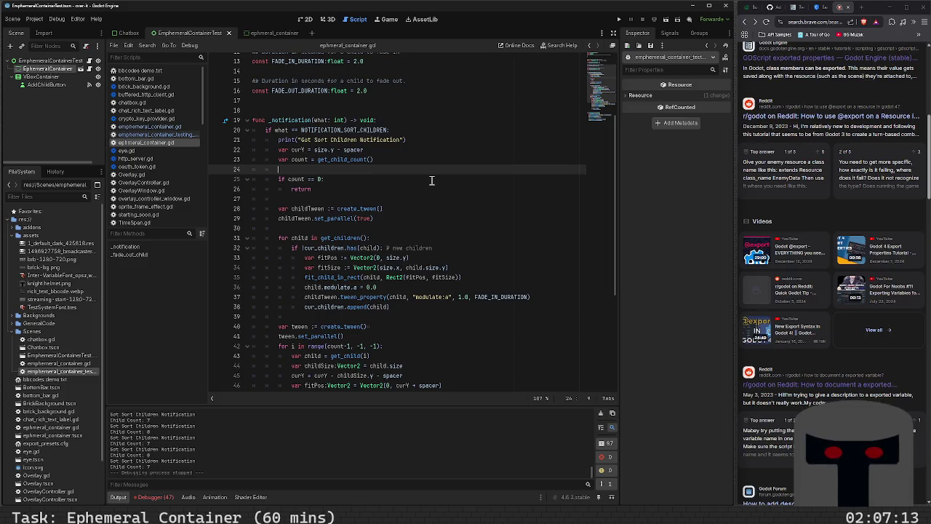
key("Up")
key("Up")
key("Up")
key("shift+Home")
key("BackSpace")
key("ctrl+s")
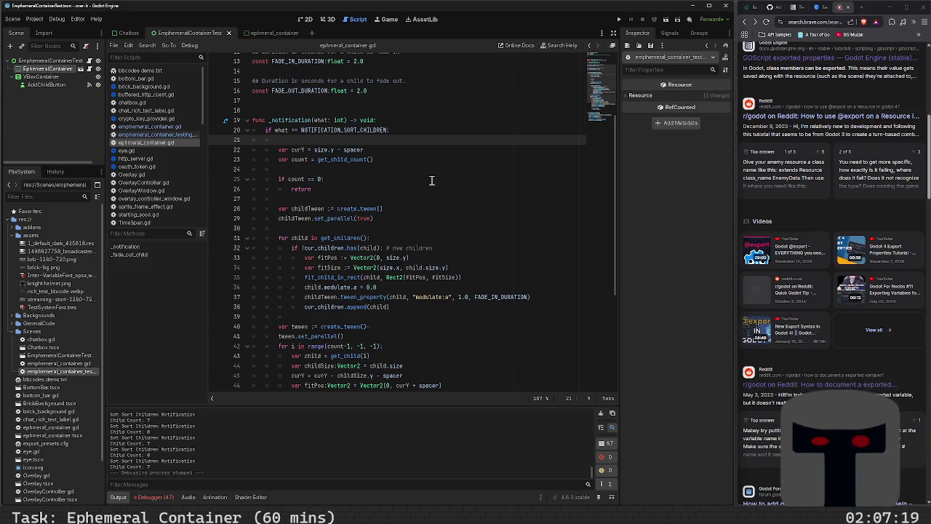
- Review the cleaned-up script and place the caret on blank line 17
left_click(365, 173)
scroll(364, 179, "up", 3)
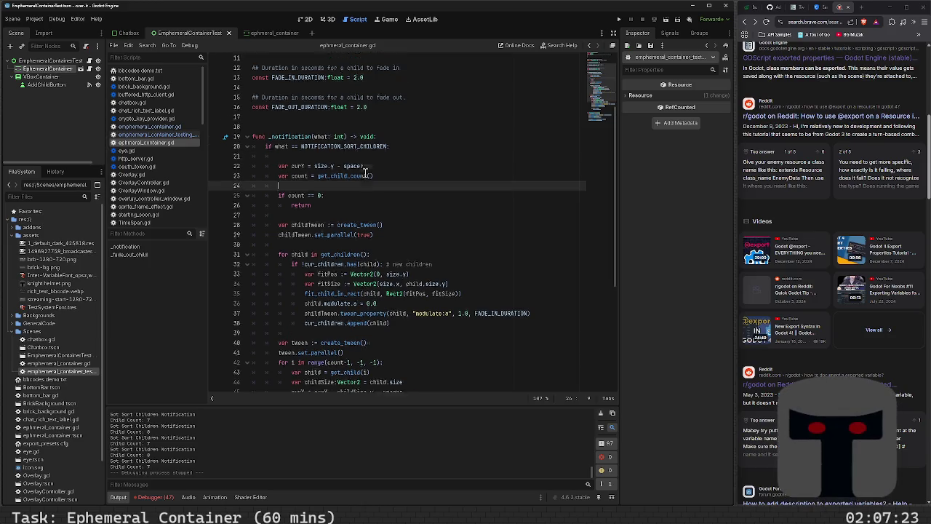
scroll(364, 180, "up", 1)
scroll(364, 178, "down", 10)
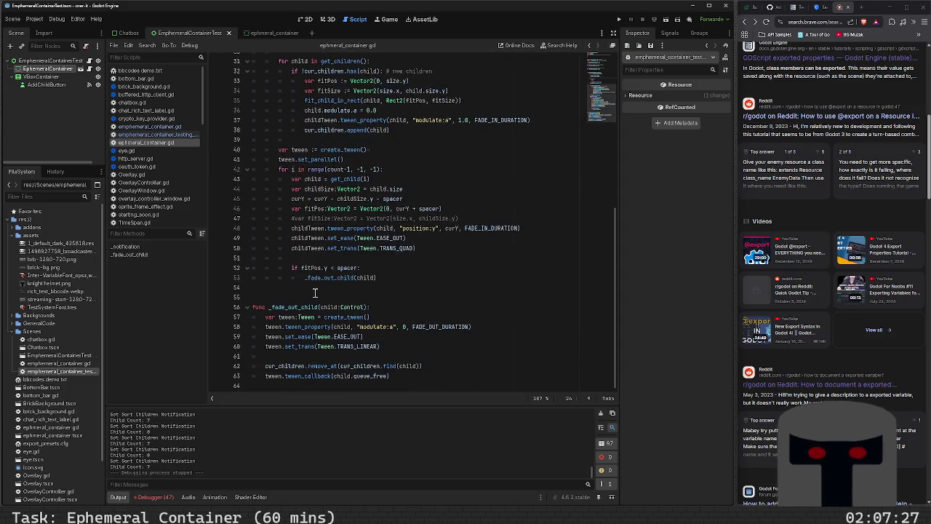
scroll(328, 278, "up", 8)
scroll(299, 267, "up", 2)
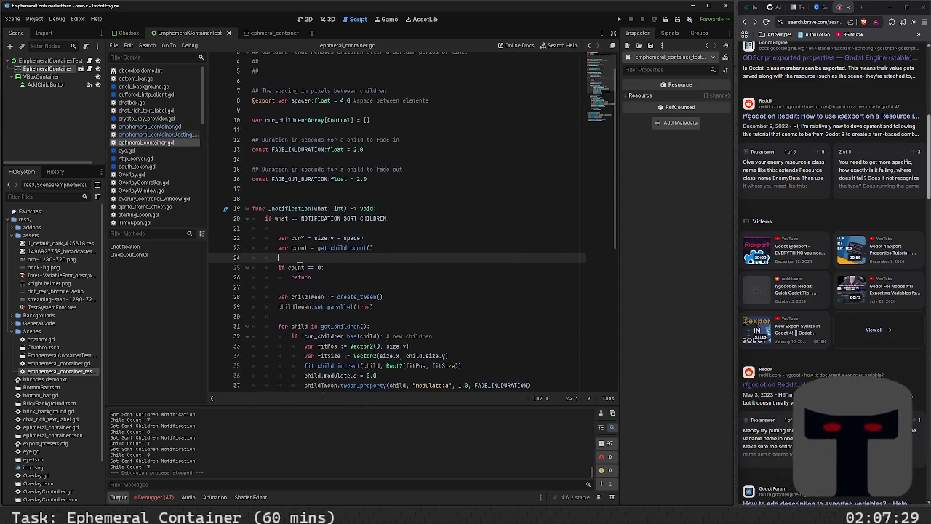
scroll(303, 255, "down", 6)
scroll(304, 252, "down", 4)
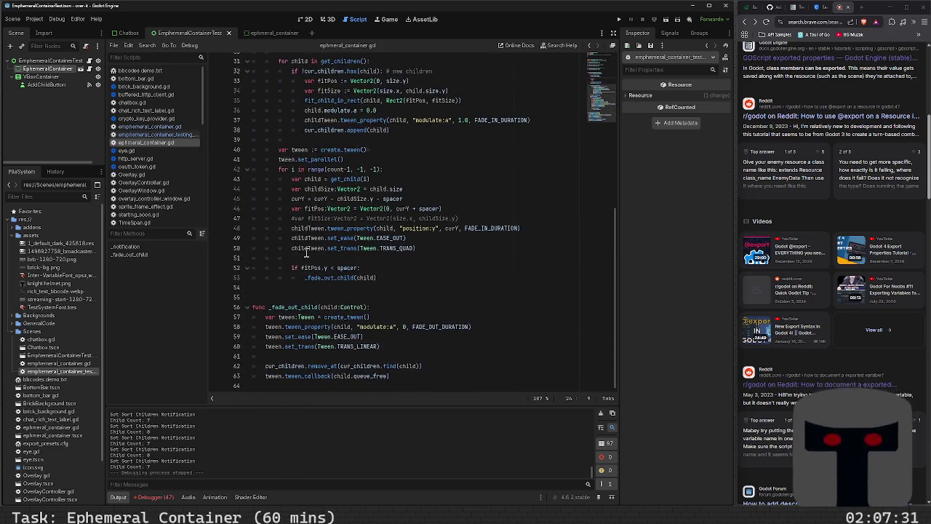
left_click(323, 299)
scroll(280, 258, "up", 10)
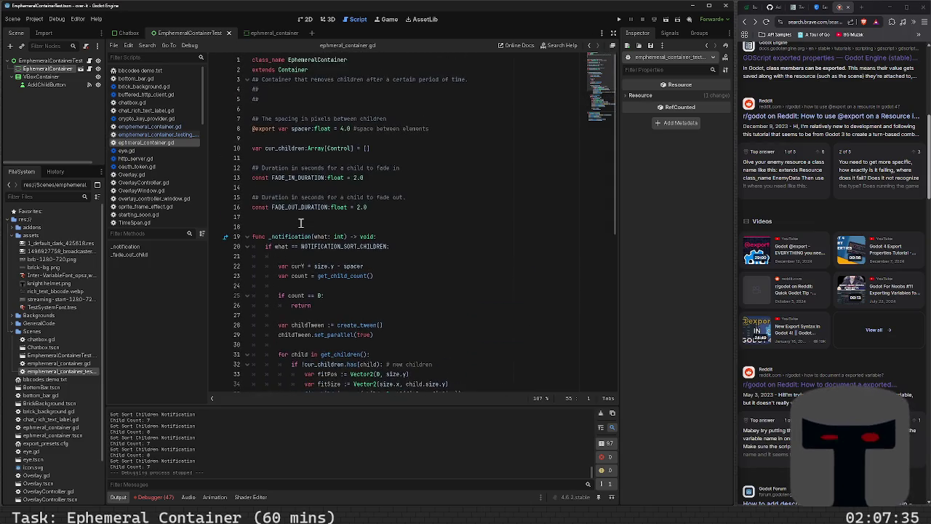
scroll(300, 223, "down", 10)
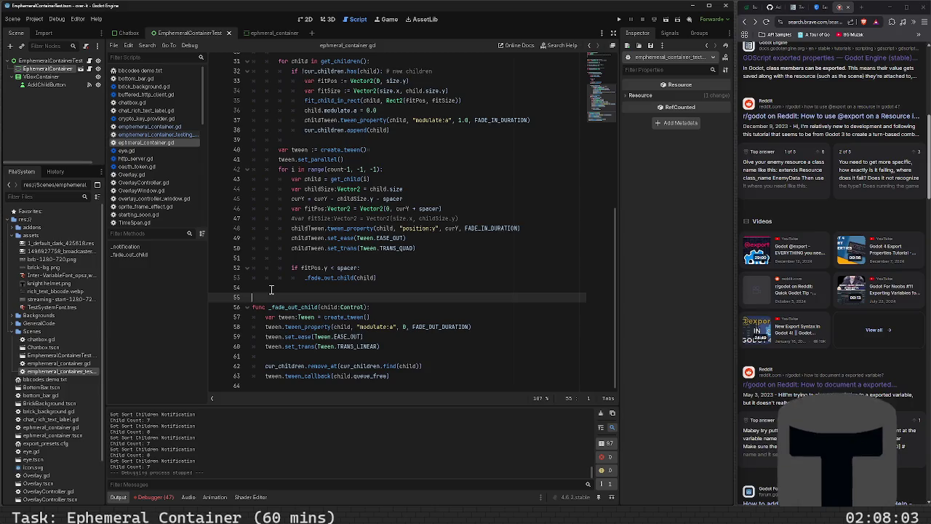
scroll(295, 267, "up", 4)
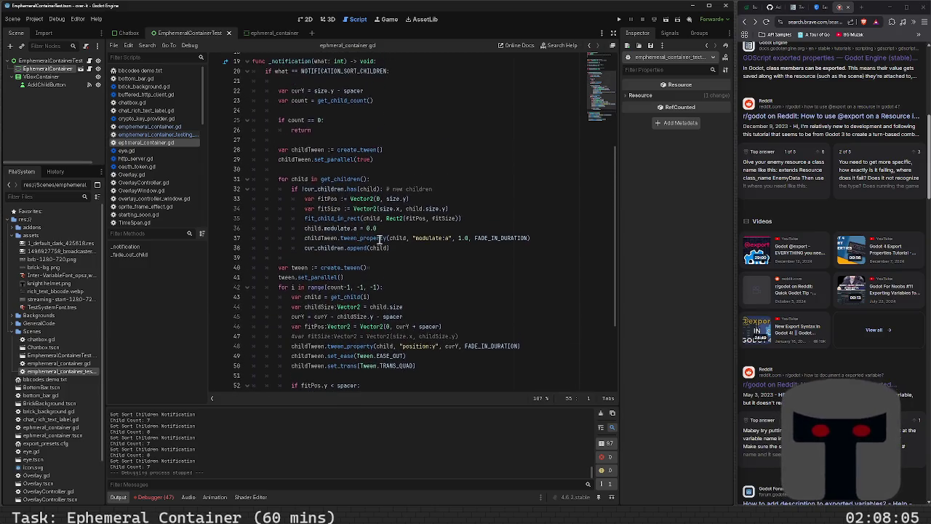
scroll(340, 196, "up", 6)
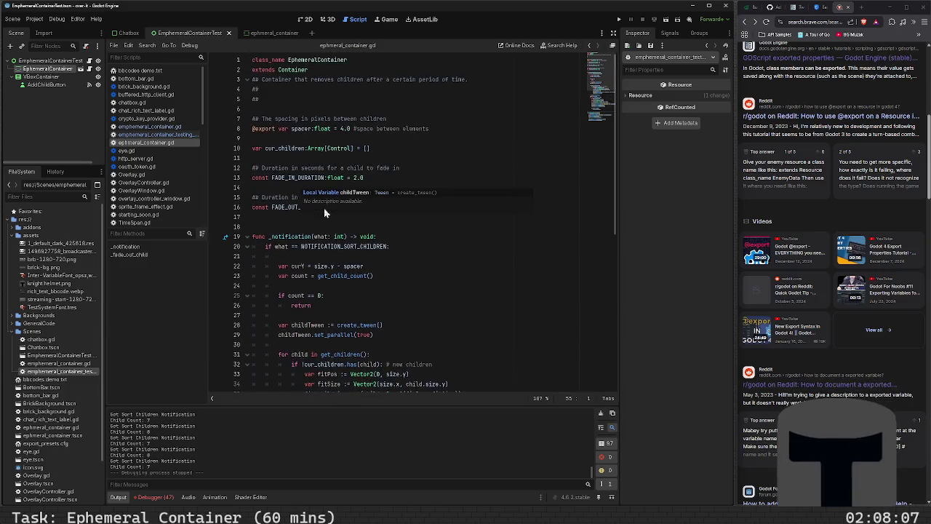
left_click(291, 219)
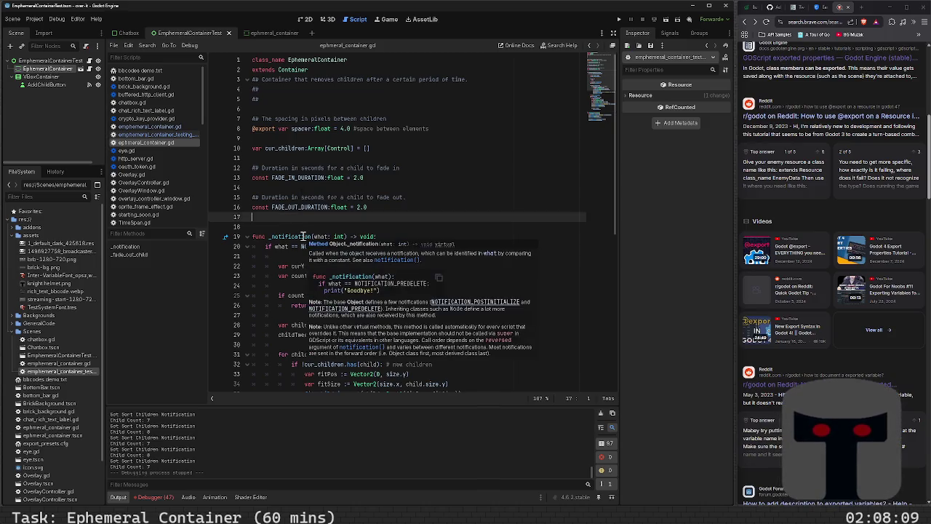
- Add 'var fadeoutTimer:Timer = Timer.new()' on a new line below line 17 and save
key("Return")
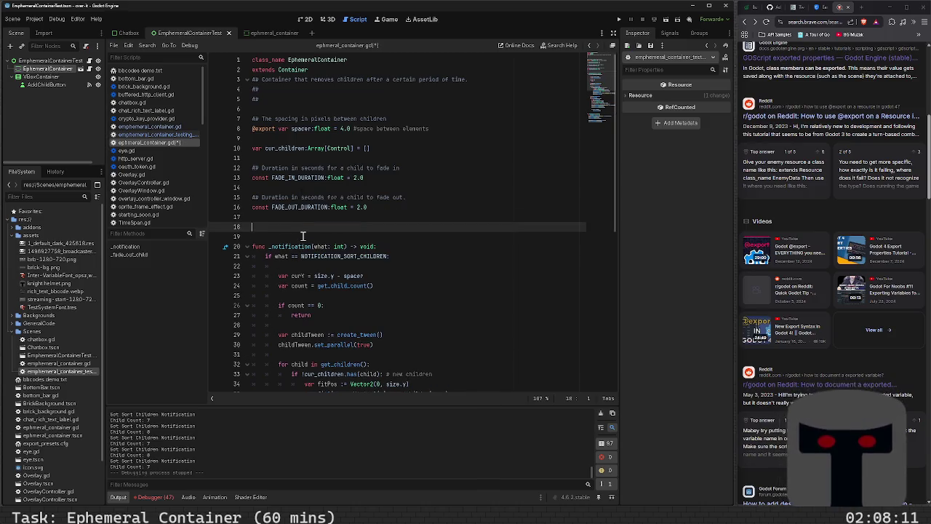
type("var fadeoutTimer:Timer =")
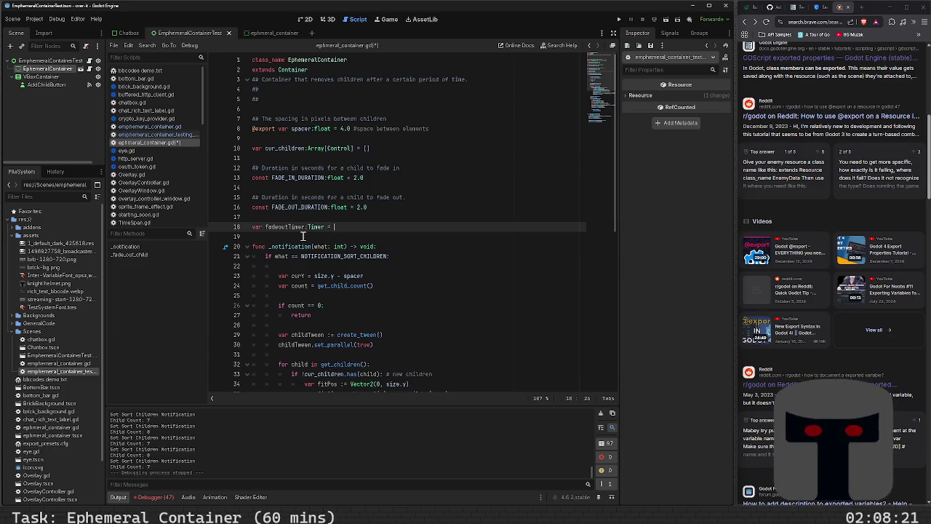
type("Timer.new")
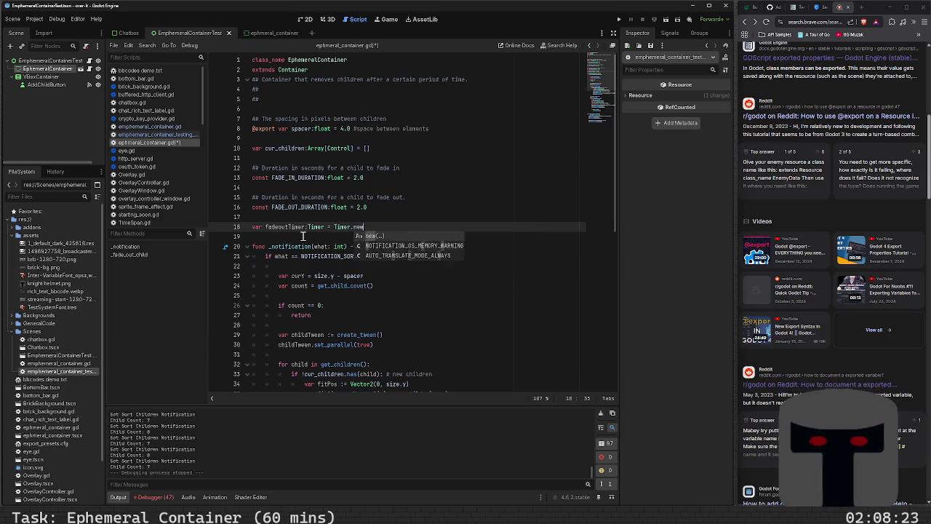
key("Return")
key("ctrl+s")
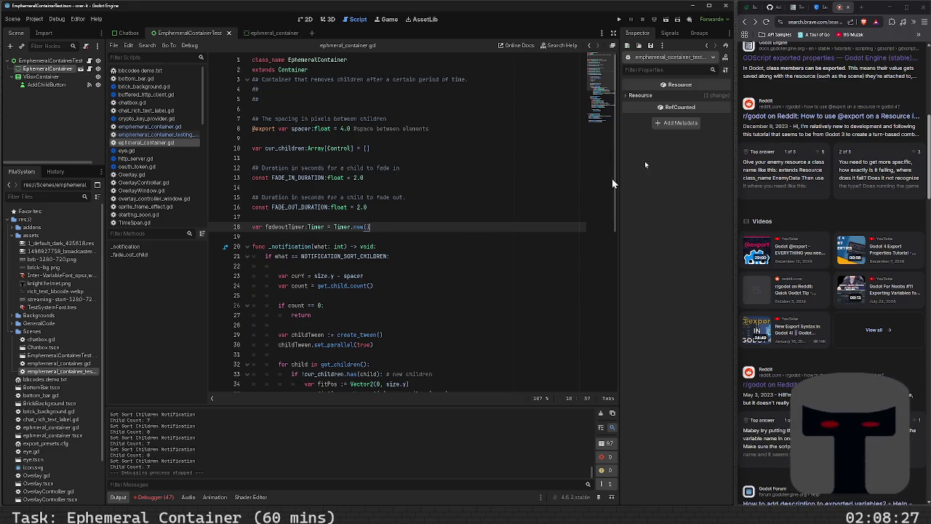
left_click(801, 21)
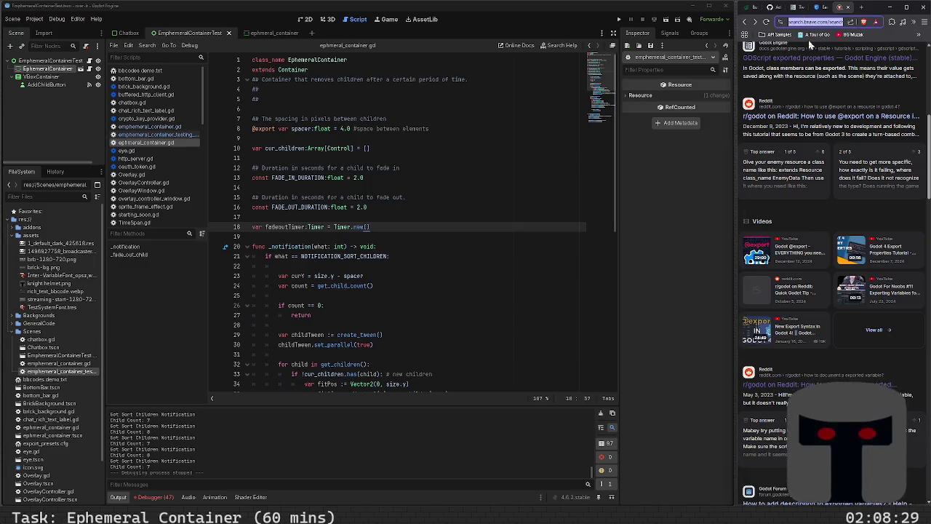
- Search 'timer godot' and open the Godot Timer class docs, scrolling down to its properties
type("timer godot")
key("Return")
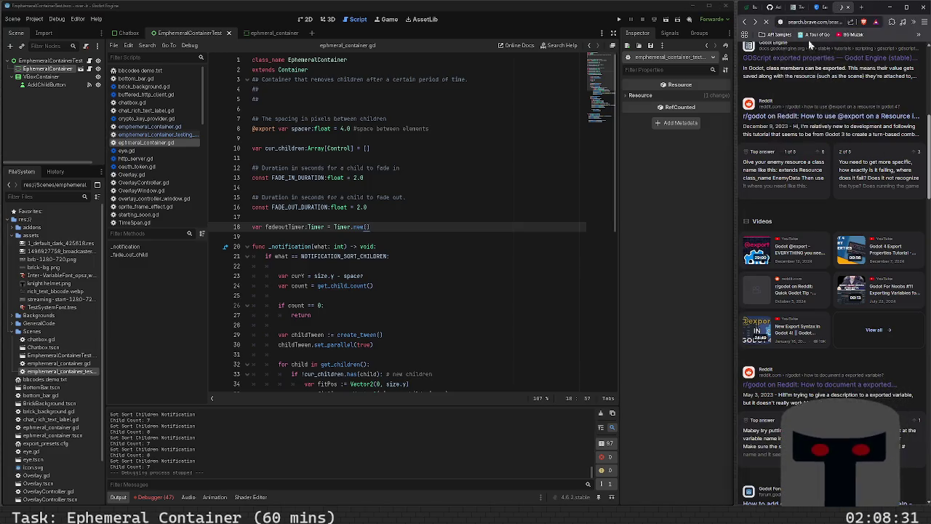
left_click(809, 220)
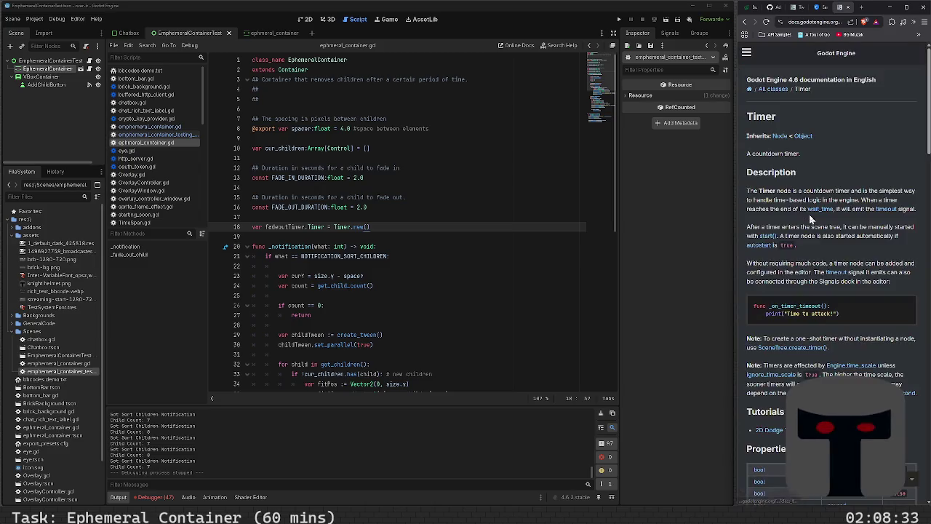
scroll(812, 242, "down", 3)
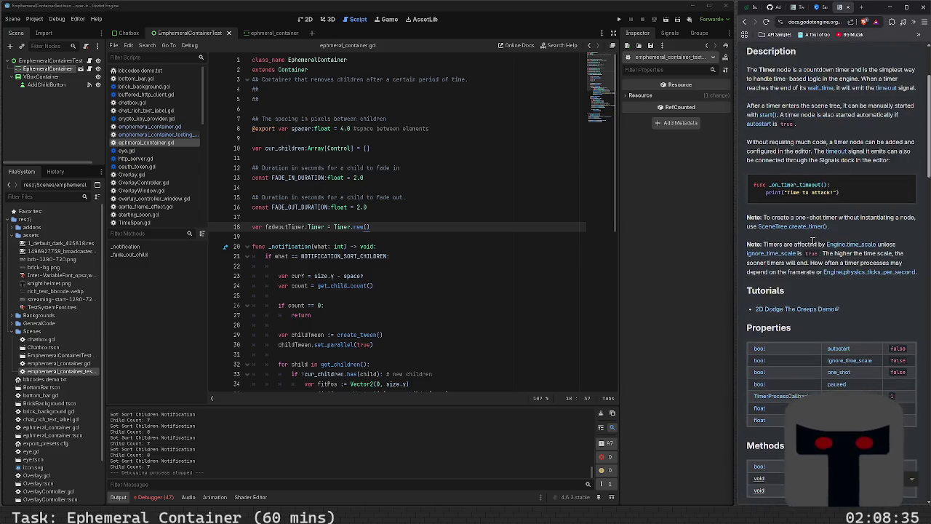
scroll(812, 242, "down", 3)
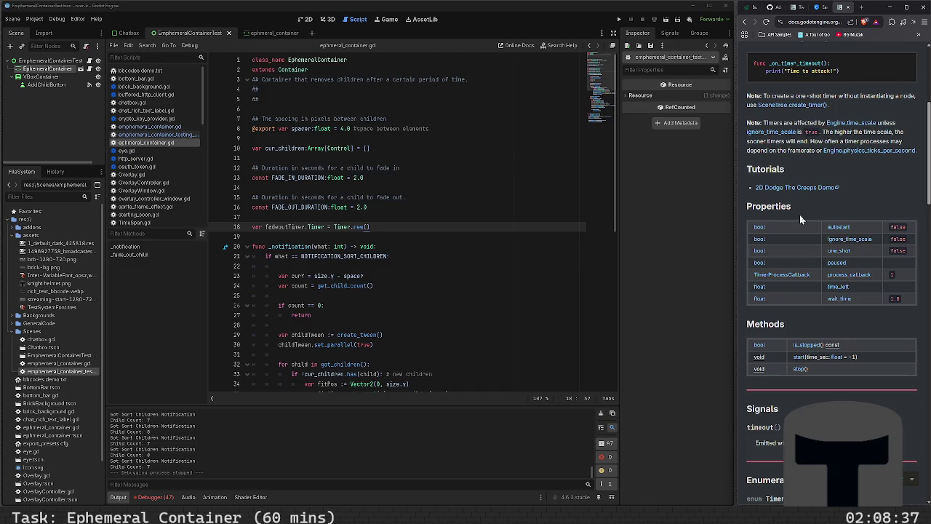
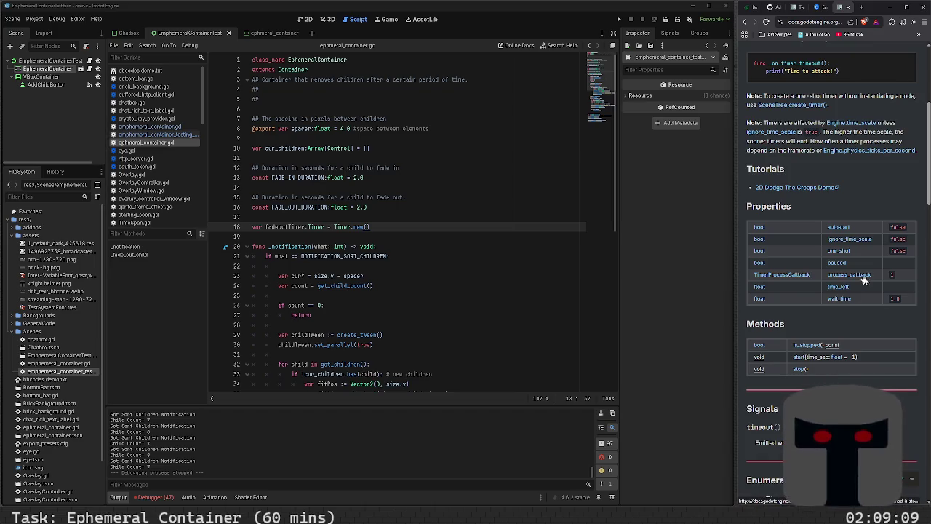
- Go back to the Timer properties overview and read the wait_time property description
scroll(801, 360, "down", 10)
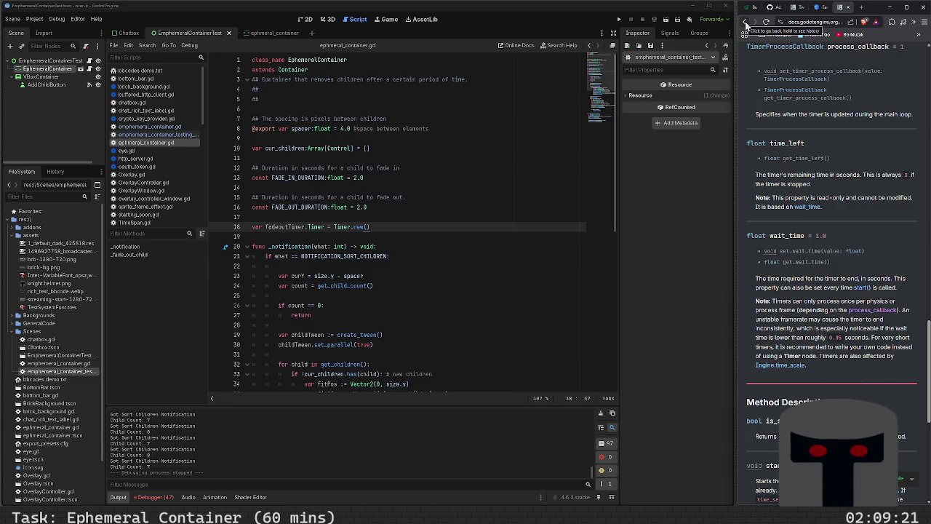
left_click(745, 24)
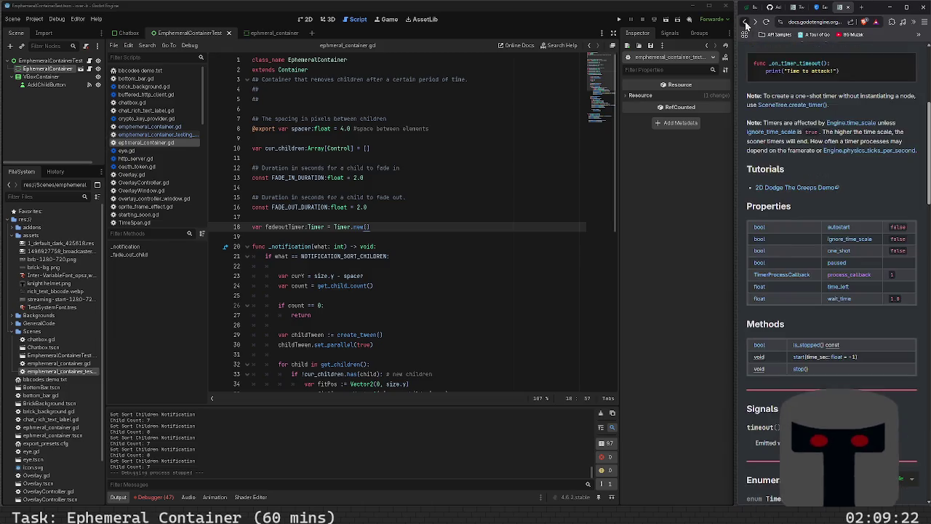
left_click(844, 301)
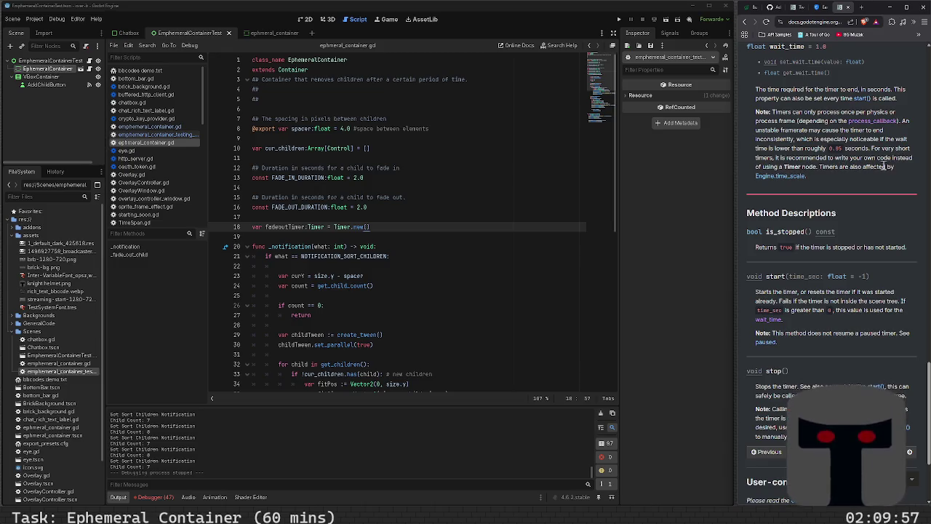
scroll(813, 279, "up", 10)
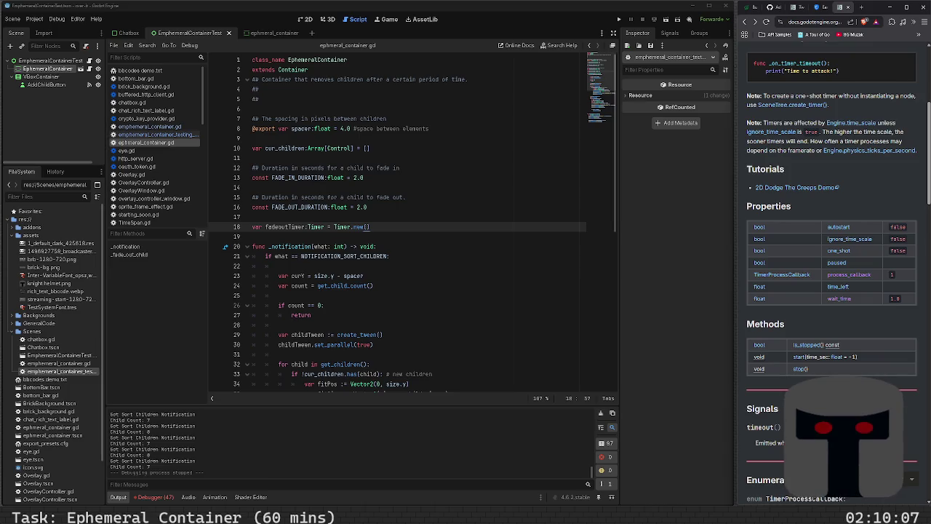
scroll(808, 355, "down", 2)
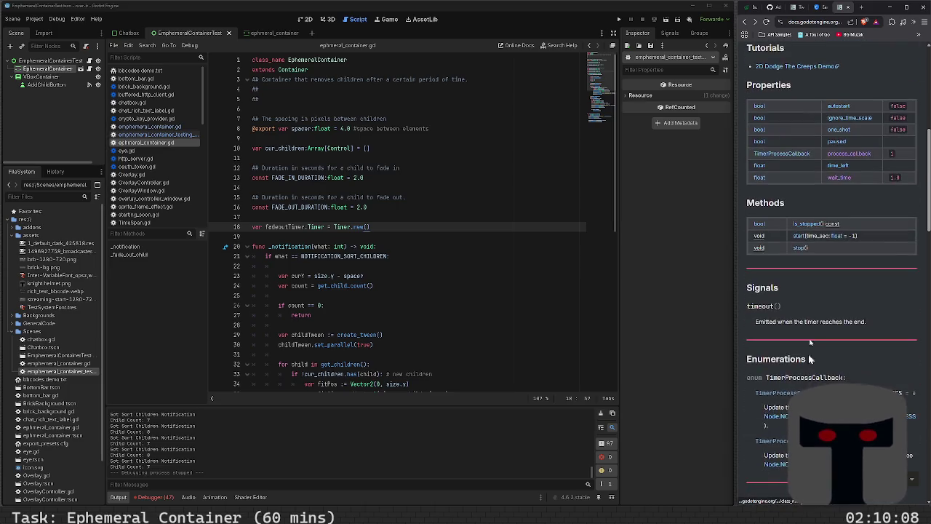
- Read the Timer start() method description, then scroll up to the one_shot and paused properties
left_click(799, 238)
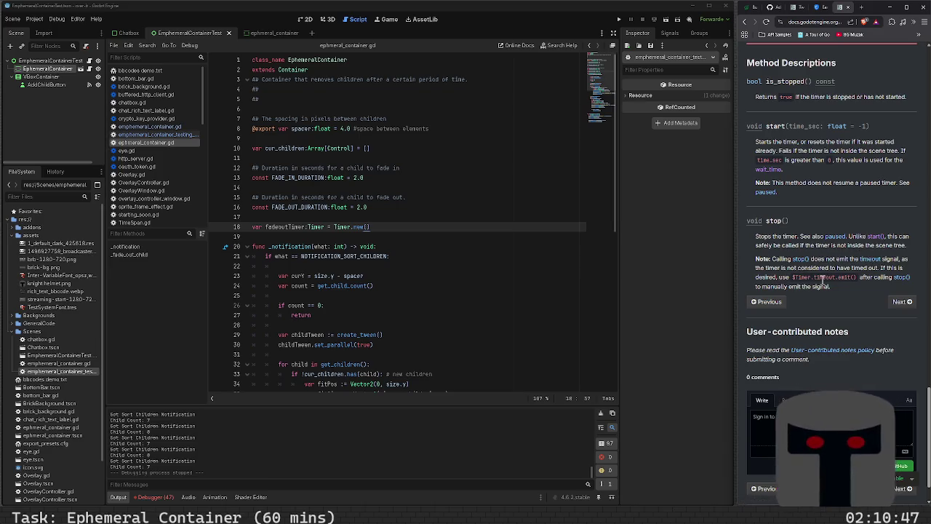
scroll(833, 273, "down", 1)
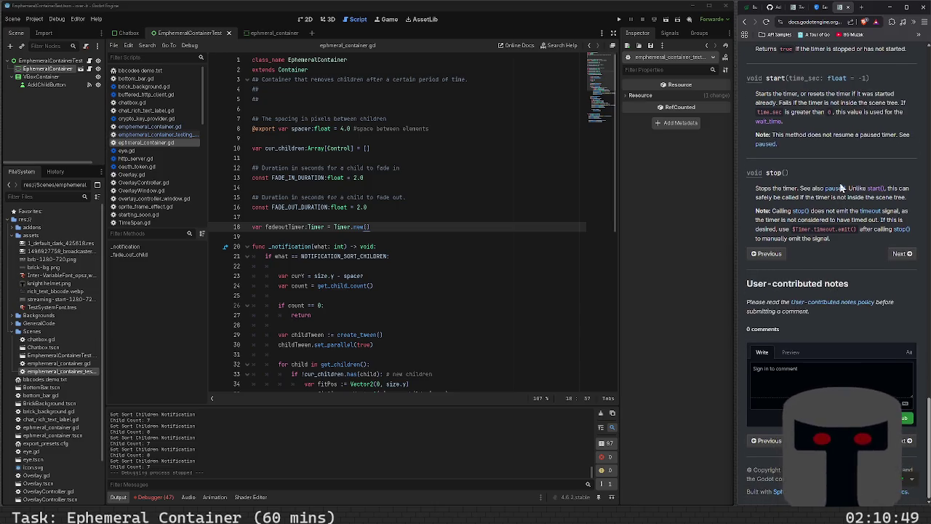
scroll(844, 222, "up", 5)
scroll(843, 221, "up", 10)
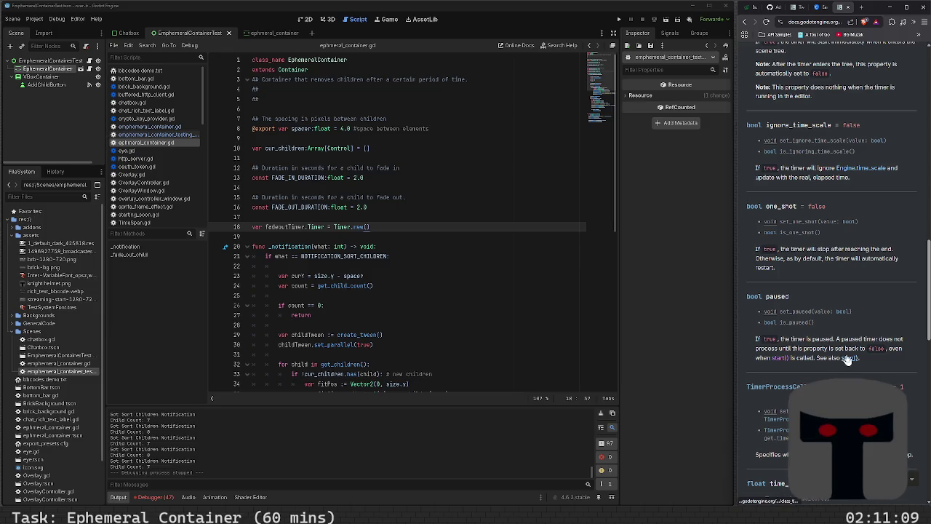
- Read the Timer stop() description and how it affects the timeout signal, then refocus the script
left_click(846, 358)
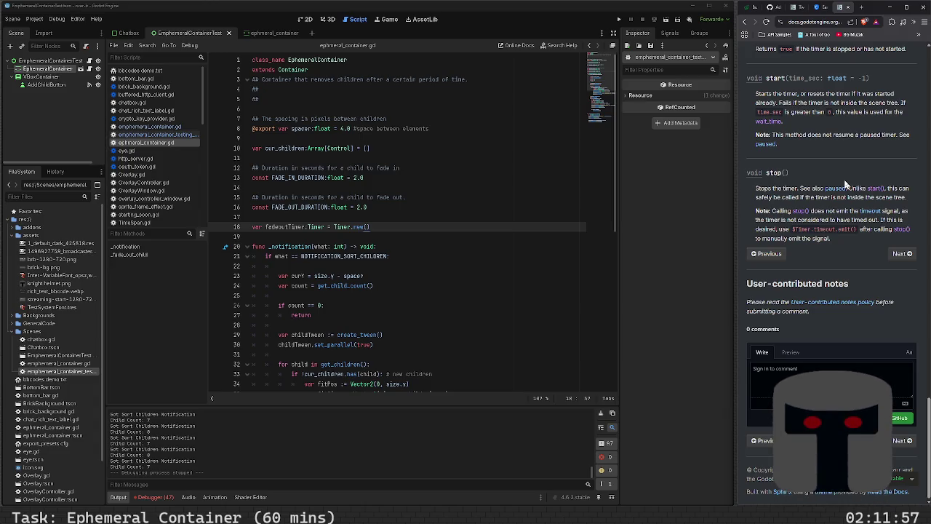
scroll(803, 366, "up", 15)
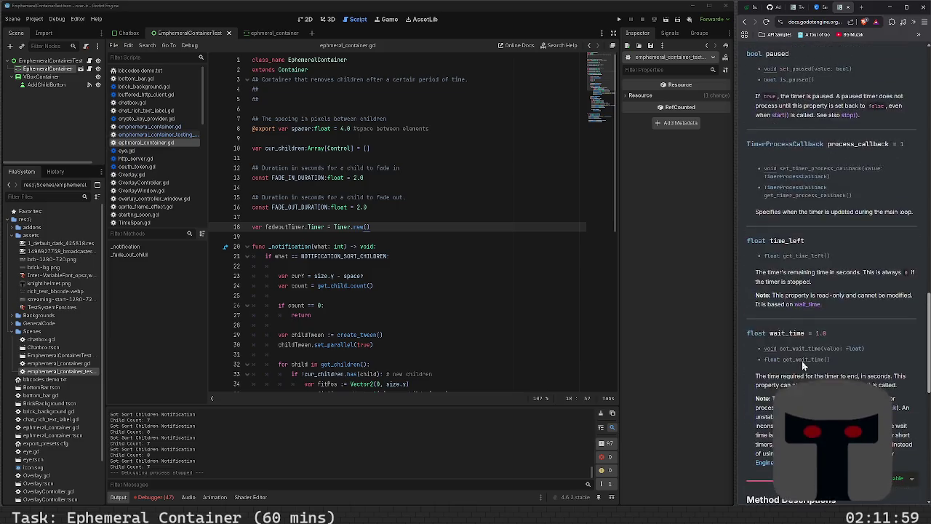
scroll(803, 366, "up", 5)
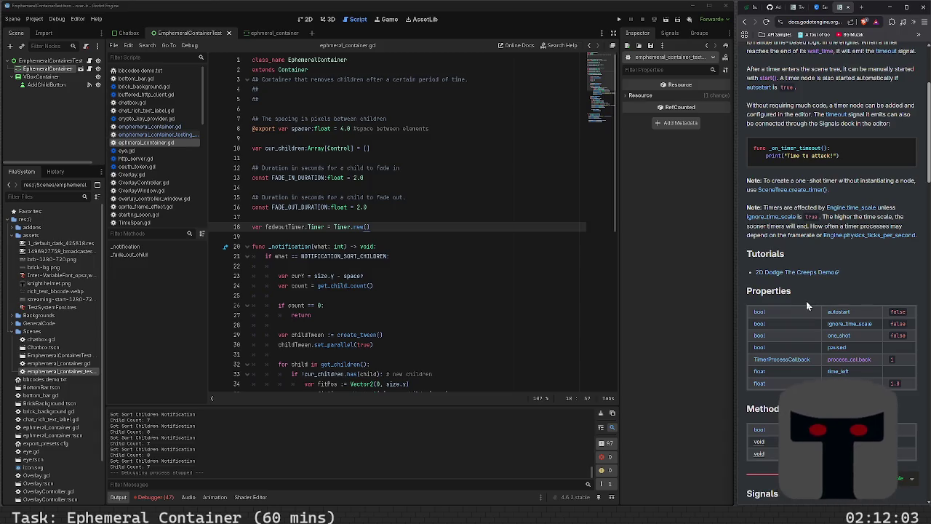
scroll(806, 300, "up", 5)
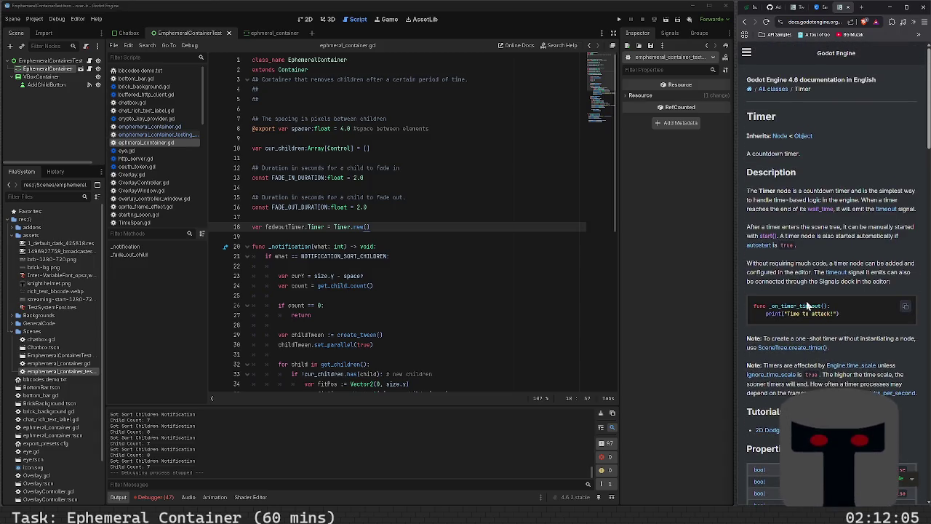
scroll(805, 306, "down", 4)
scroll(806, 305, "down", 10)
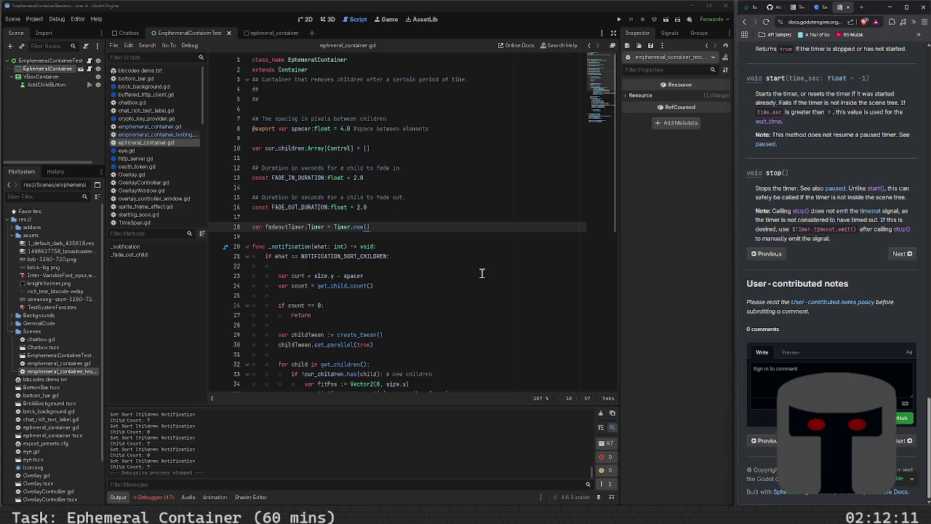
left_click(521, 236)
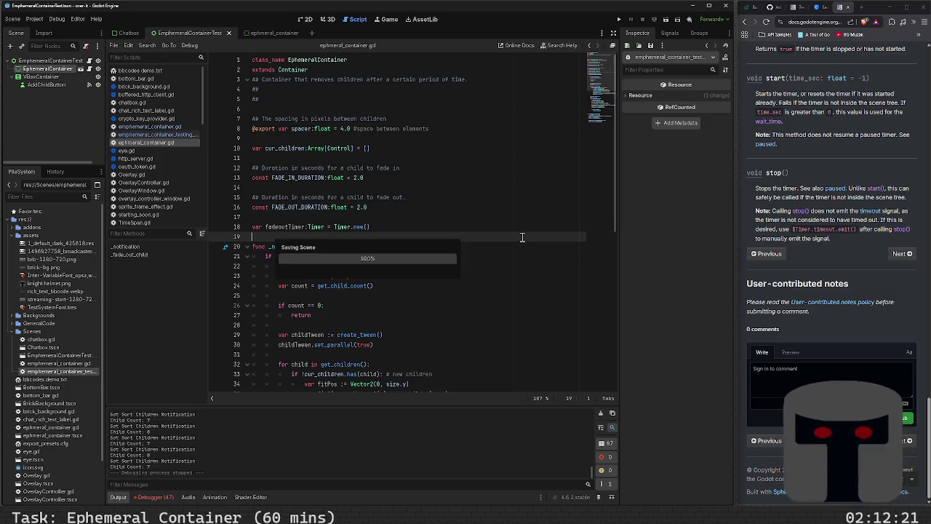
- Step through the notification code and repositioning loop down to the end of the script
key("Down")
key("Down")
key("Down")
key("Down")
key("Down")
key("Down")
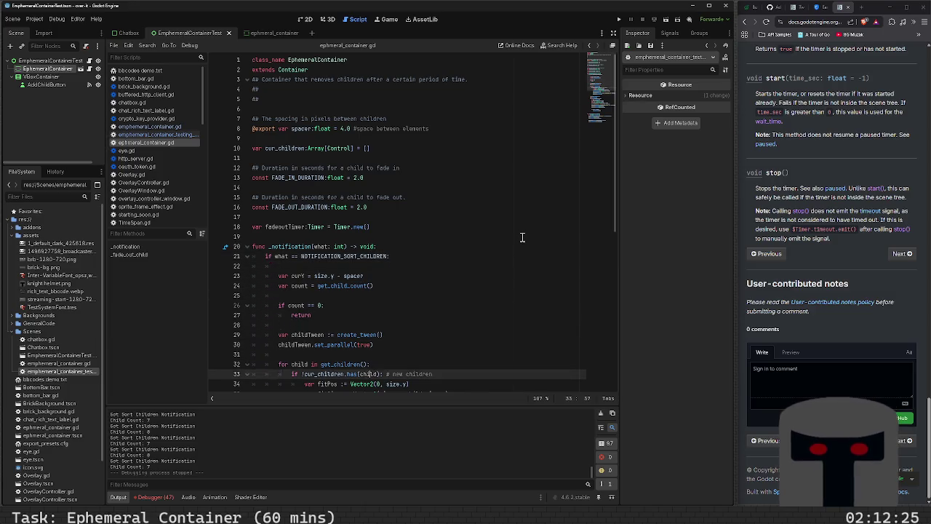
key("Down")
key("Down")
key("Down")
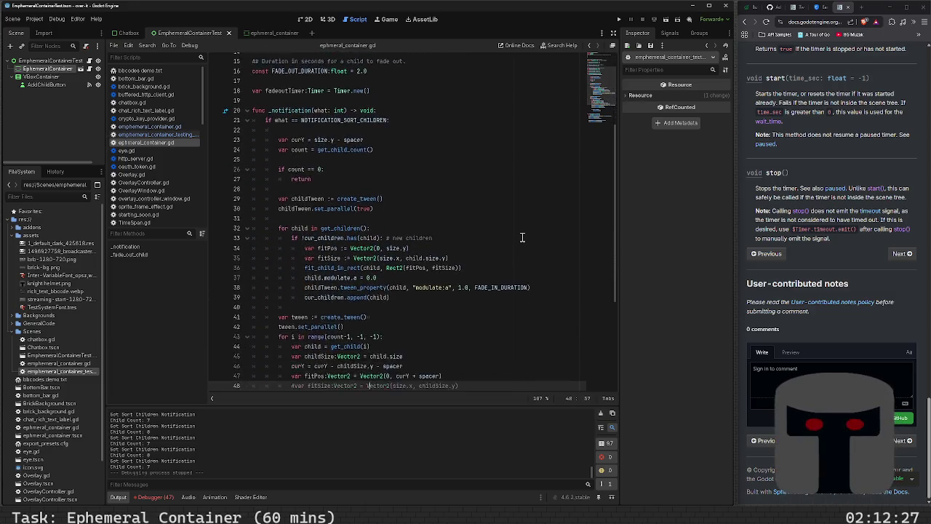
key("Down")
key("Down")
key("Down")
key("Up")
key("Up")
key("Up")
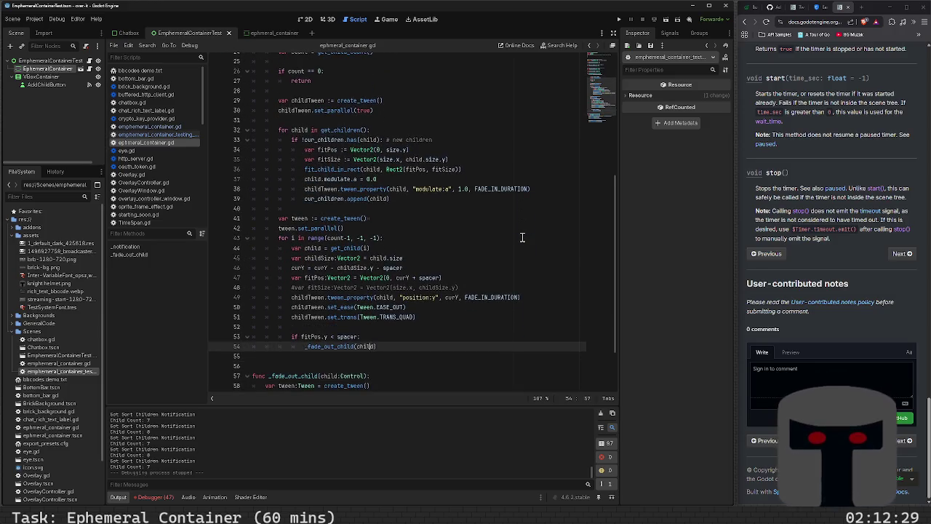
key("Up")
key("Up")
key("Up")
key("Down")
key("Down")
key("Down")
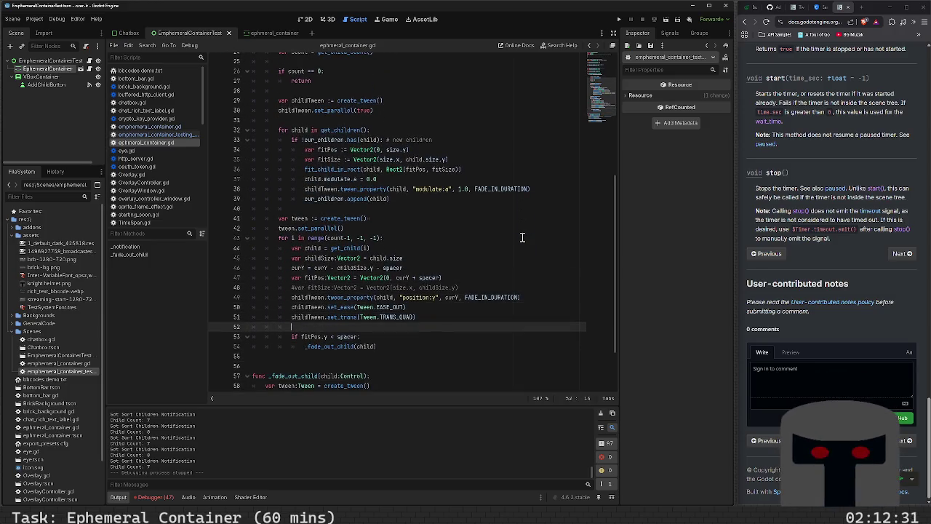
key("Down")
key("Down")
key("Down")
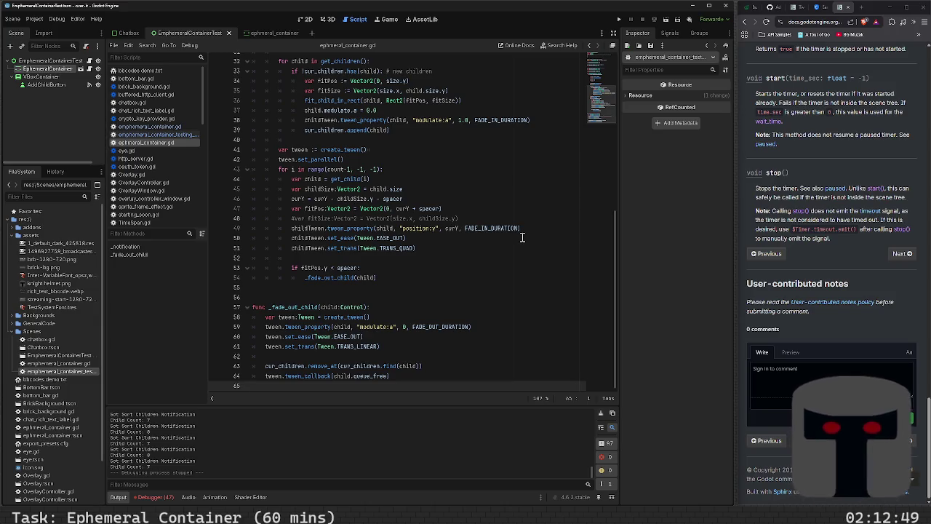
left_click(473, 258)
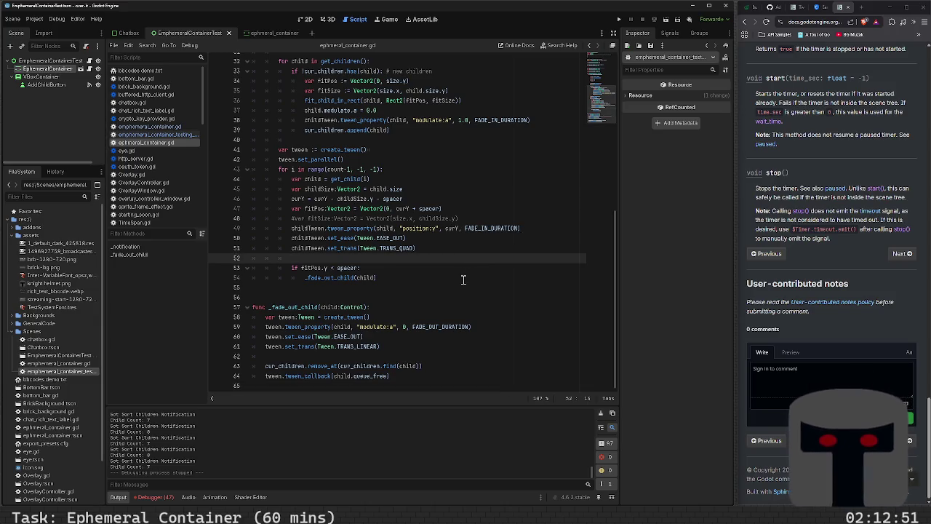
key("Down")
key("Down")
key("Down")
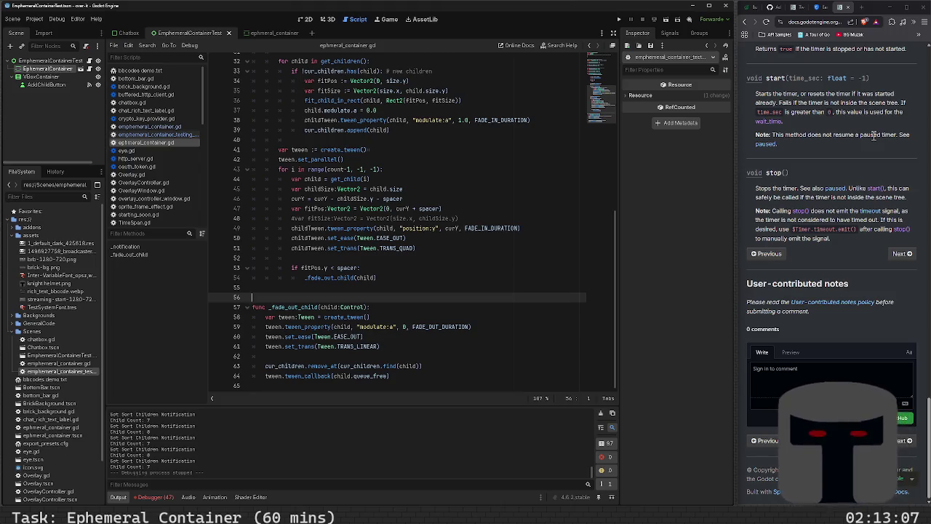
- Scroll back up to the FADE_OUT_DURATION and fadeoutTimer declarations, landing on empty line 31
scroll(386, 372, "up", 2)
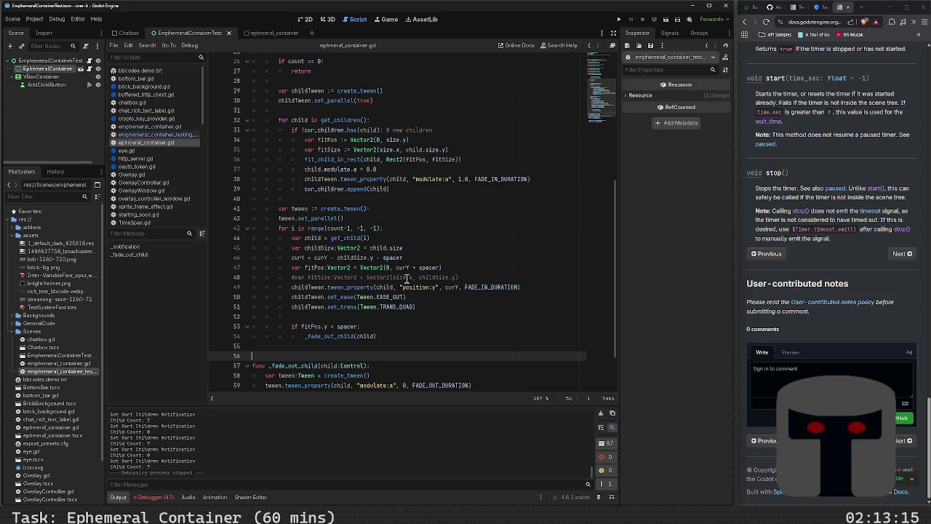
scroll(385, 280, "up", 3)
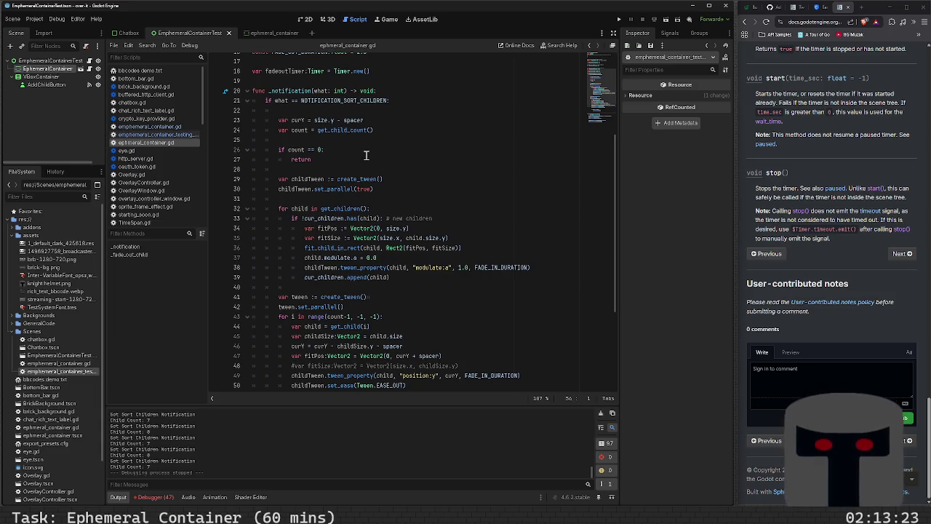
scroll(365, 155, "up", 1)
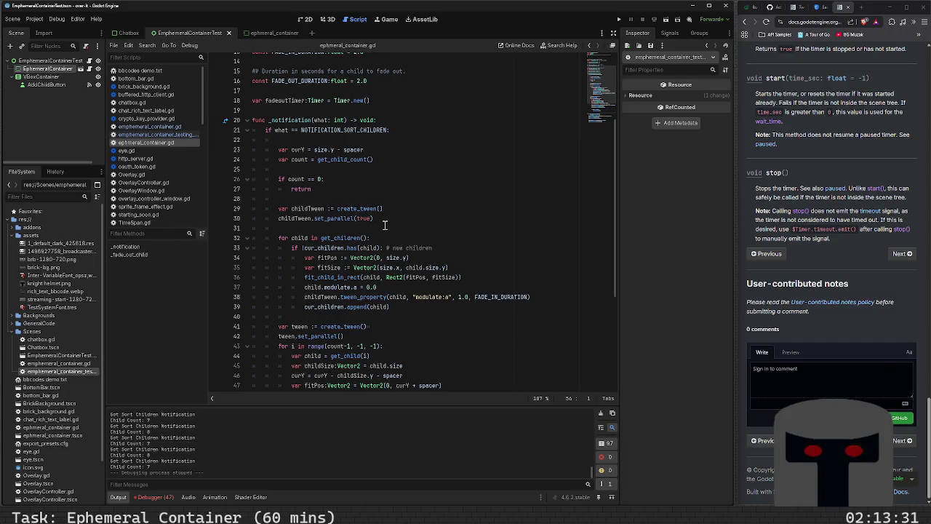
scroll(386, 226, "down", 3)
scroll(371, 200, "up", 2)
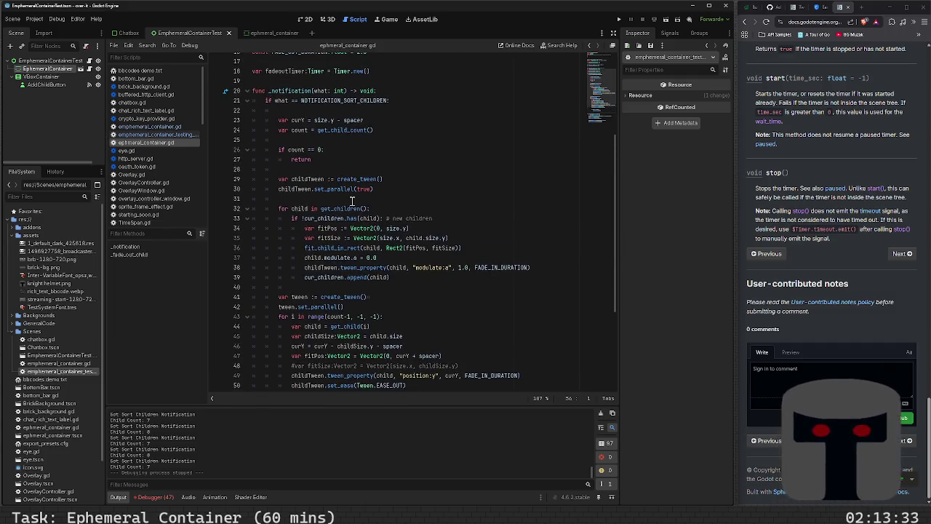
left_click(370, 198)
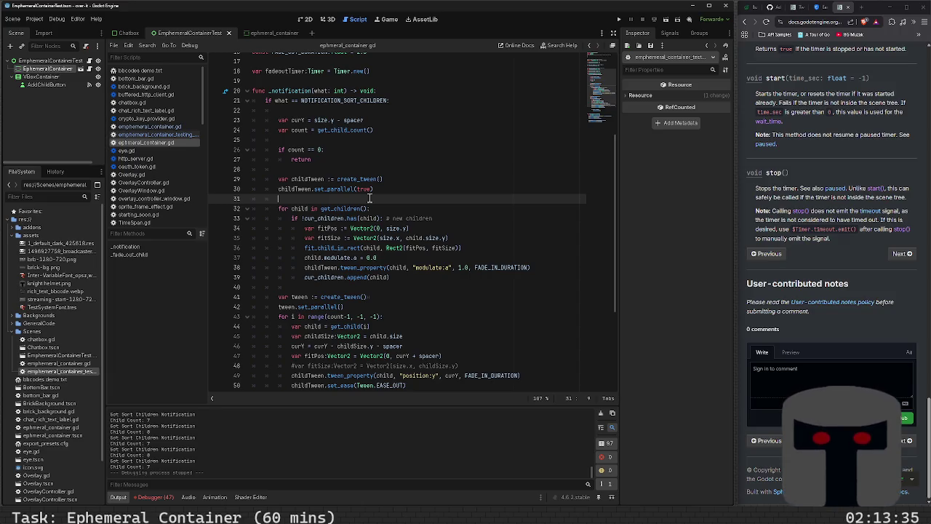
- Inside the if count == 0 check, add fadeoutTimer.paused = true
key("Up")
key("Up")
key("Up")
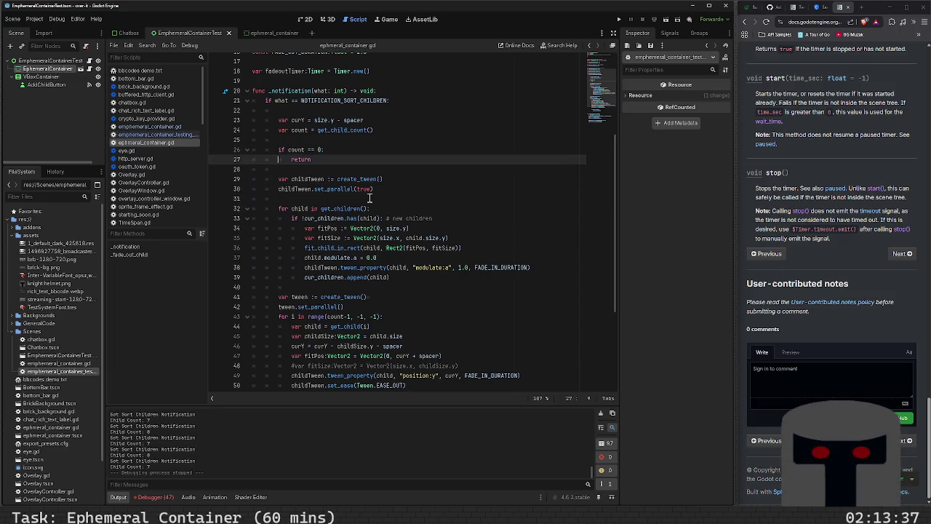
key("End")
key("Return")
type("t")
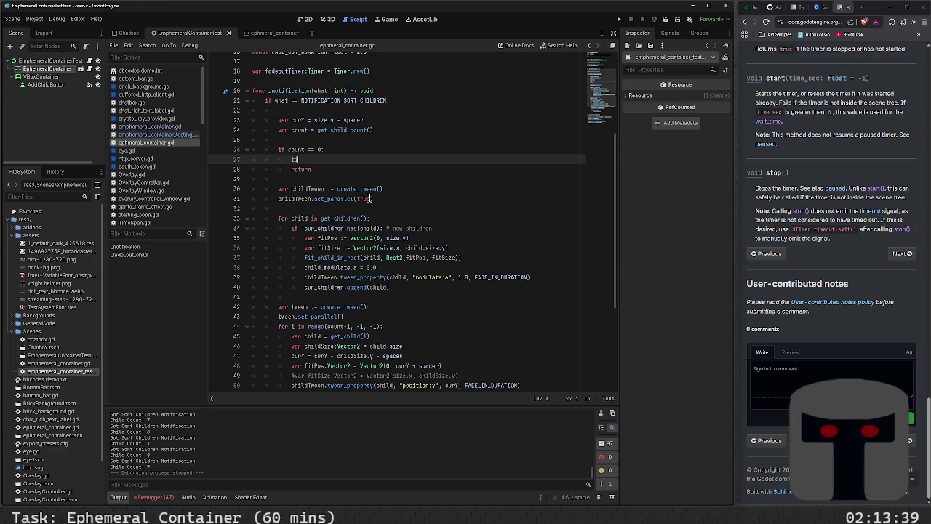
key("BackSpace")
type("fade")
key("Return")
type(".stop(")
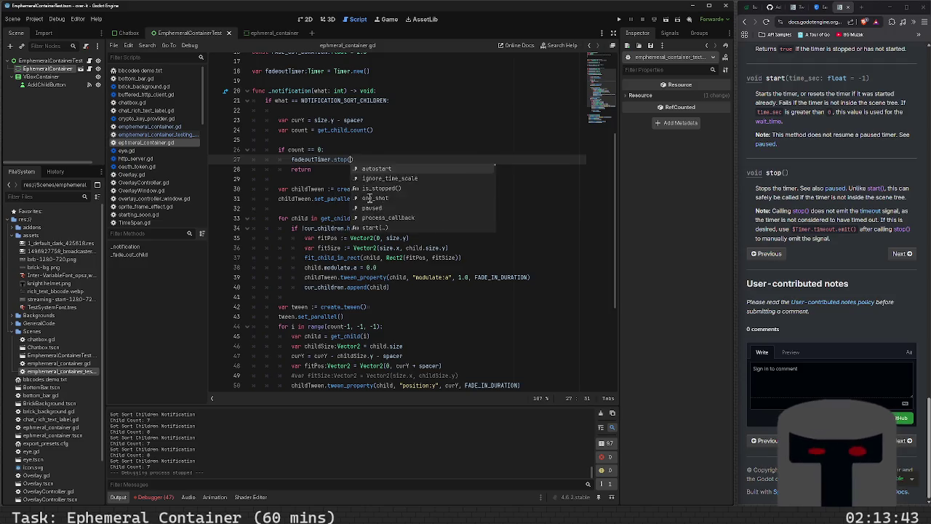
key("Return")
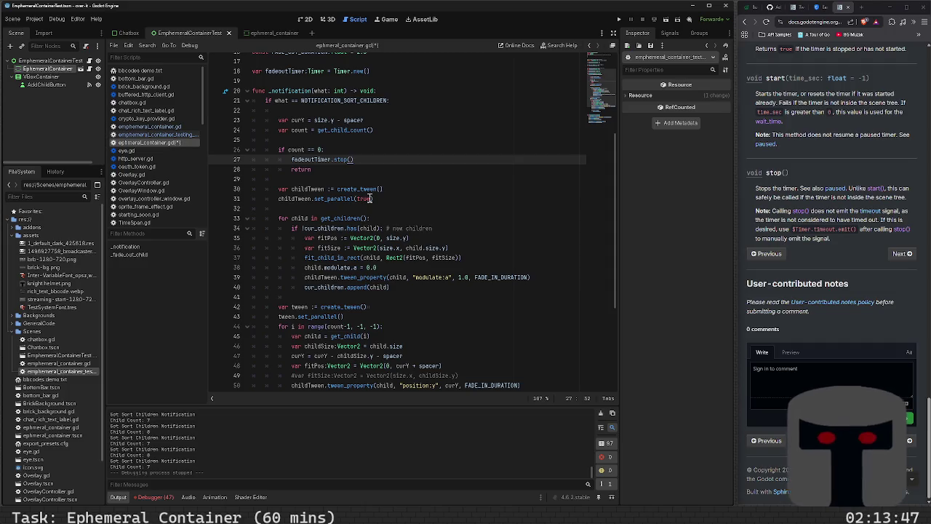
key("BackSpace")
key("BackSpace")
key("BackSpace")
key("BackSpace")
key("BackSpace")
key("BackSpace")
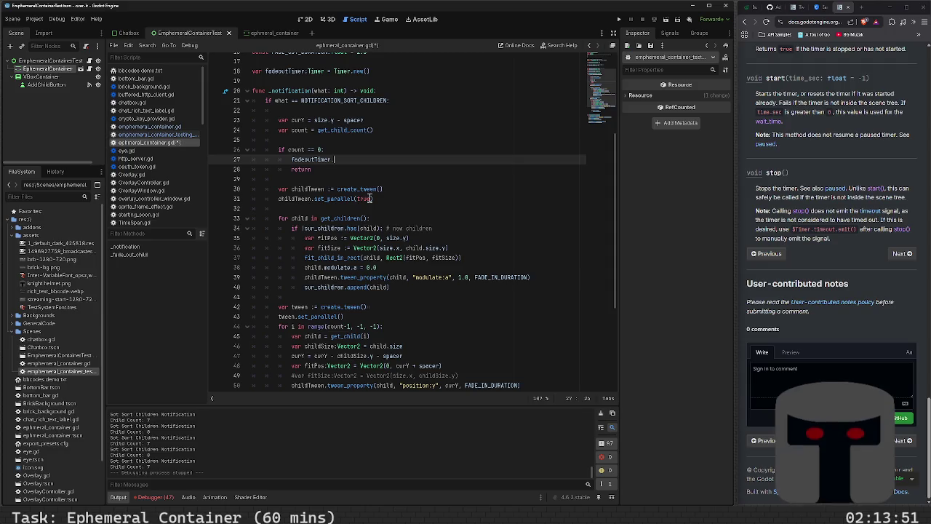
type("paused = tr")
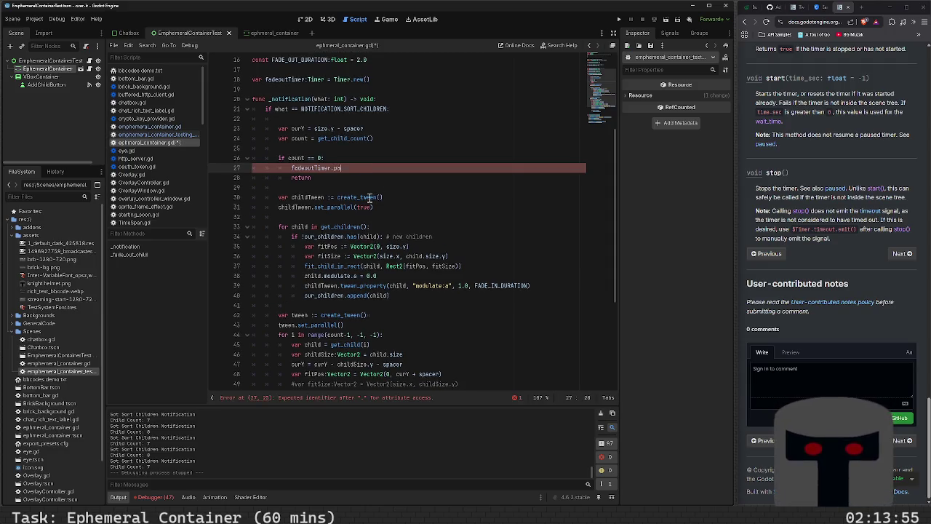
type("ue")
key("Down")
- Add fadeoutTimer.paused = false after the early return and save the script
key("Return")
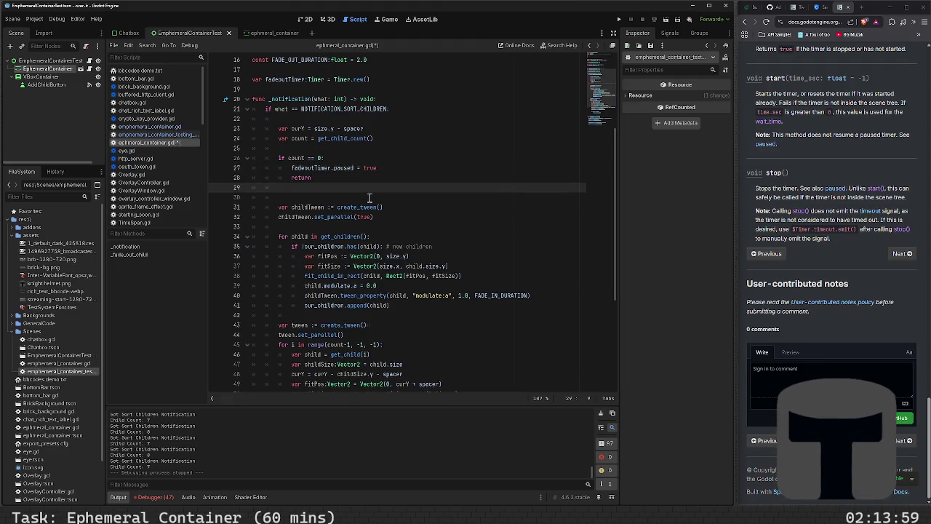
type("fadeout")
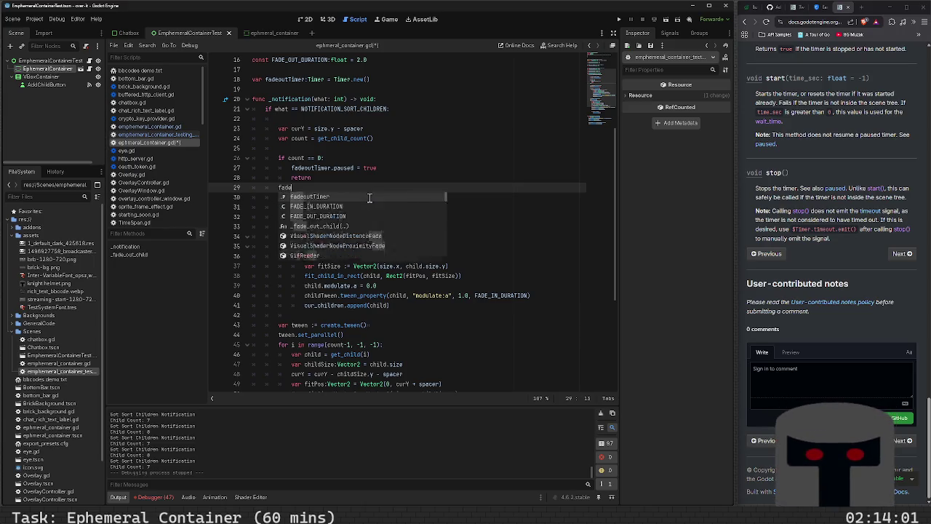
key("Return")
type(".")
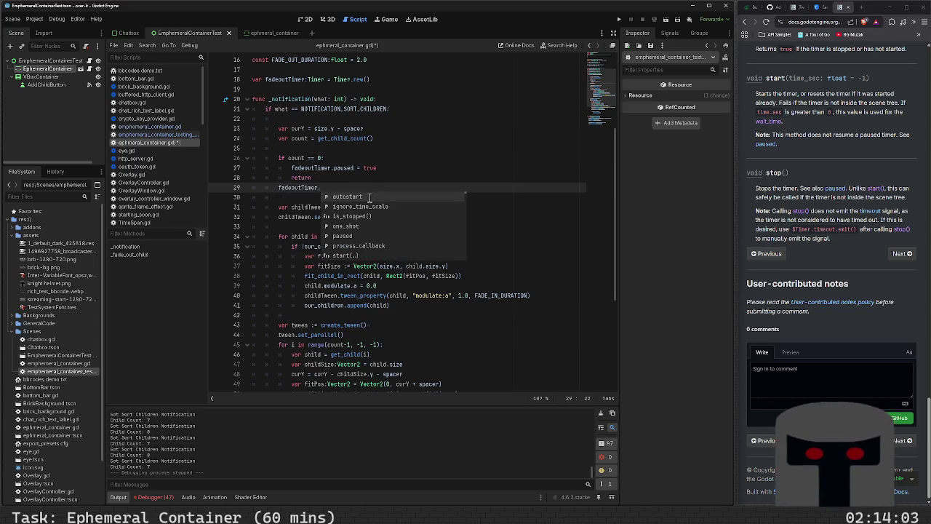
type("paused = false")
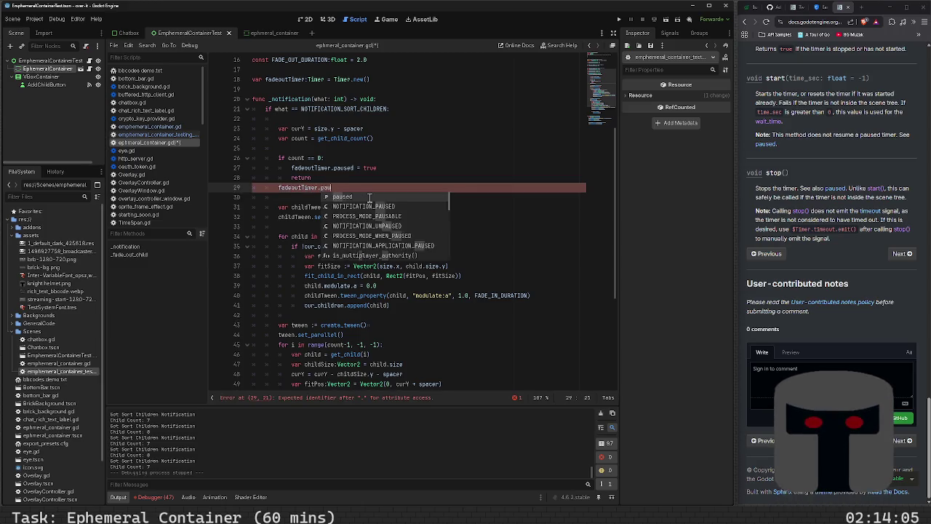
key("Escape")
key("ctrl+s")
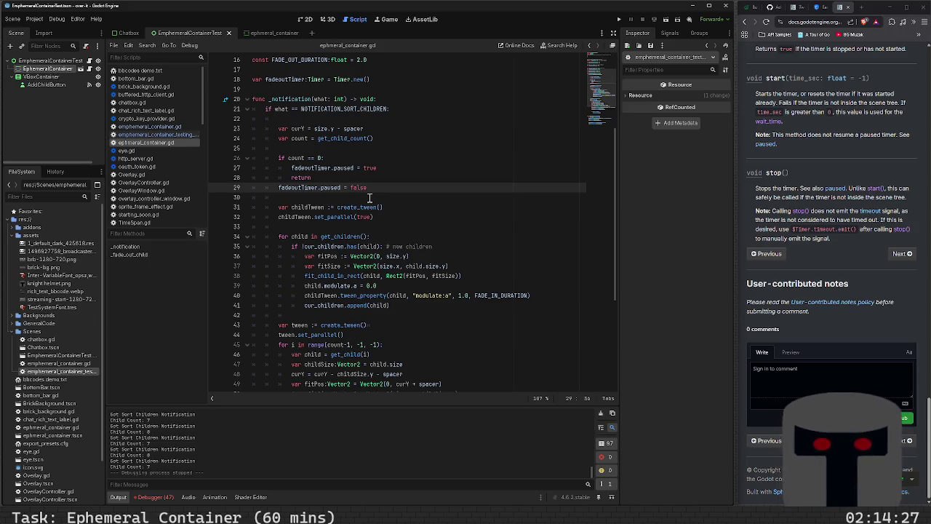
left_click(392, 88)
- Rename the timer variable and its uses to _fadeoutTimer and save
key("Return")
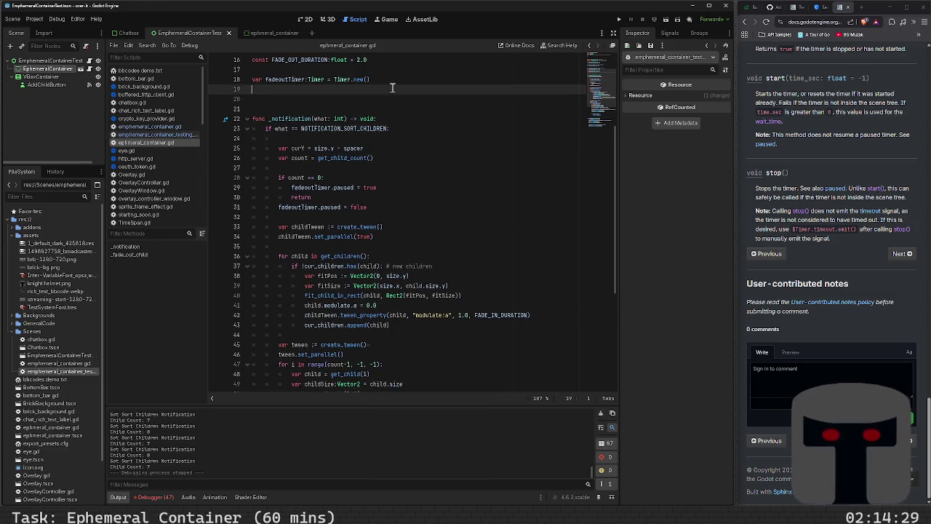
key("Return")
key("Up")
key("Up")
key("Right")
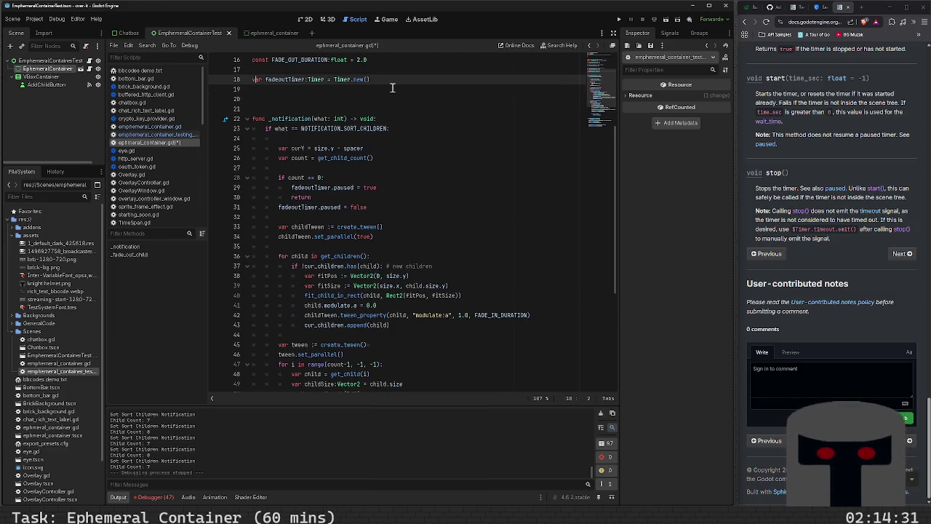
type("_")
key("ctrl+s")
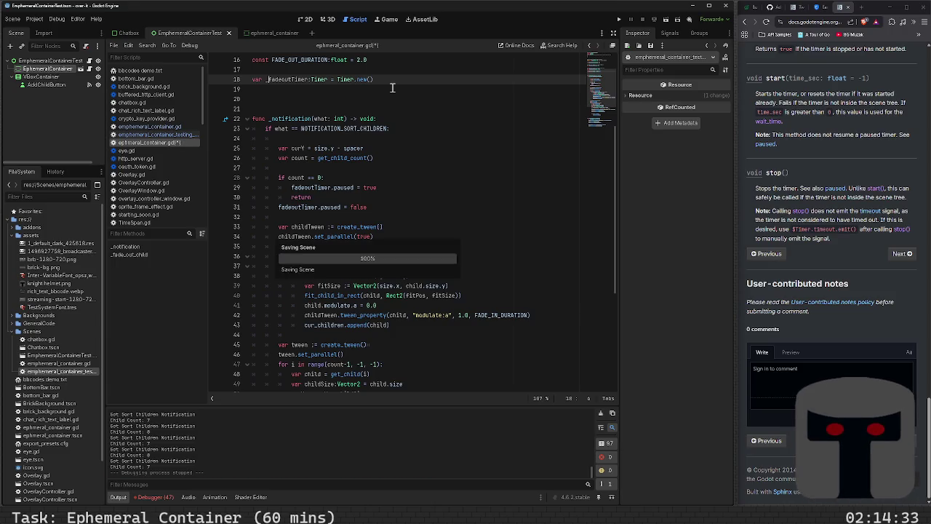
double_click(323, 188)
left_click(278, 206)
type("_")
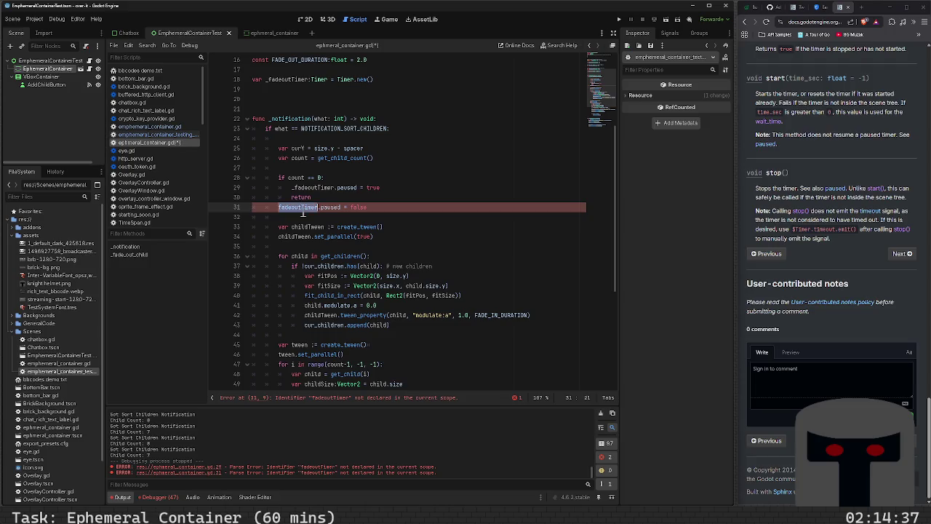
- Below the timer declaration, start a new func _ready() function
left_click(307, 107)
key("Up")
key("Up")
key("Up")
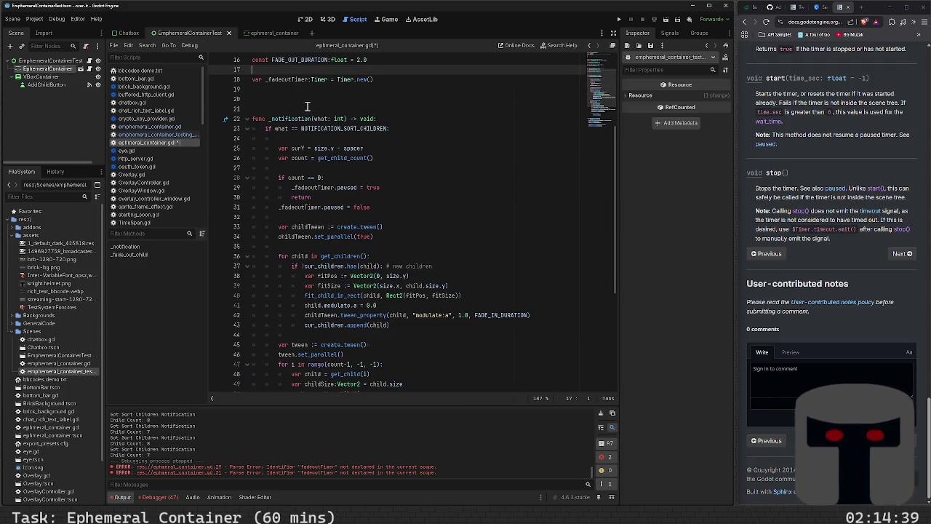
key("Return")
key("Down")
key("Down")
key("Down")
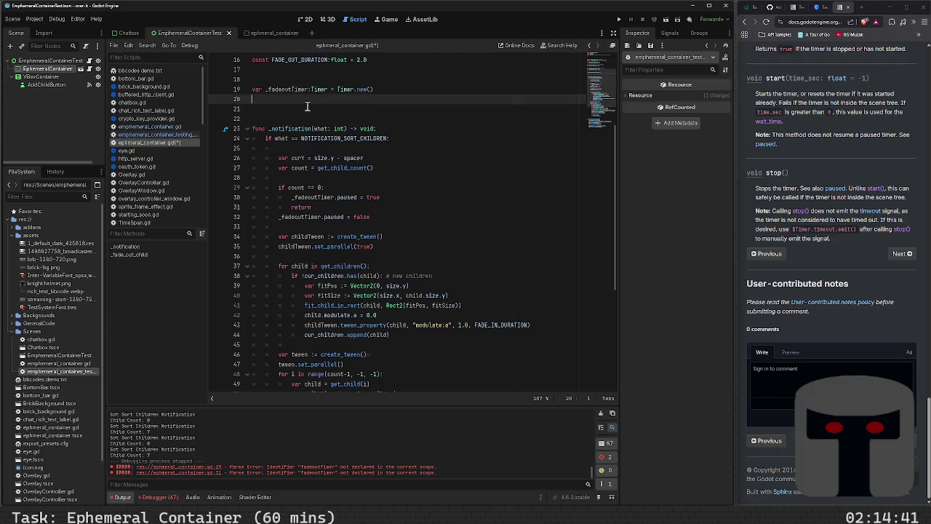
type("var ready")
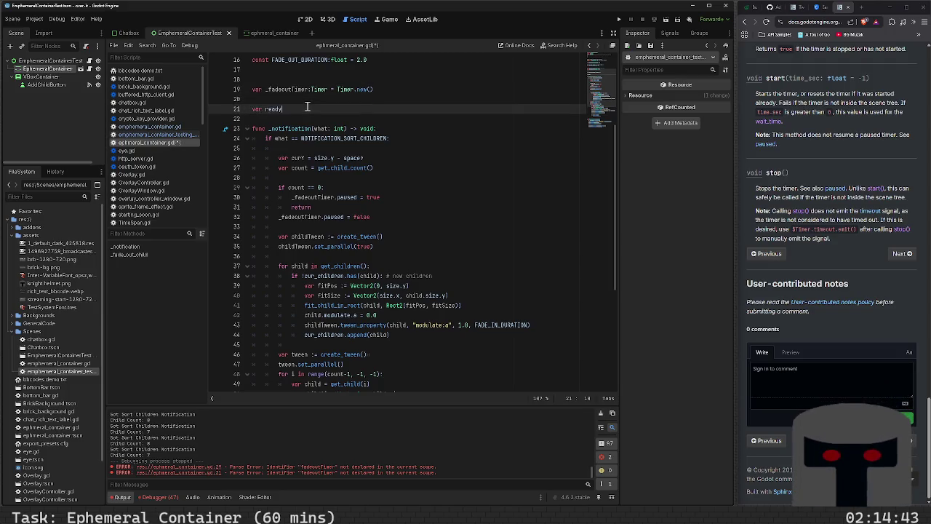
key("BackSpace")
key("BackSpace")
key("BackSpace")
type("_")
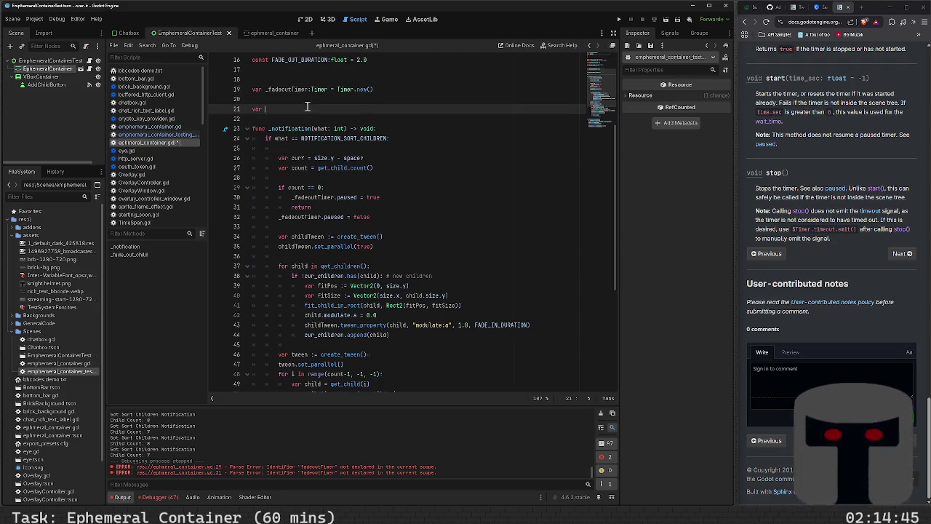
key("BackSpace")
key("BackSpace")
key("BackSpace")
type("func _ready")
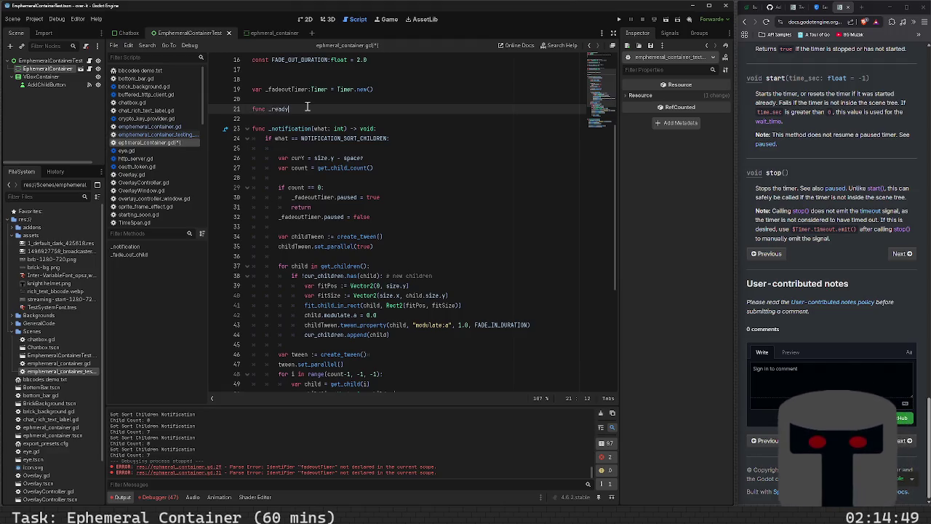
type("()")
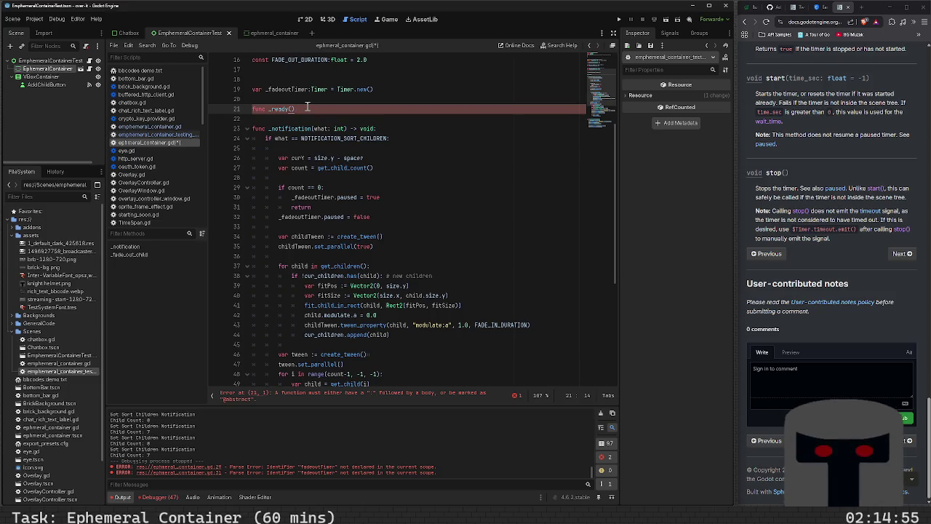
- Complete the header as func _ready() -> void: with an indented body line
key("Down")
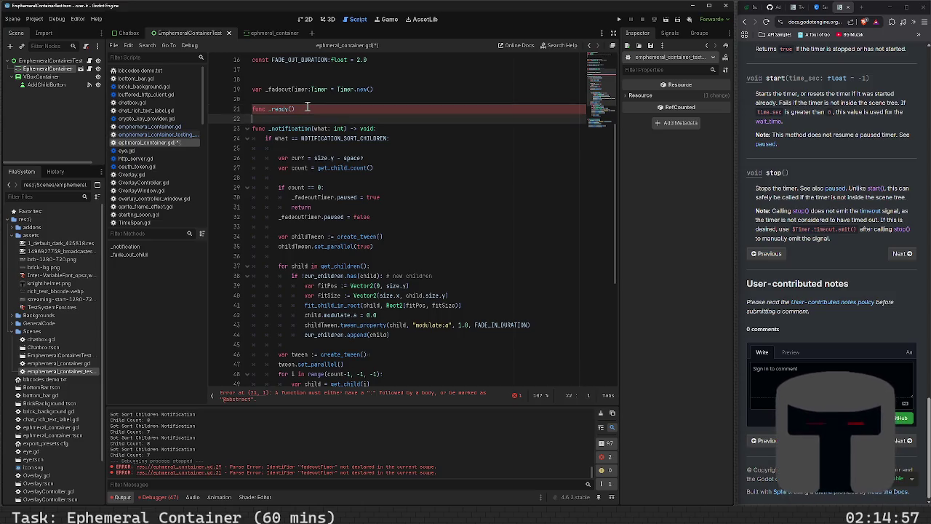
key("Return")
key("Up")
key("Up")
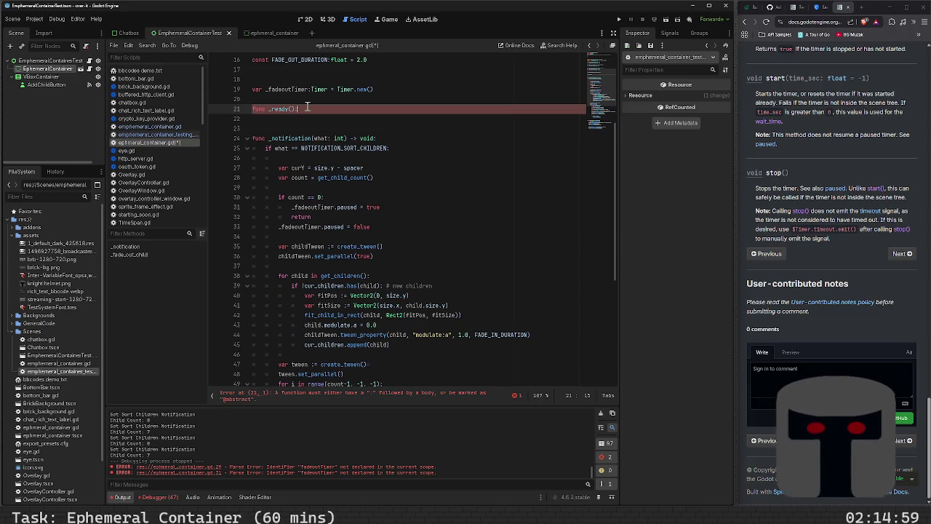
type(":")
key("Return")
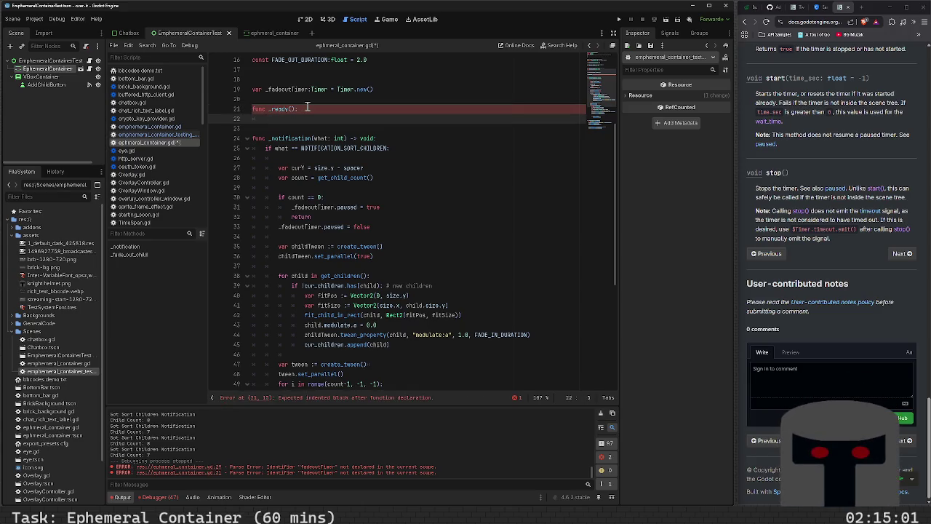
key("BackSpace")
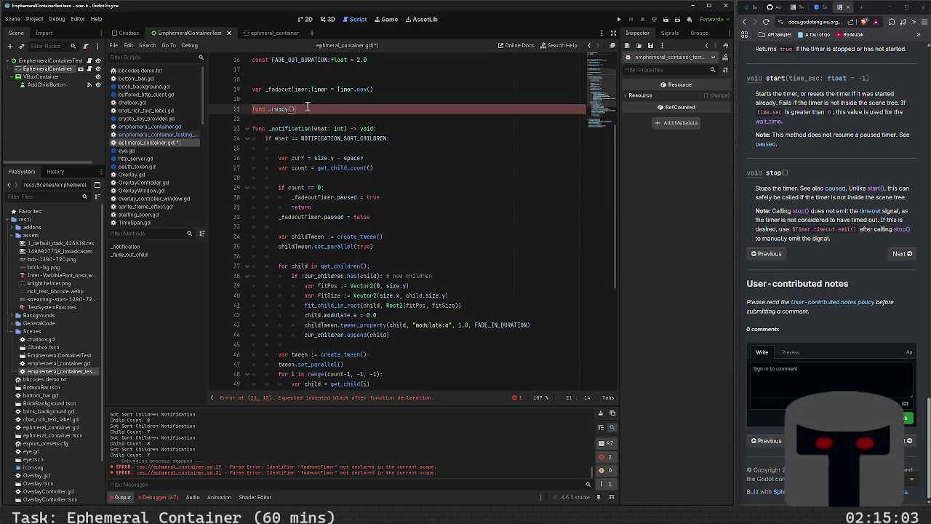
key("BackSpace")
type("-> void:")
key("Return")
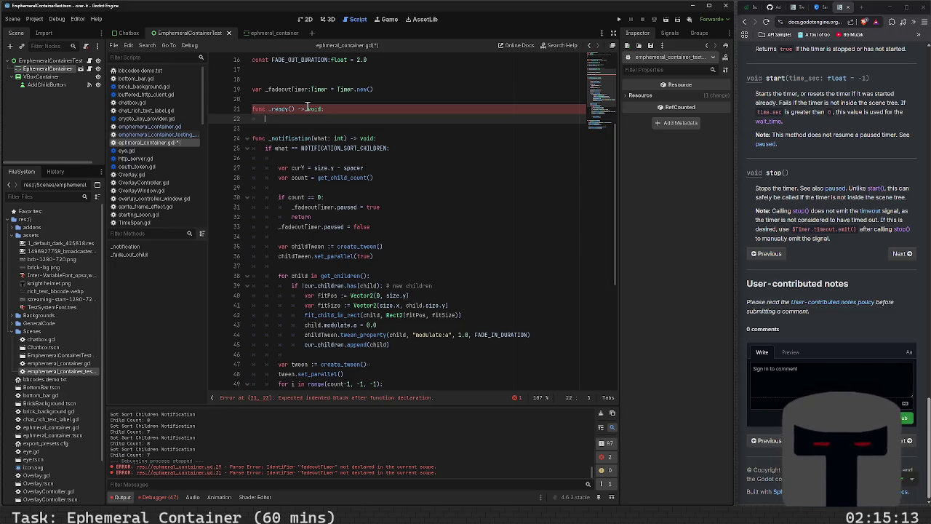
- Write _fadeoutTimer.timeout.connect(_fadeout_timer_timeout) in _ready and save
type("_fadeout")
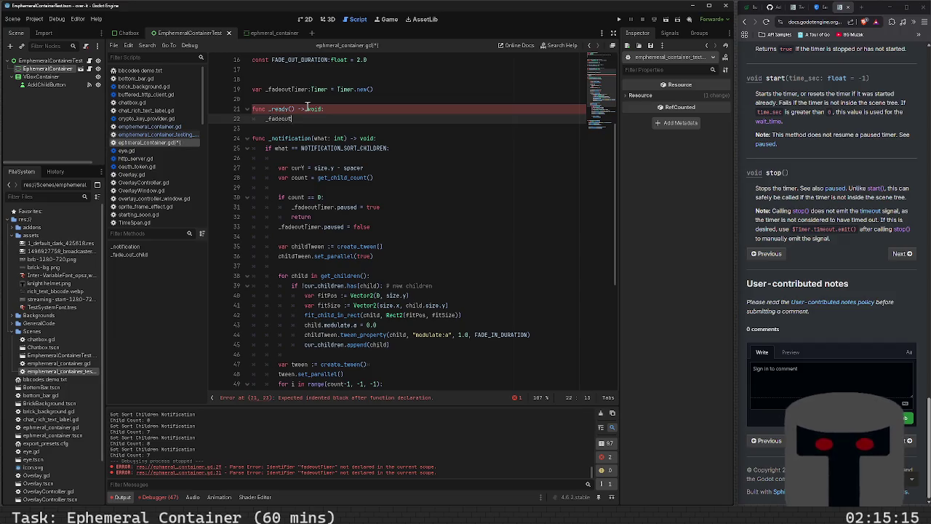
key("BackSpace")
key("BackSpace")
key("BackSpace")
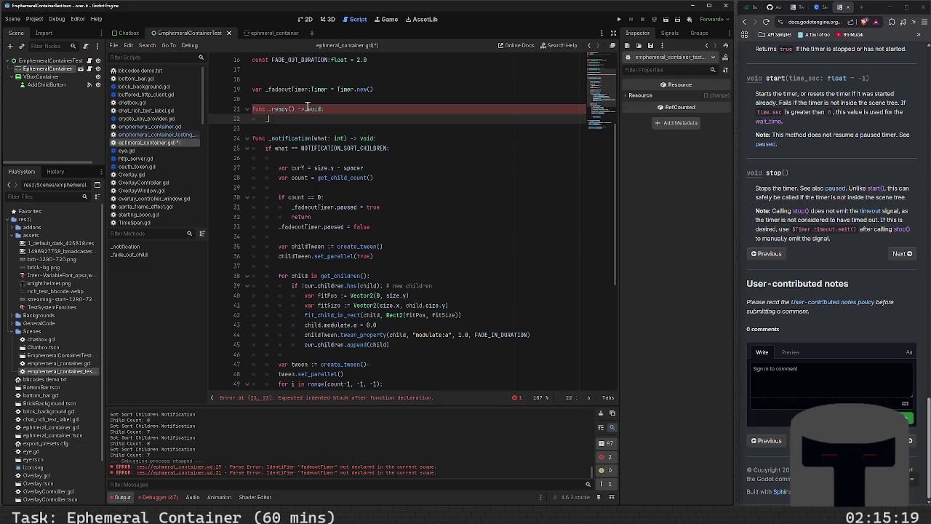
type("_fade")
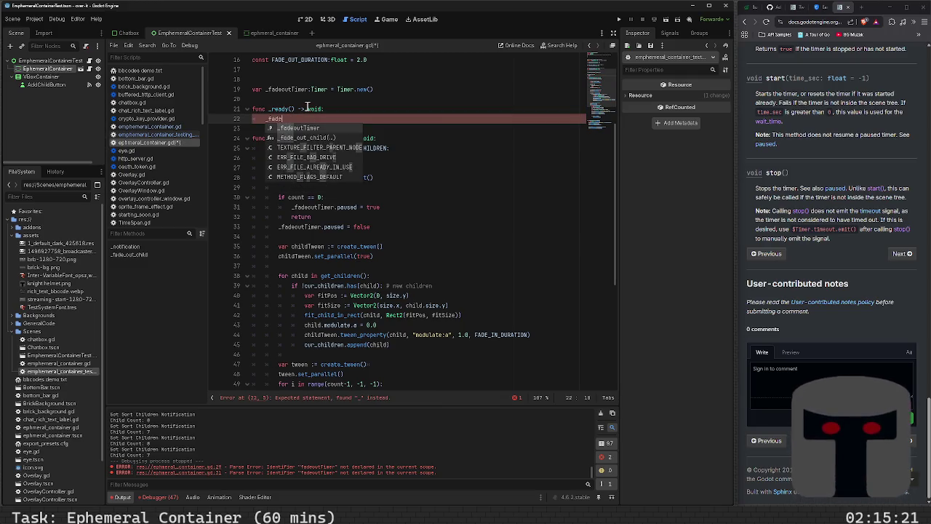
key("Return")
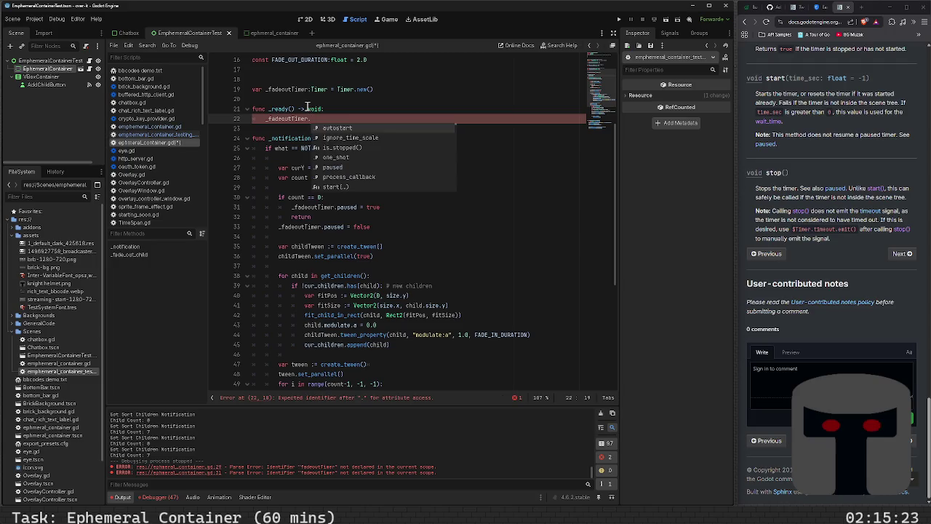
type("timeout")
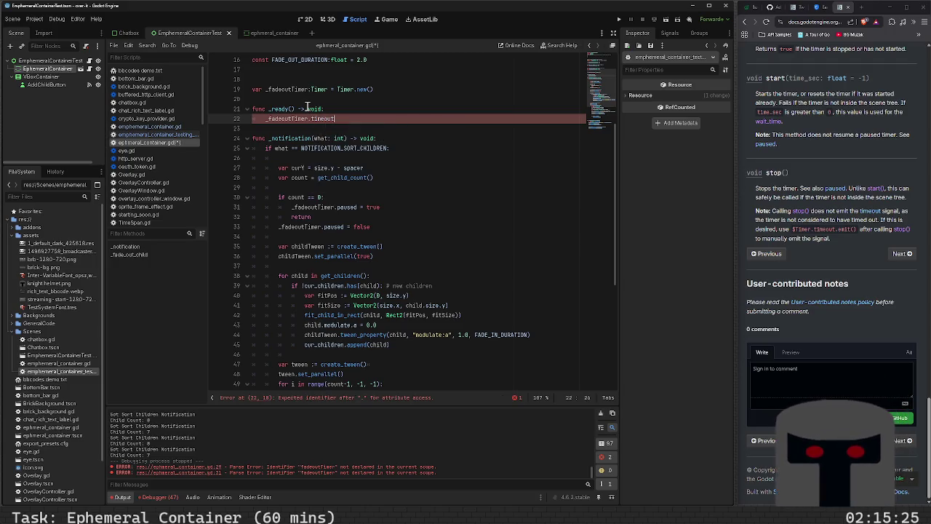
type(".connect")
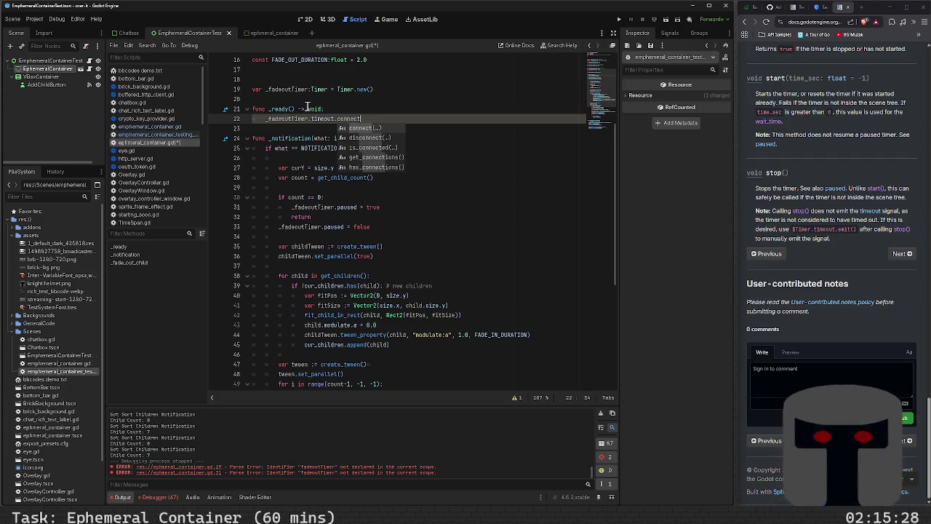
key("Return")
key("Left")
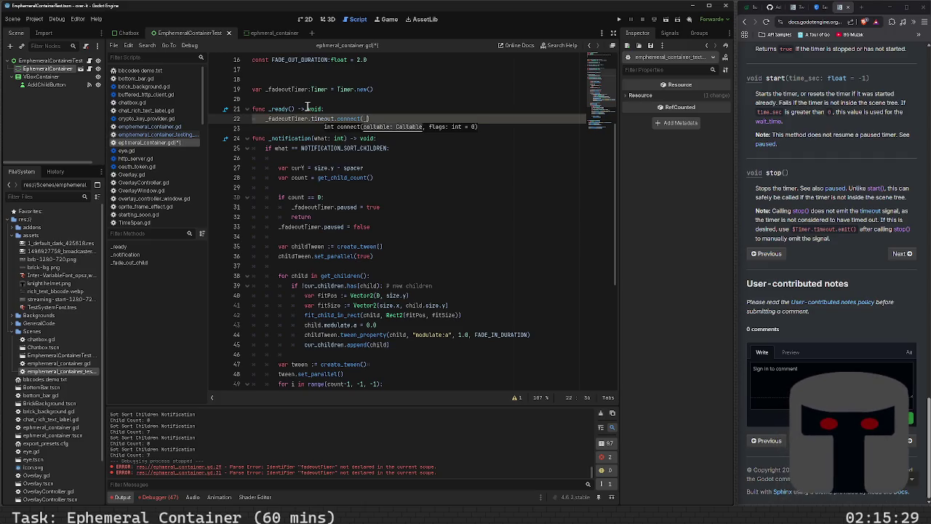
type("fadeout")
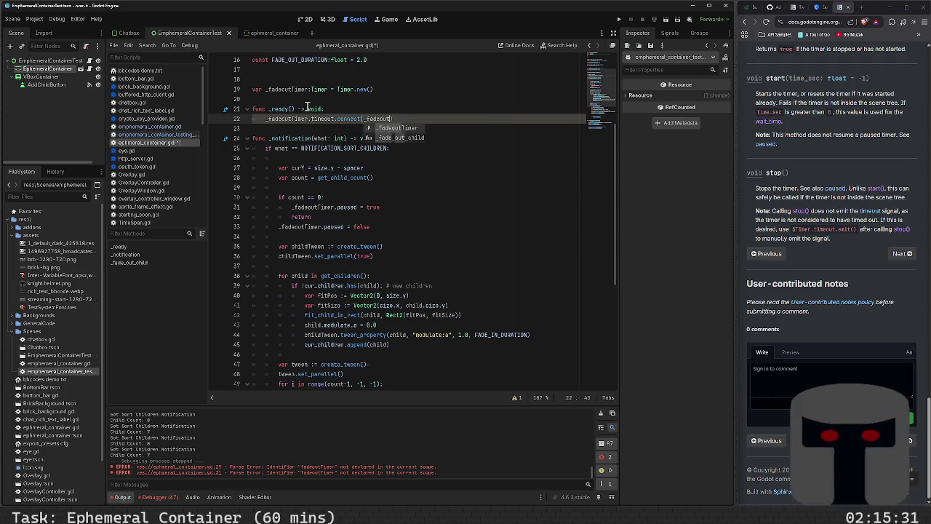
type("_timer")
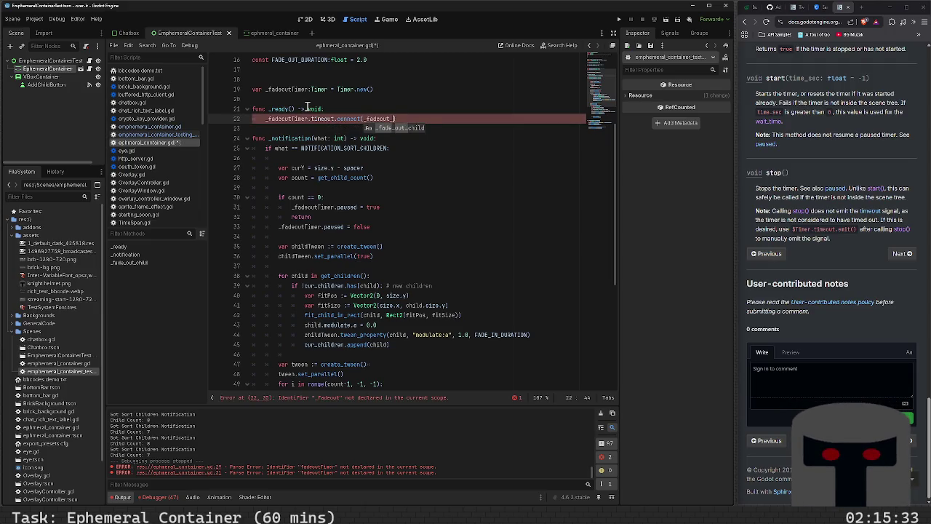
type("_t")
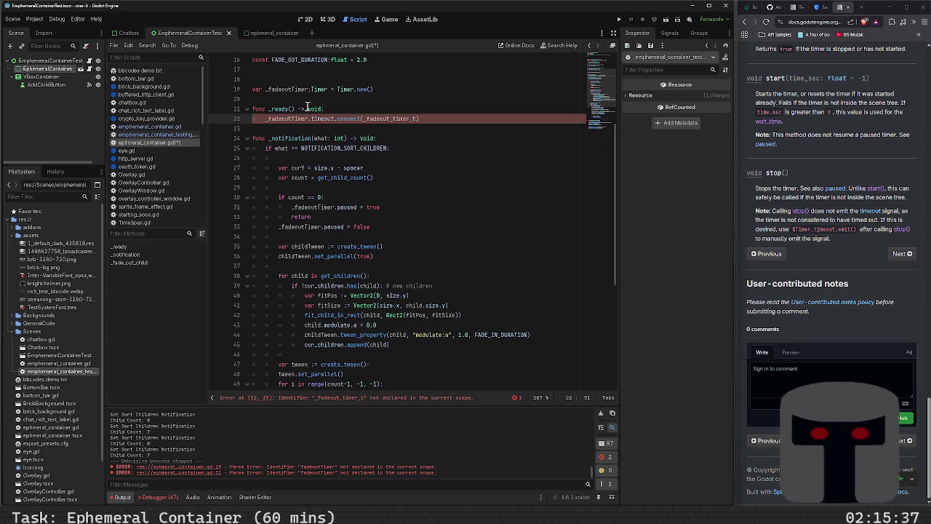
key("BackSpace")
key("BackSpace")
key("BackSpace")
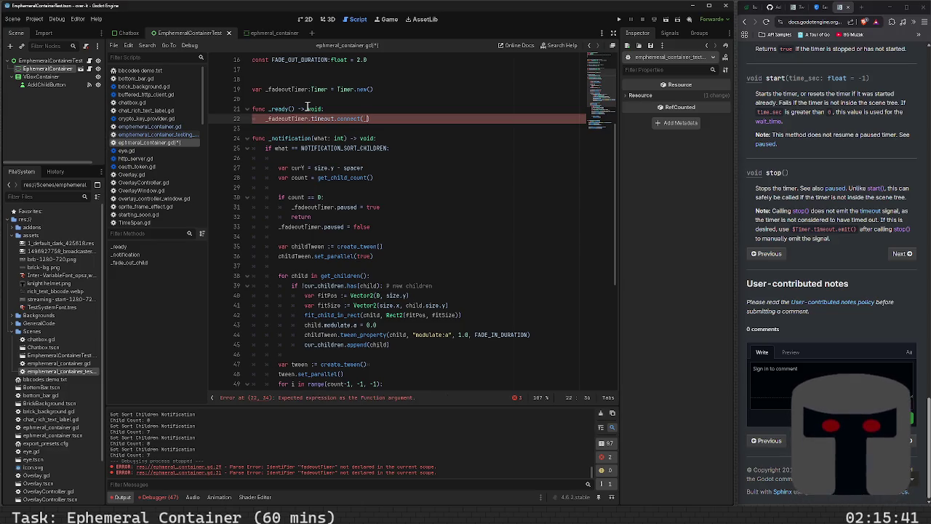
type("fadeout_ti")
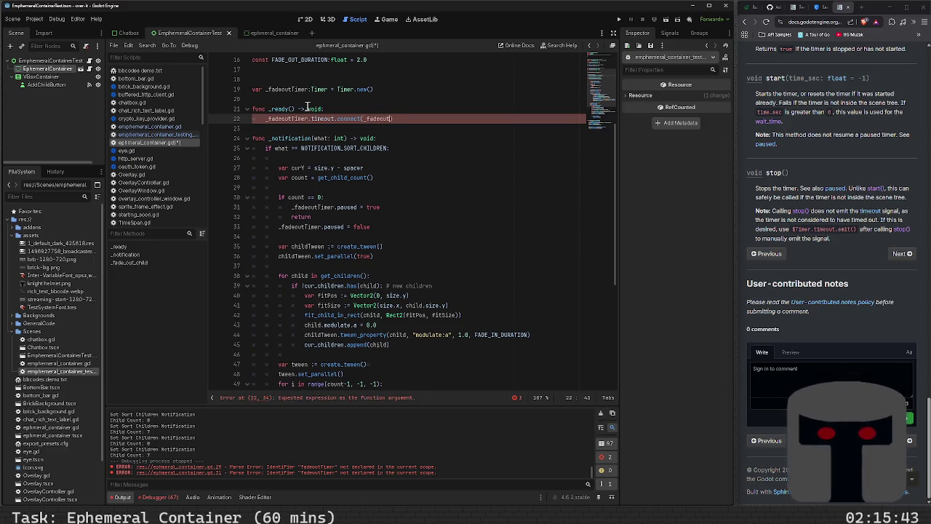
type("mer_timer")
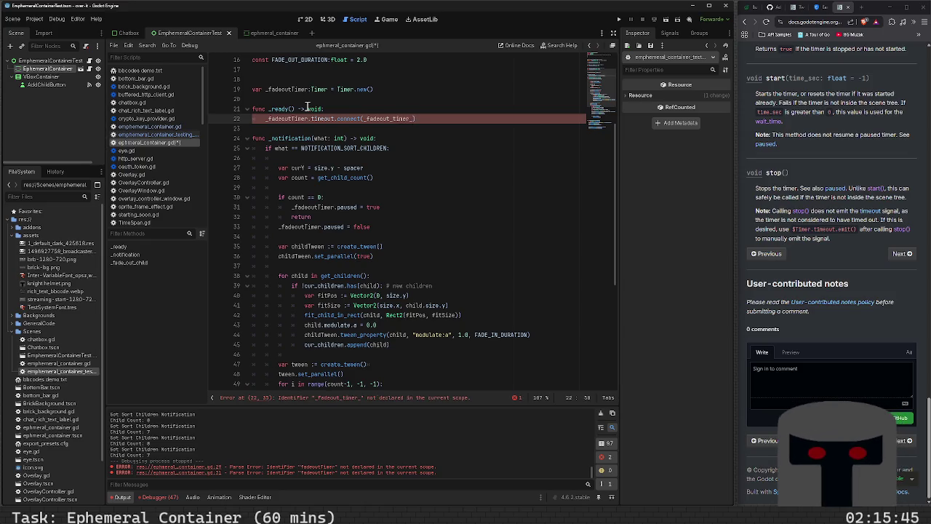
key("BackSpace")
type("ou")
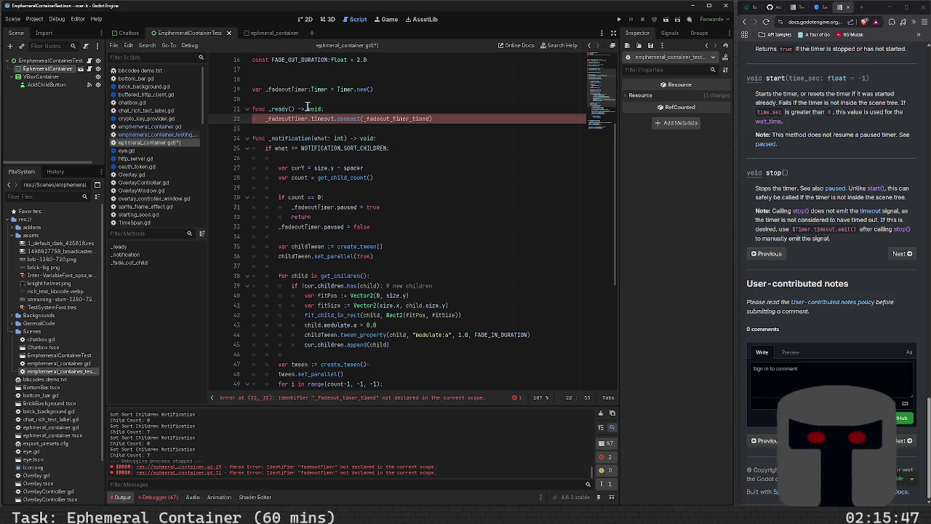
type("t)")
key("ctrl+s")
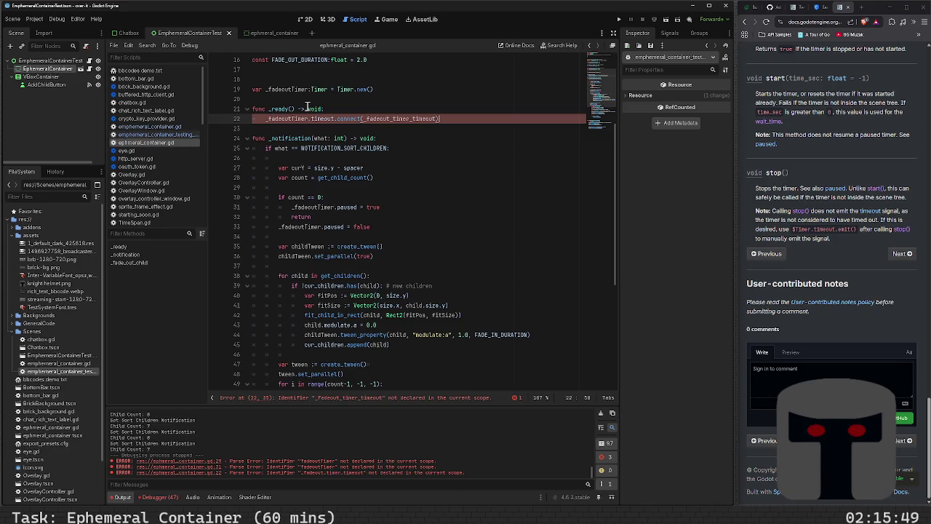
- Rename the callback to _on_fadeout_timer_timeout and select the name for reuse
key("ctrl+Left")
key("ctrl+Left")
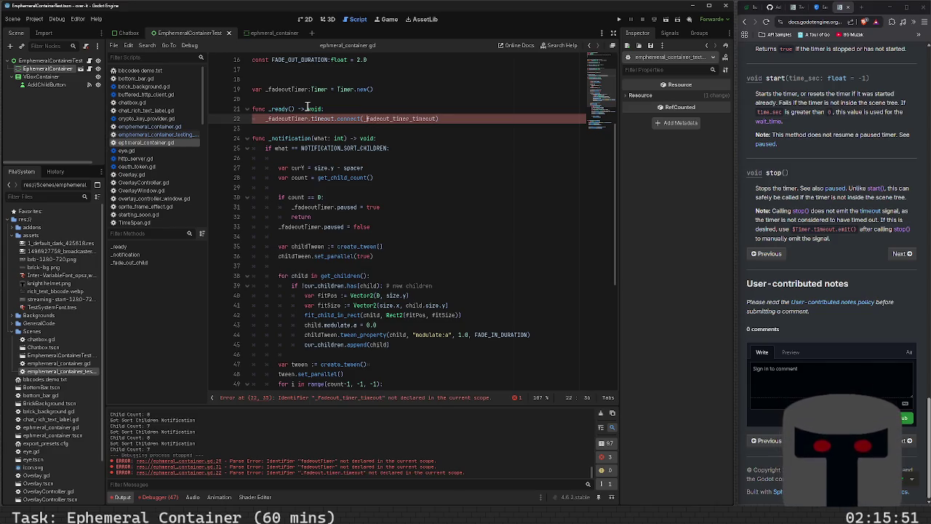
key("ctrl+shift+Right")
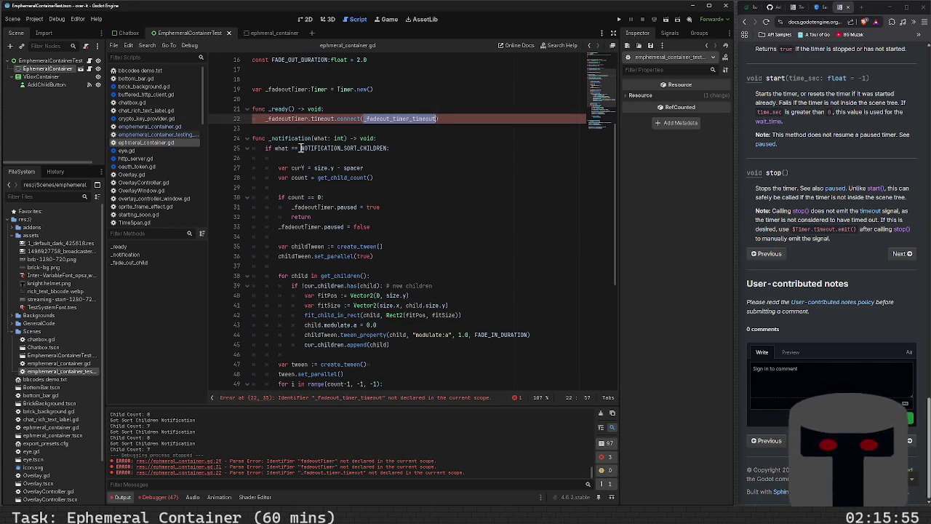
key("Right")
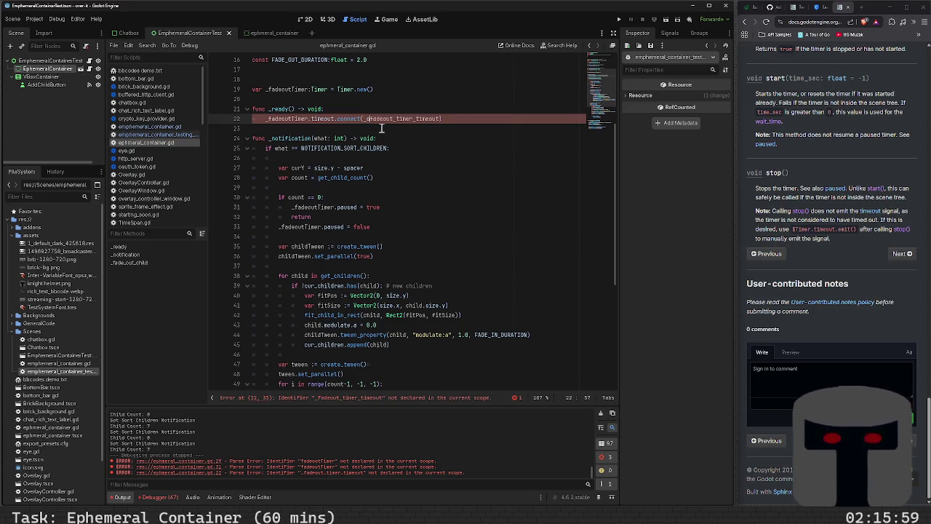
type("on_")
key("Escape")
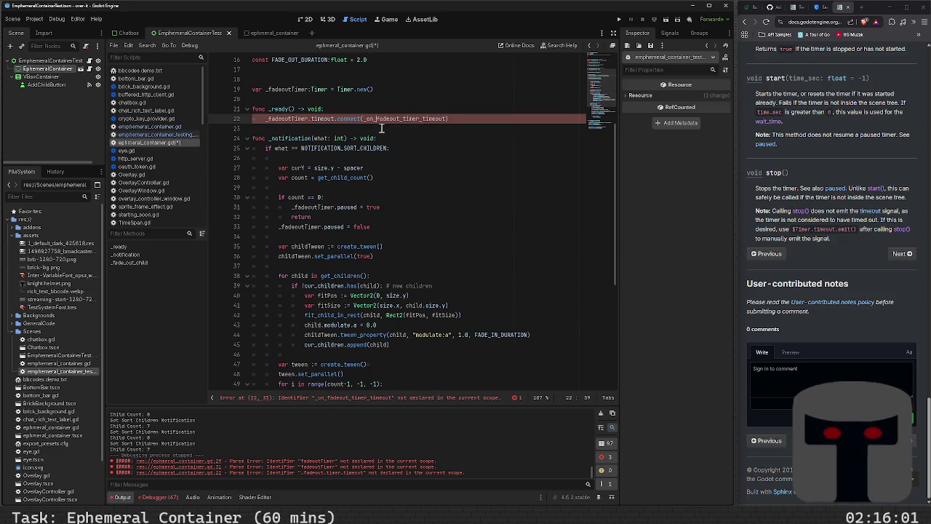
key("ctrl+Right")
key("shift+Left")
key("shift+Left")
key("shift+Left")
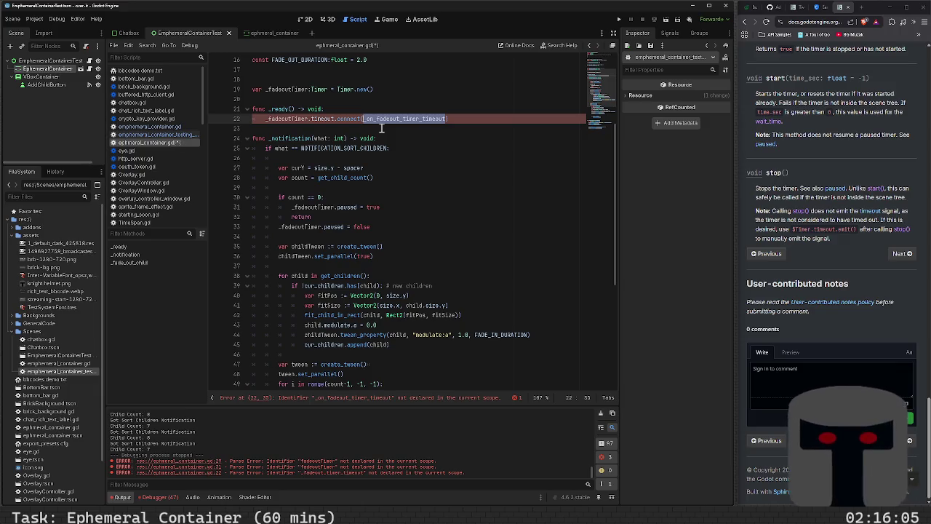
key("ctrl+z")
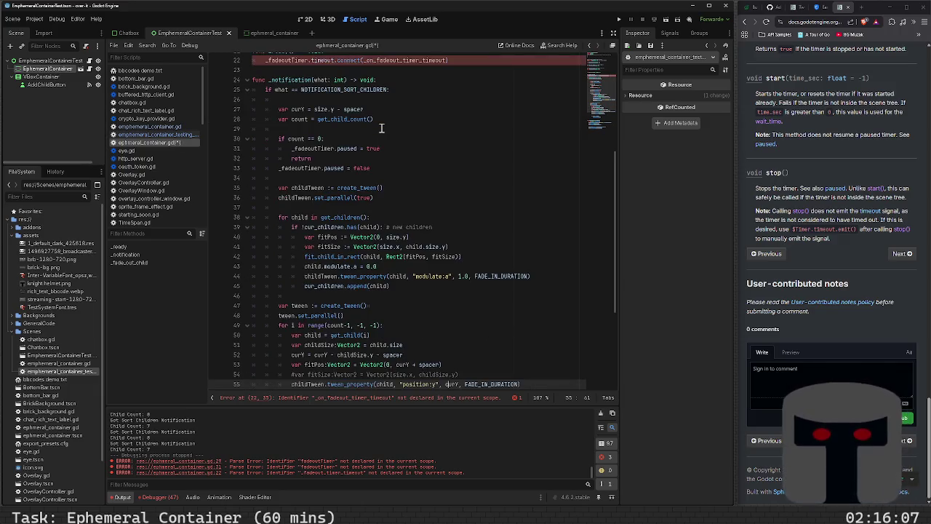
- At the script's end, add func _on_fadeout_timer_timeout() -> void: with an empty body
key("ctrl+End")
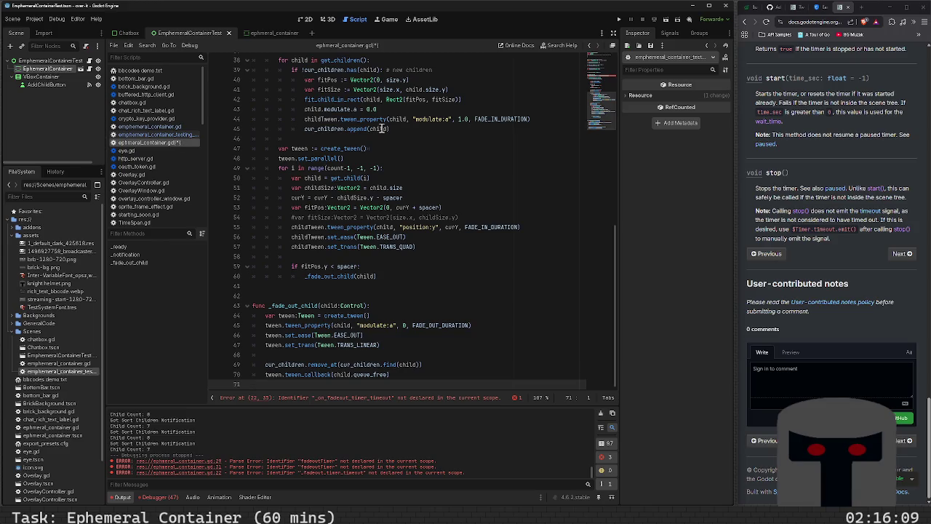
key("Return")
key("Return")
type("func")
key("BackSpace")
key("BackSpace")
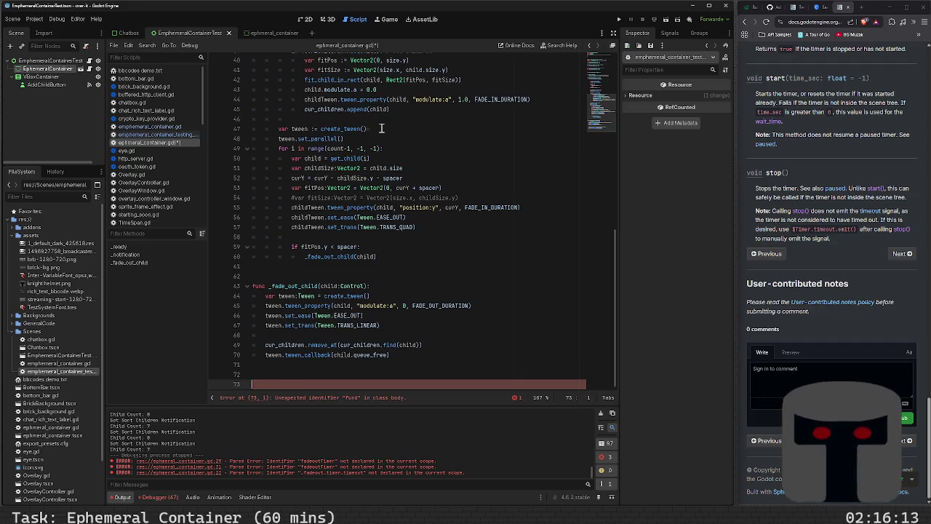
type("nc ")
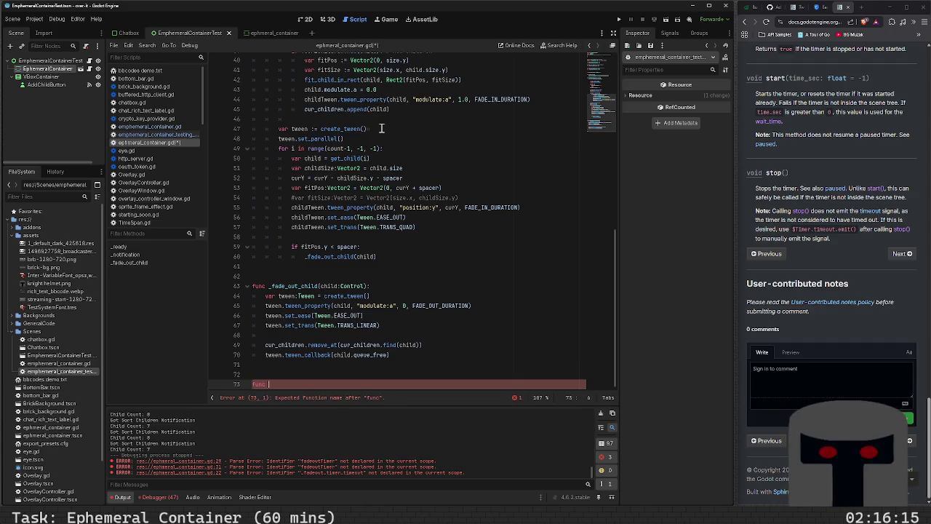
type("_on_fadeout_timer_timeout(")
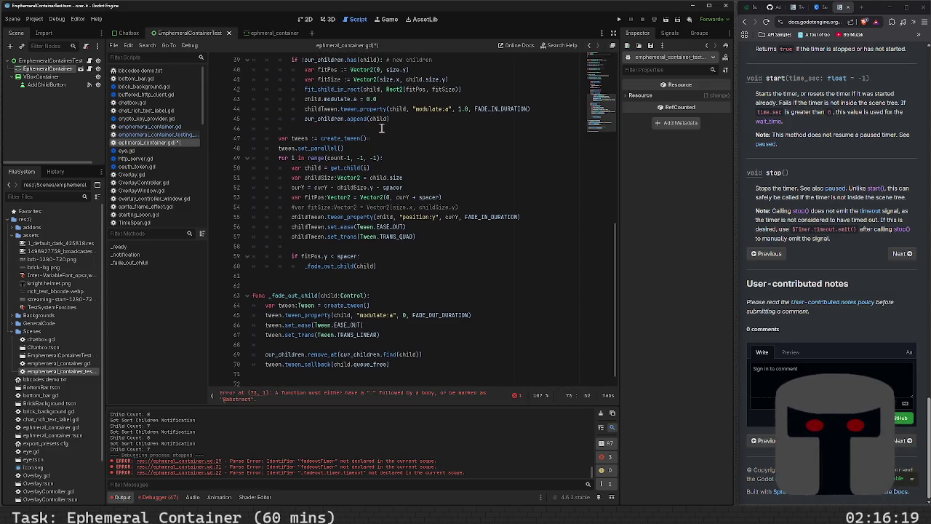
scroll(381, 128, "down", 1)
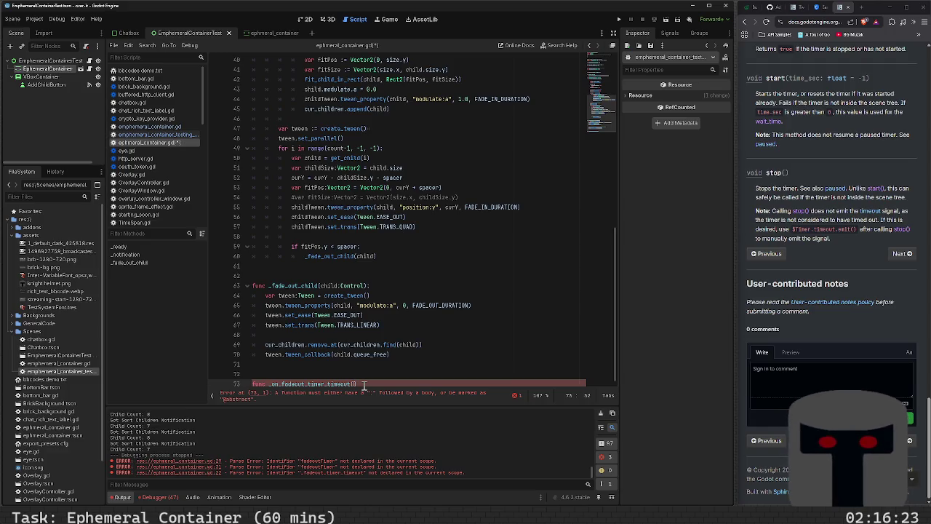
type(")")
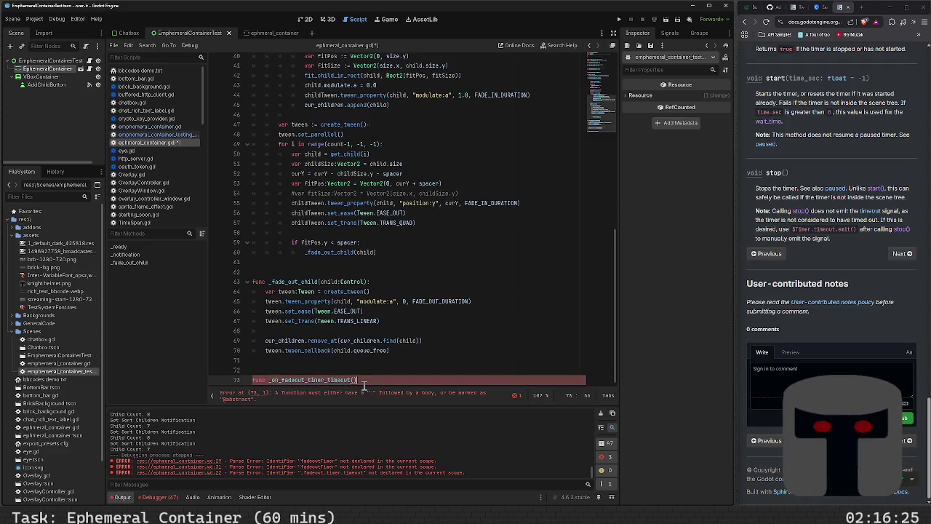
type(" -> void:")
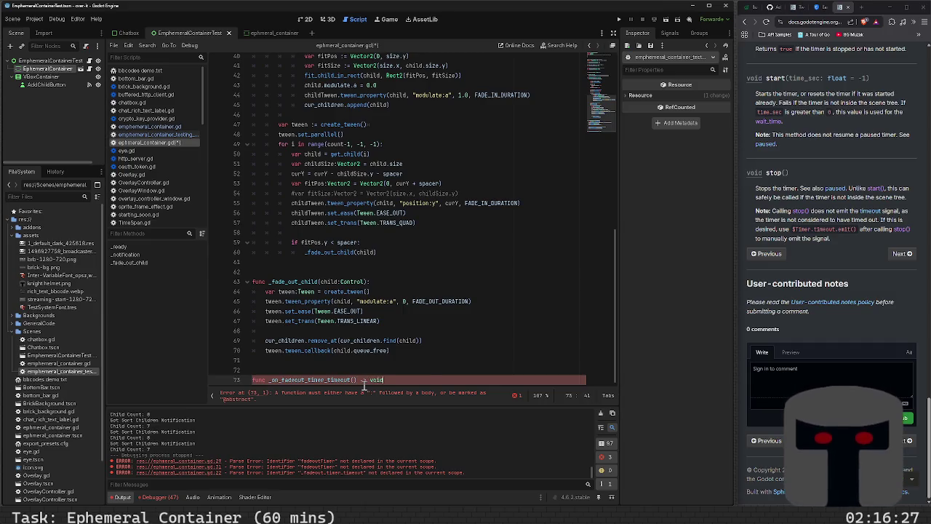
key("Return")
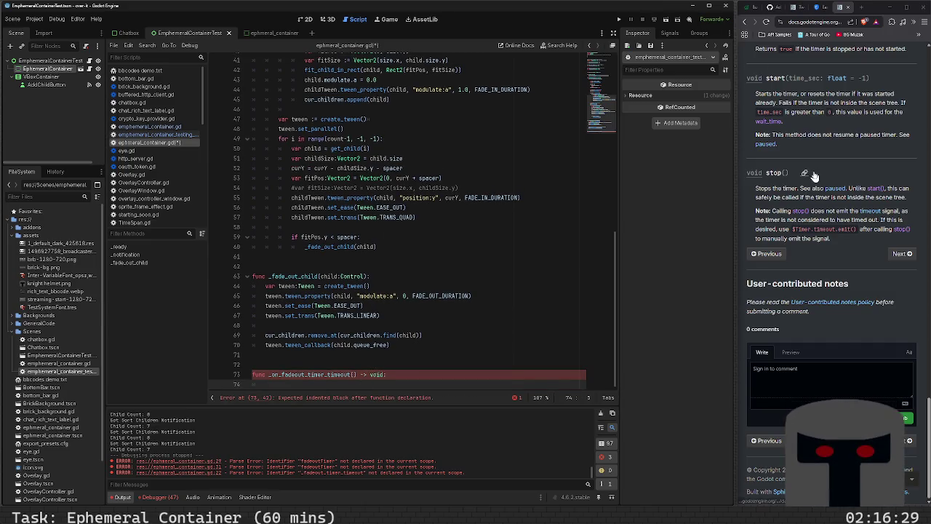
scroll(814, 182, "up", 3)
scroll(821, 192, "up", 8)
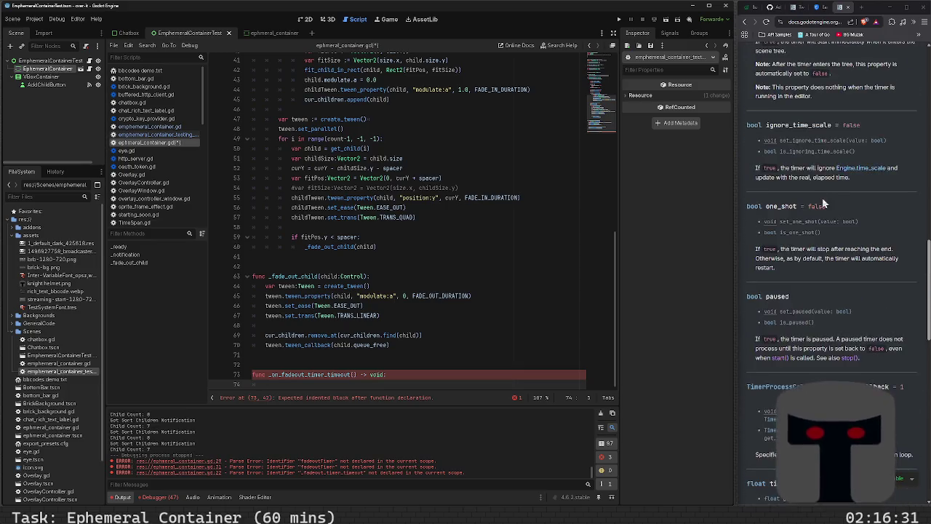
scroll(824, 206, "up", 3)
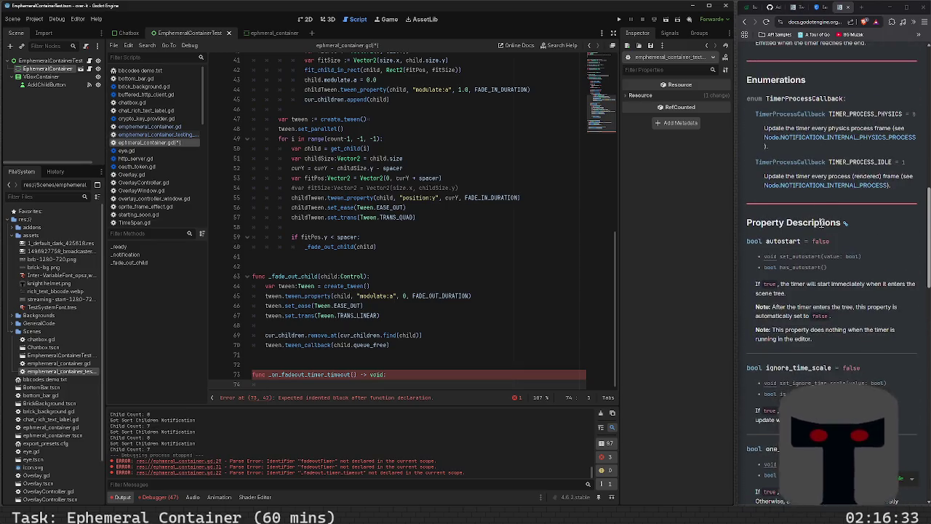
scroll(821, 221, "up", 3)
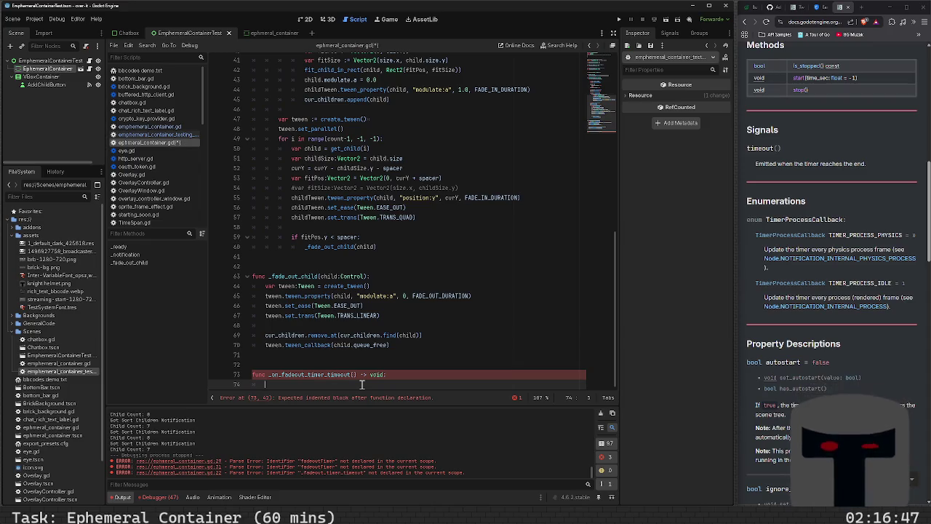
- Replace a get_children() loop with for child in cur_children(): on line 74
key("BackSpace")
type("or ")
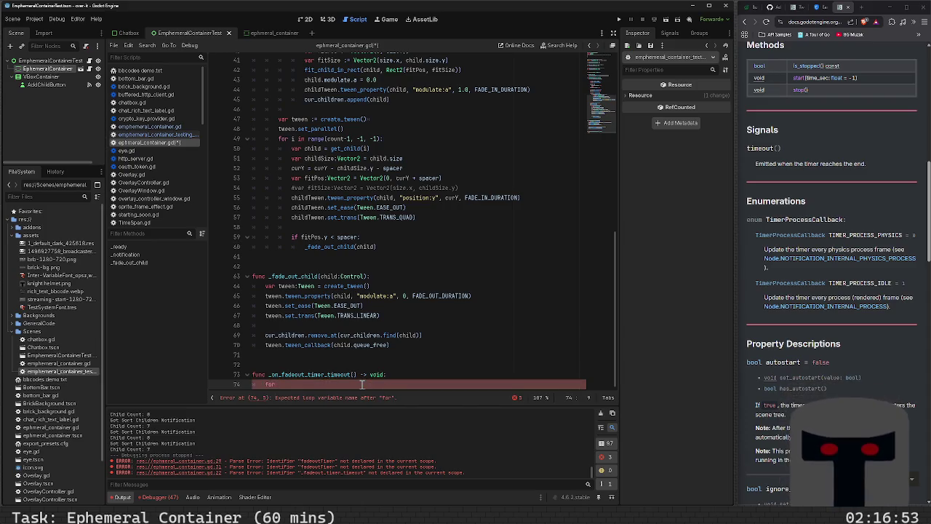
type("child in ")
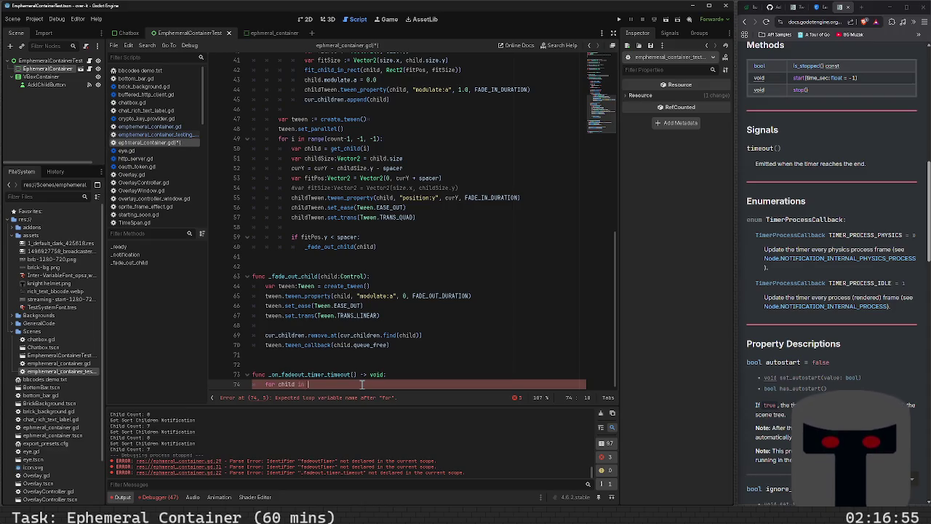
type("get_children(")
key("BackSpace")
key("BackSpace")
key("BackSpace")
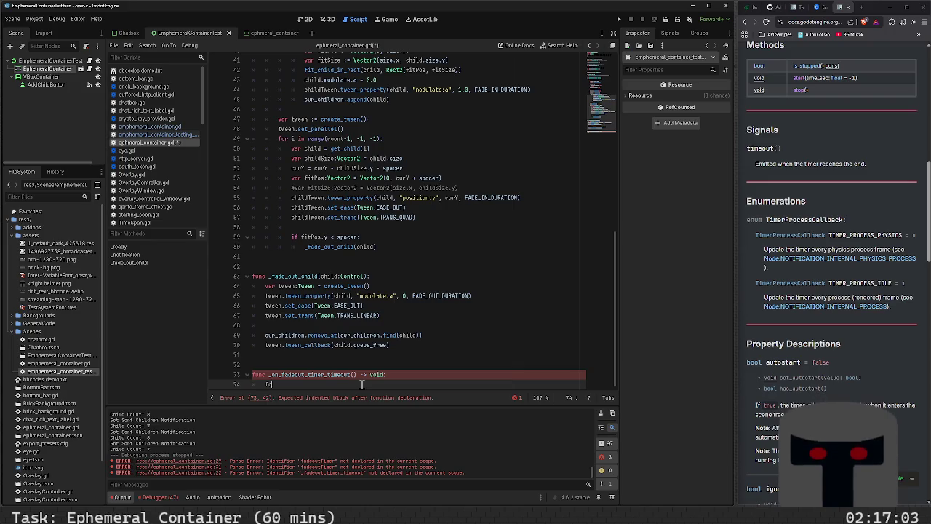
type("for child in curr")
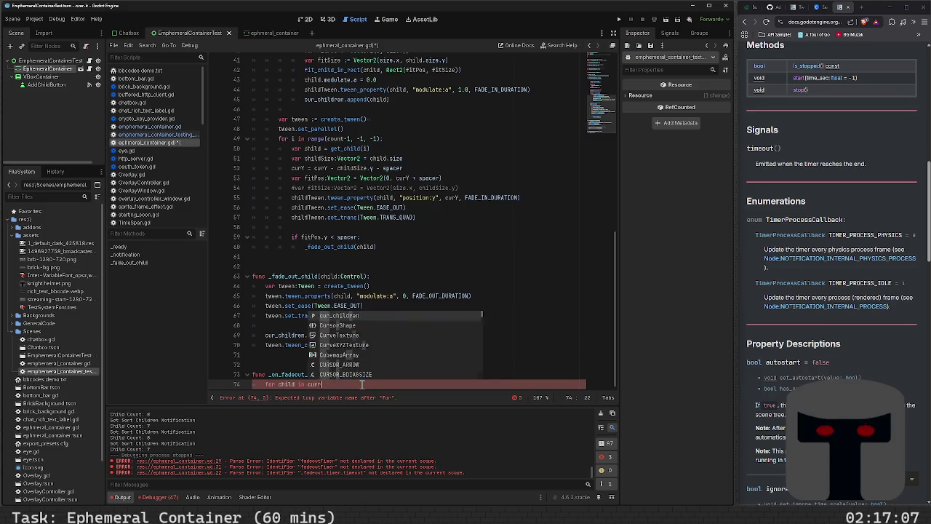
key("Return")
type("():")
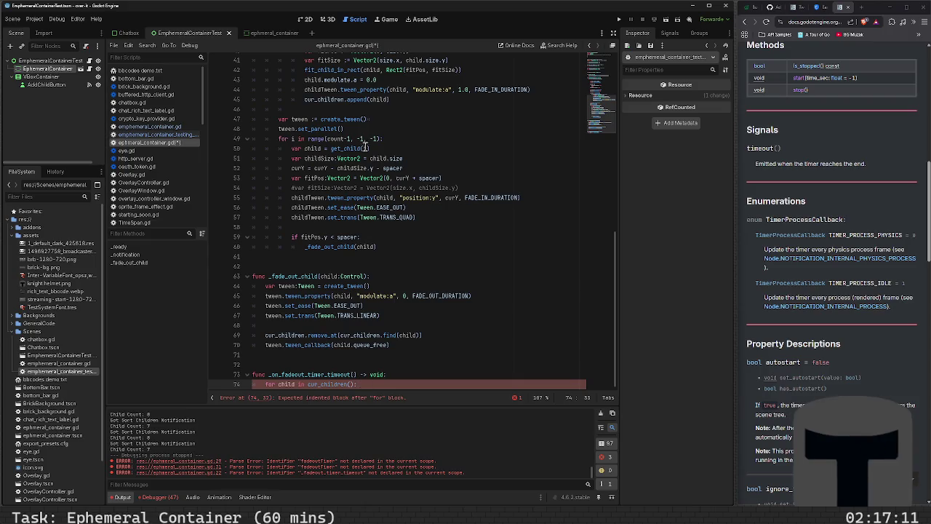
scroll(367, 142, "up", 10)
scroll(353, 169, "up", 3)
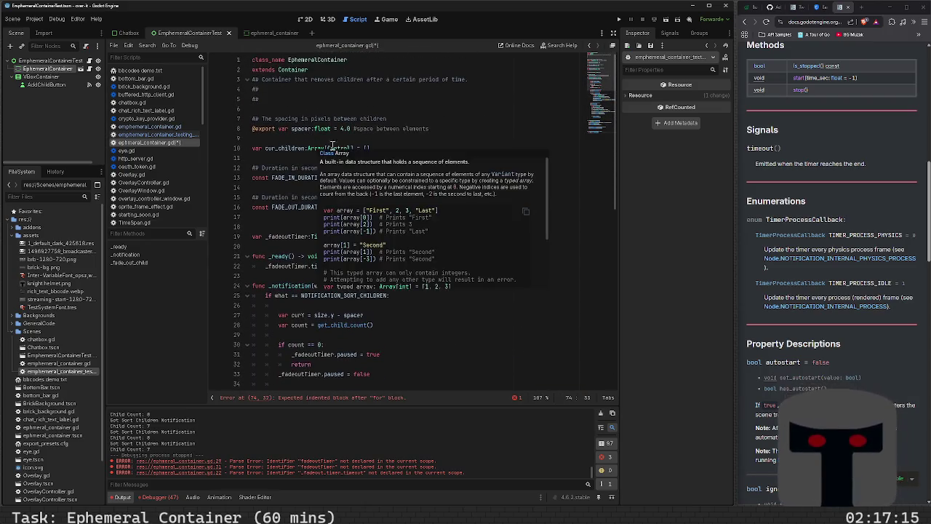
- Replace Array with Dictionary[Control, in the line 10 cur_children type hint
double_click(316, 148)
type("Dict")
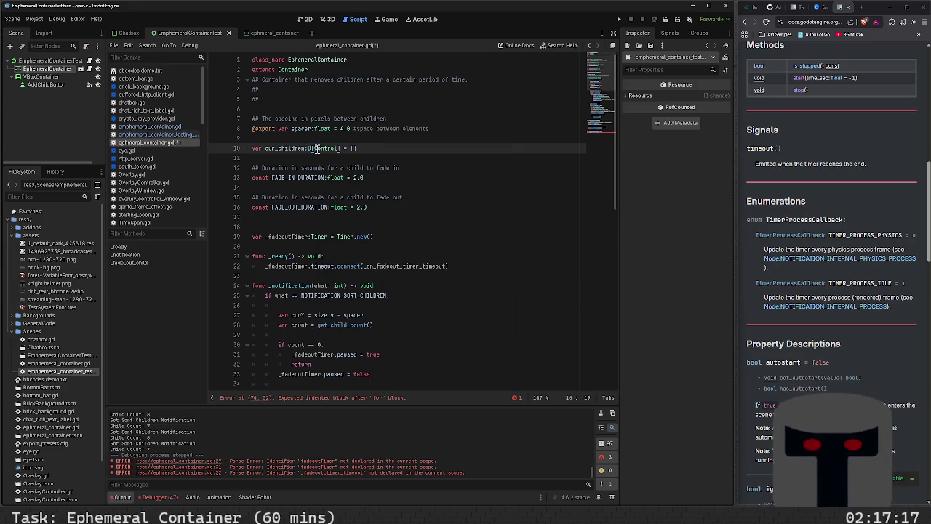
key("End")
key("Left")
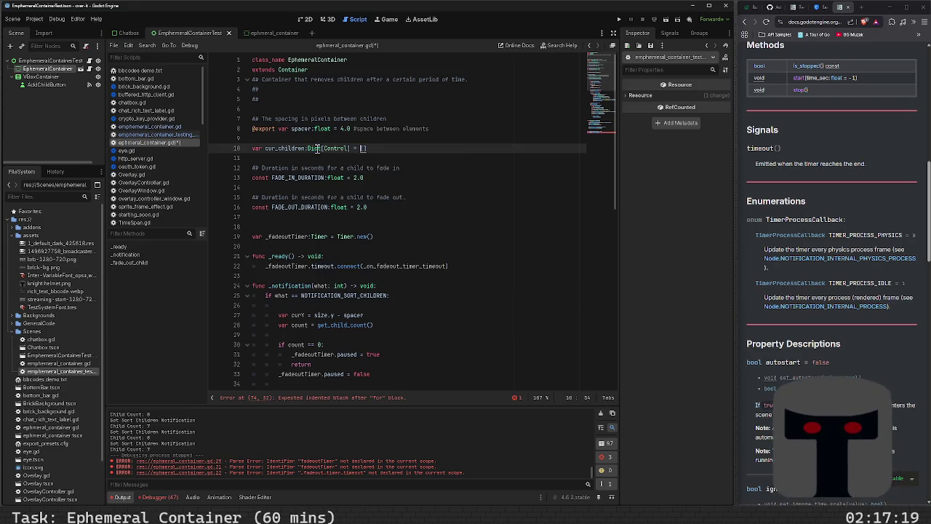
type("ionary")
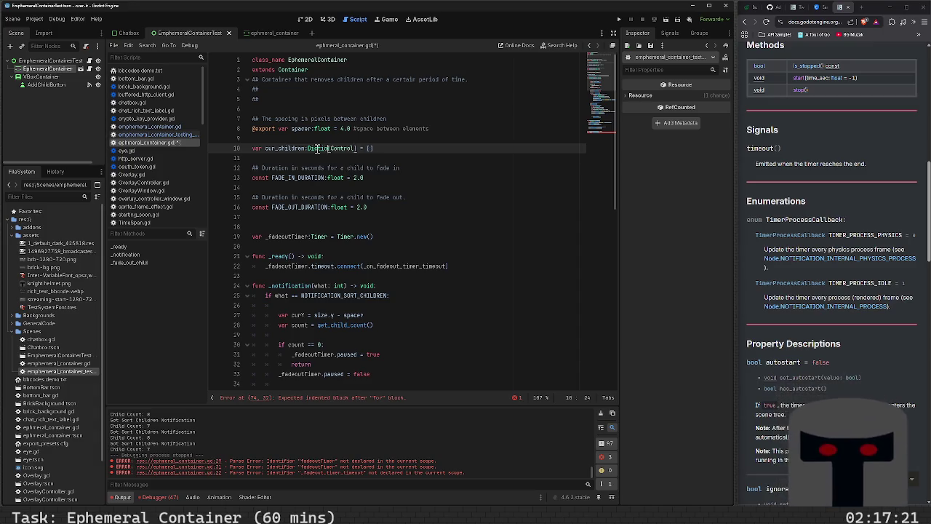
key("BackSpace")
key("BackSpace")
key("BackSpace")
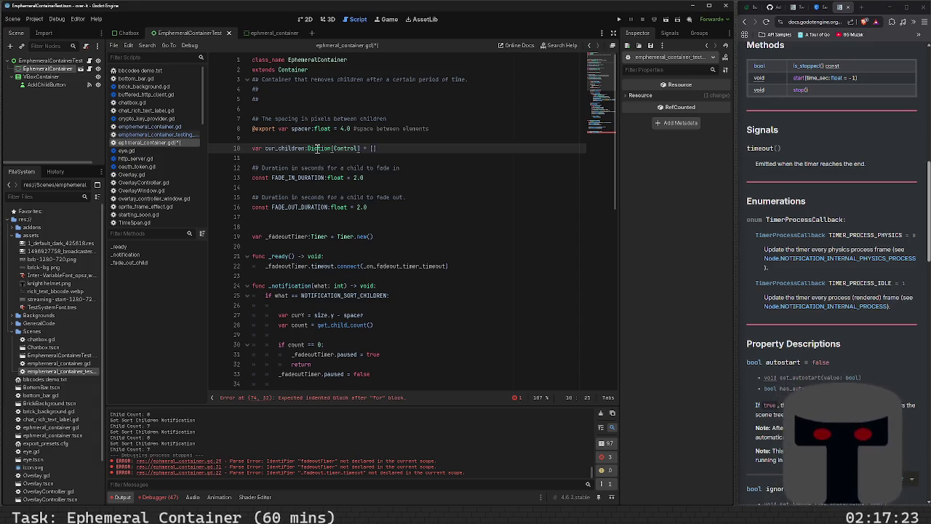
type("ary[Control,")
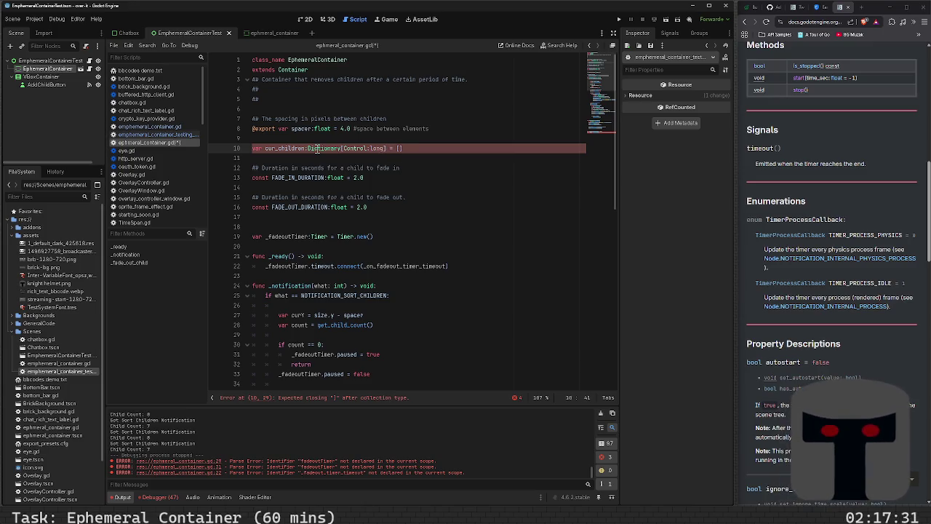
- Drop the int value type, leaving Dictionary[Control:], and enter a 'godot cur time' web search
type("int")
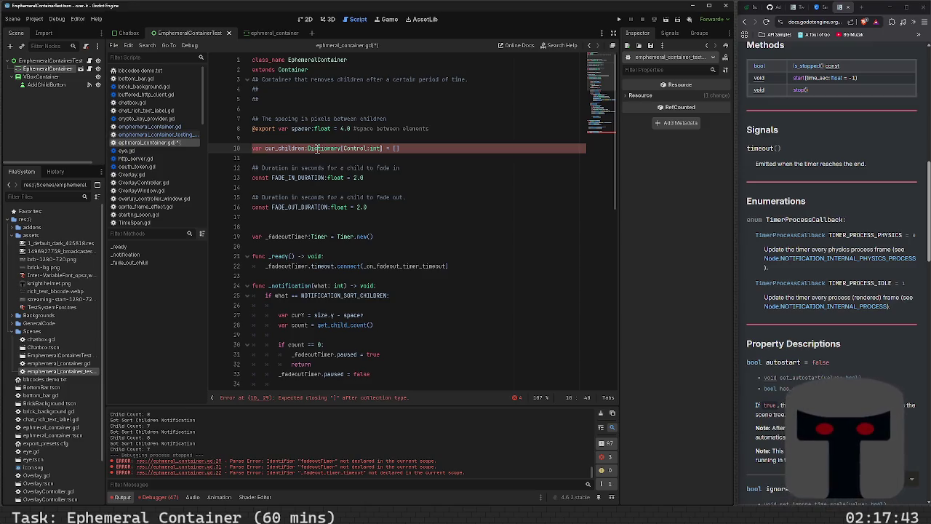
key("BackSpace")
key("BackSpace")
key("BackSpace")
type("c")
key("BackSpace")
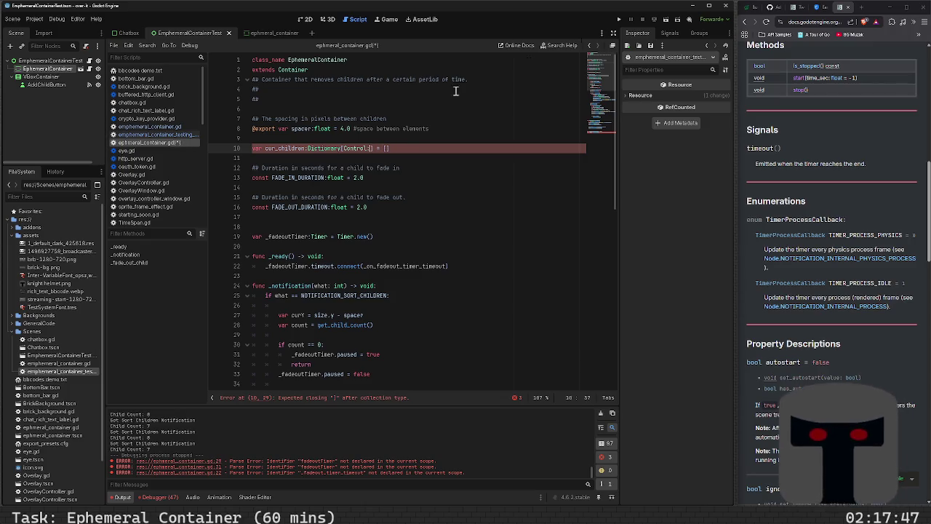
left_click(818, 24)
type("godot cur")
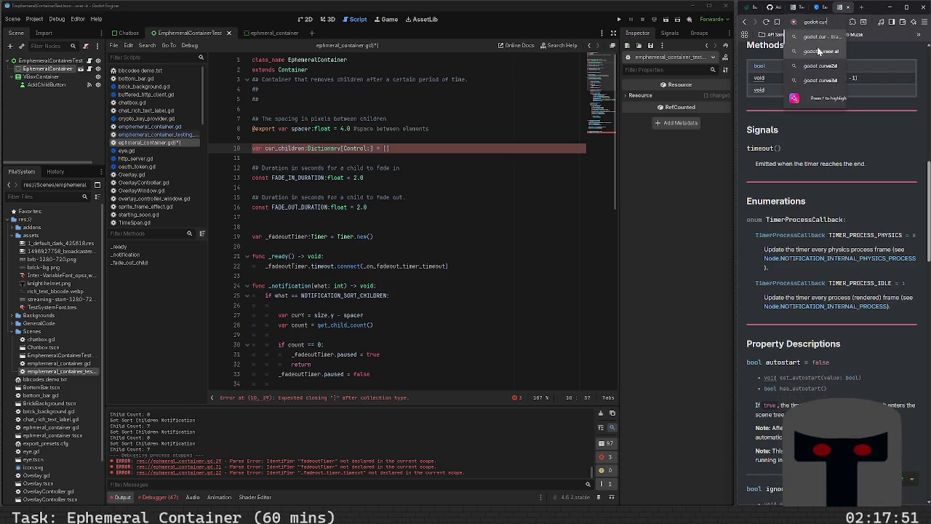
type(" time")
- Open the Time class docs from the search results and highlight get_ticks_usec in Methods
key("Return")
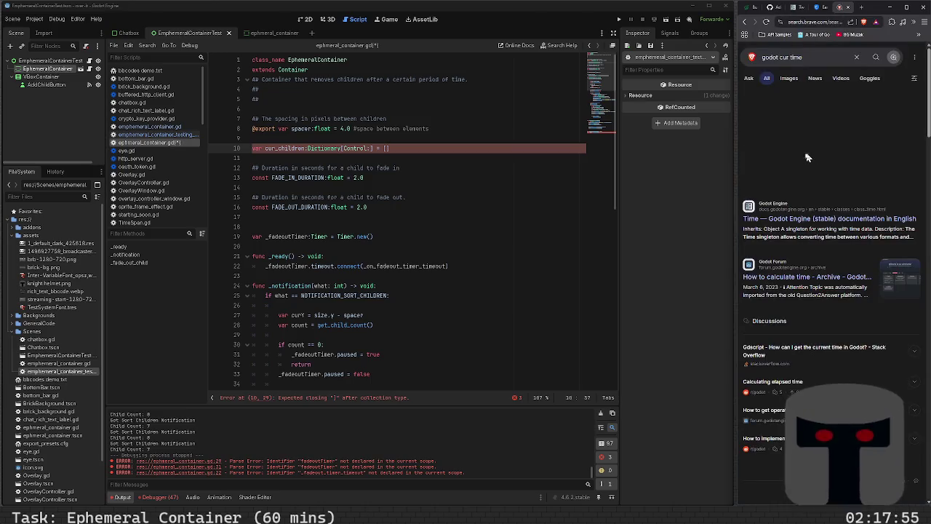
left_click(807, 217)
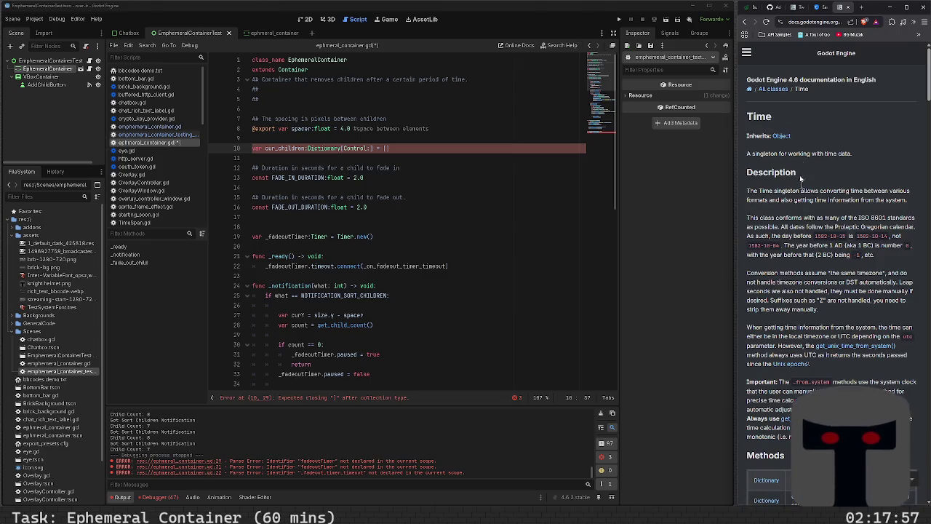
scroll(816, 208, "down", 3)
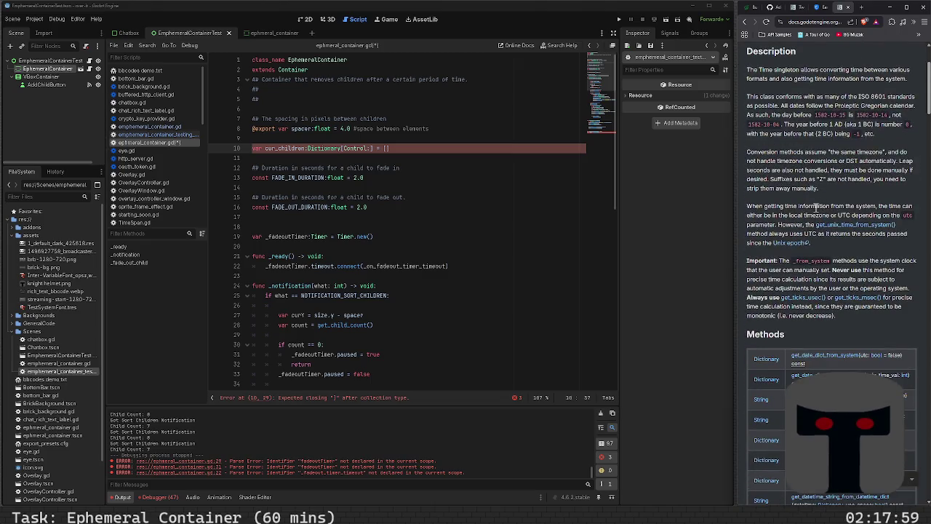
scroll(816, 208, "down", 2)
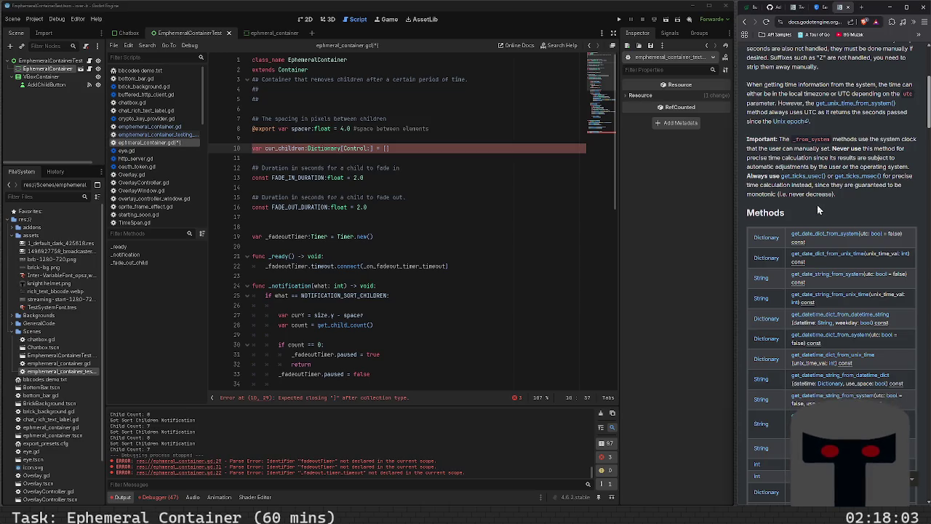
scroll(817, 204, "down", 2)
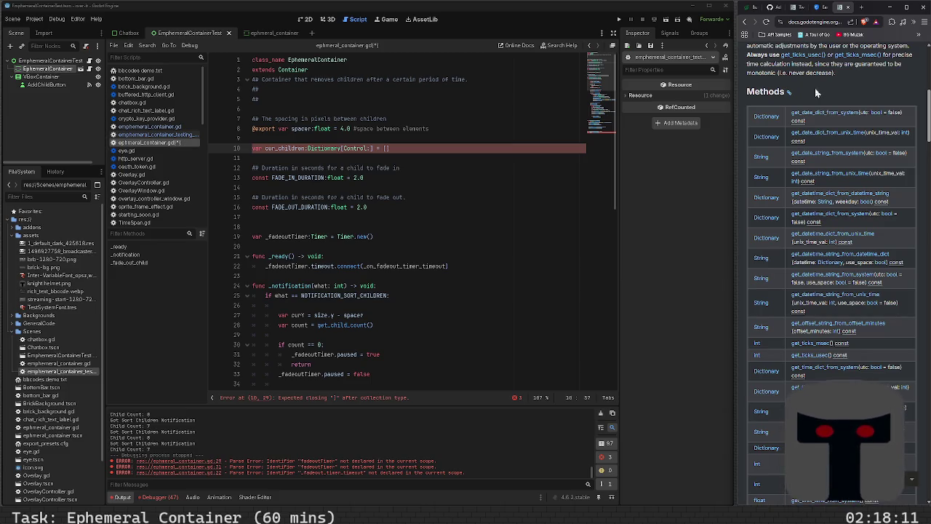
scroll(825, 92, "up", 3)
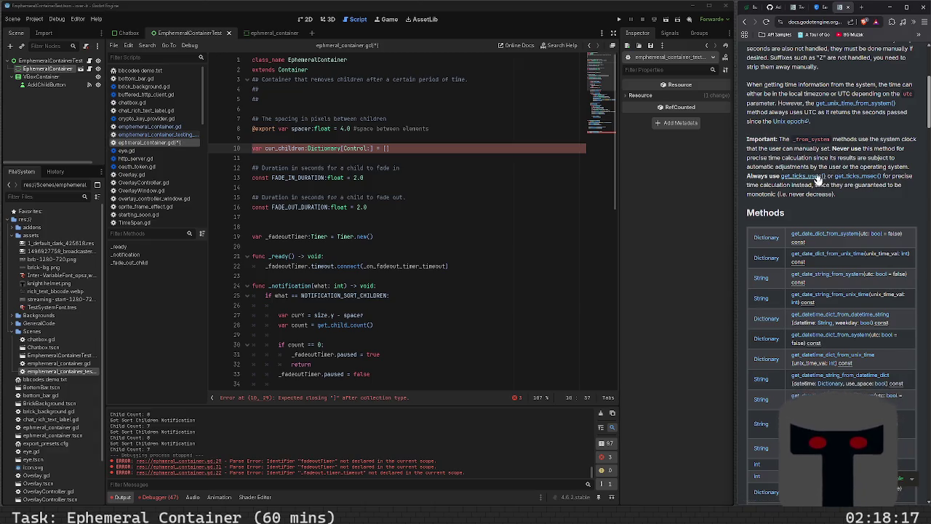
scroll(817, 180, "down", 1)
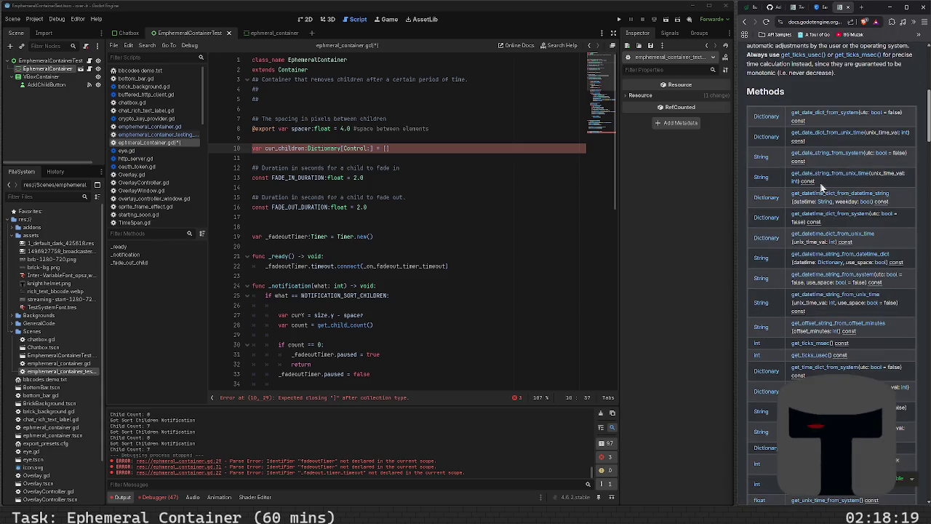
scroll(820, 184, "down", 4)
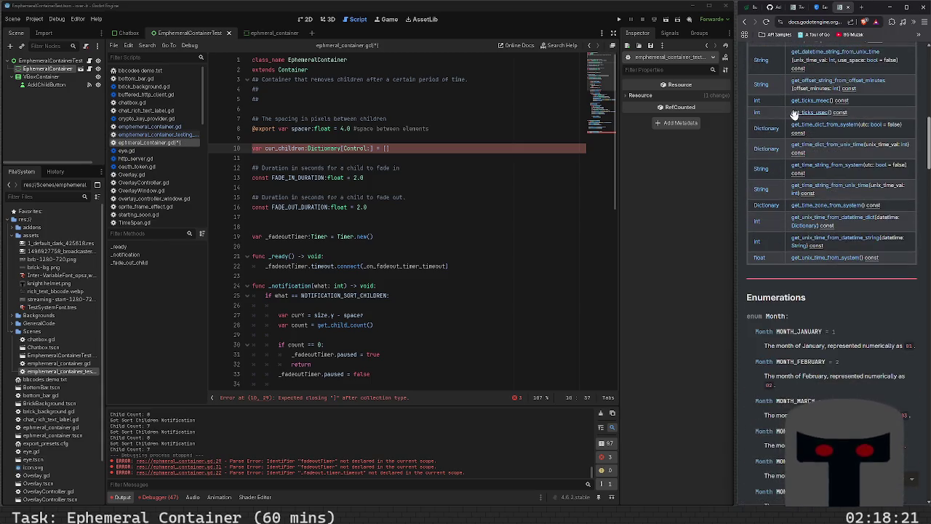
left_click_drag(790, 117, 829, 114)
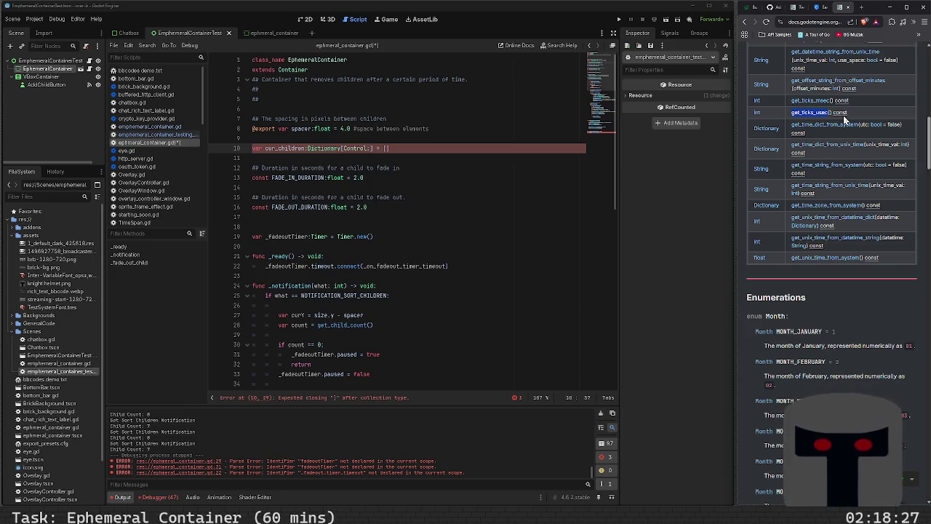
scroll(843, 132, "up", 15)
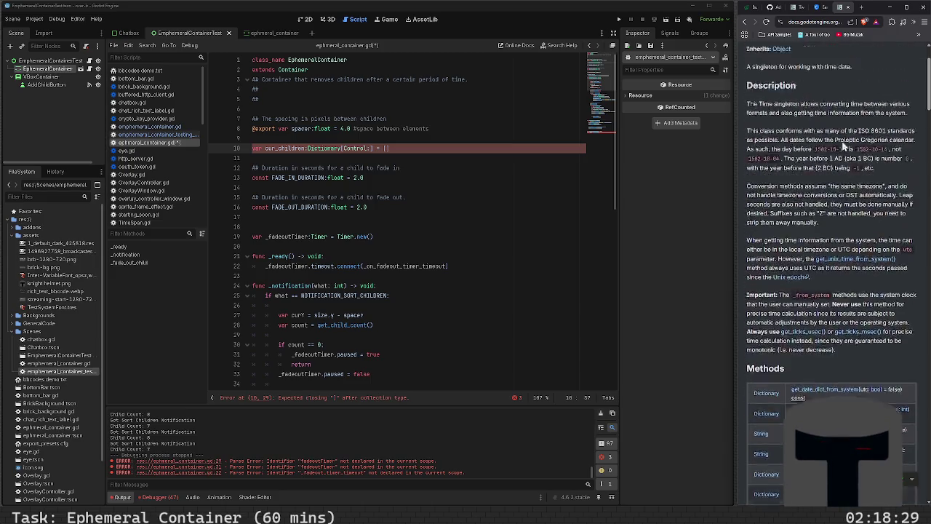
scroll(843, 149, "down", 15)
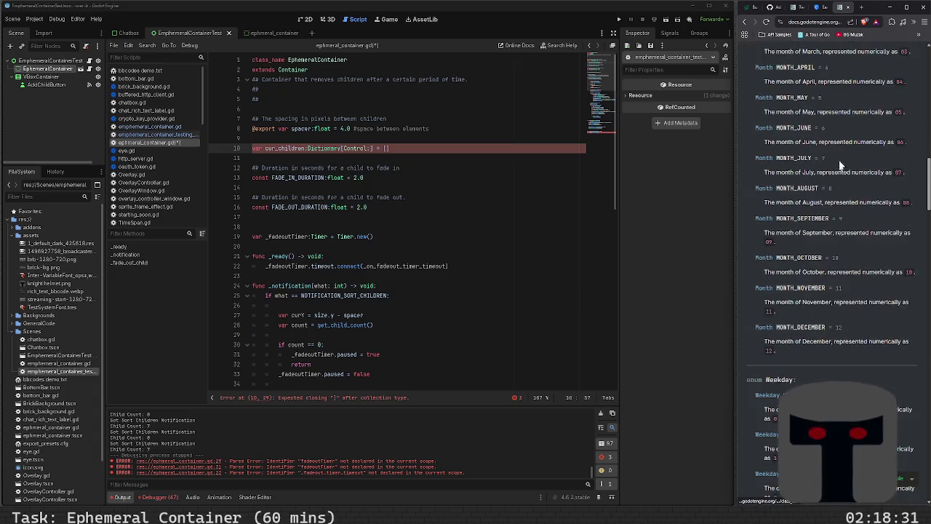
- Change line 10's empty array initializer to an empty {} and save the script
left_click(406, 147)
key("BackSpace")
key("BackSpace")
type("{}")
key("ctrl+s")
- Look up get_ticks_usec in the Time class documentation's Methods table
left_click(769, 235)
key("Home")
scroll(782, 276, "down", 3)
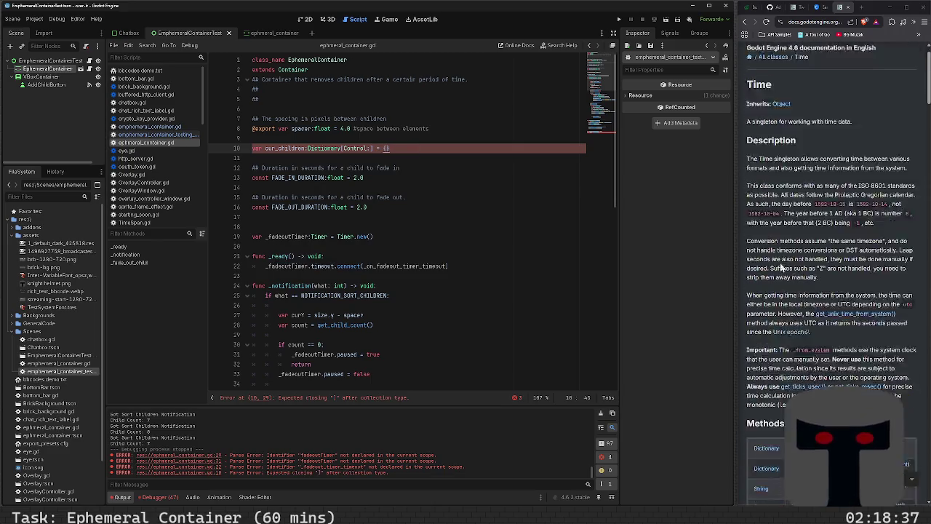
left_click(786, 298)
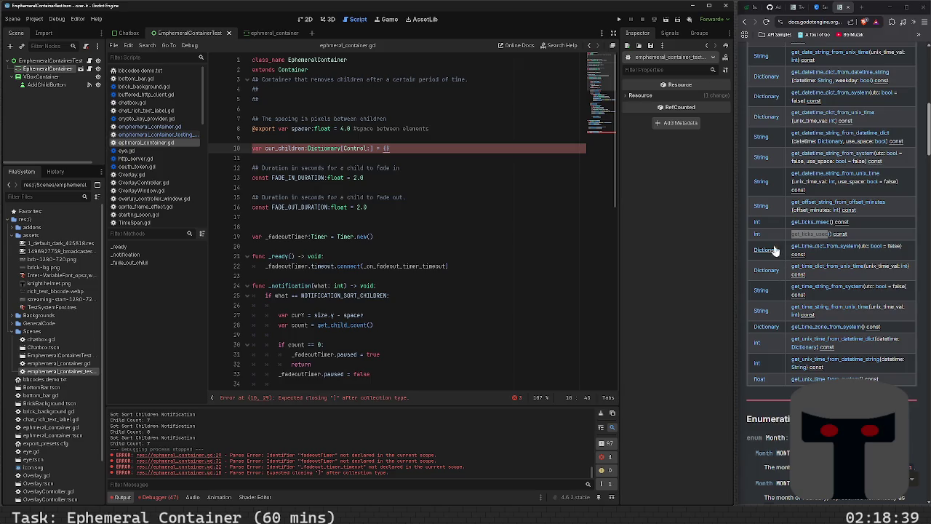
- Close line 10's type with int] and rename the variable to cur_children_to_time_added, then save
left_click(370, 148)
type("int]")
scroll(386, 233, "down", 9)
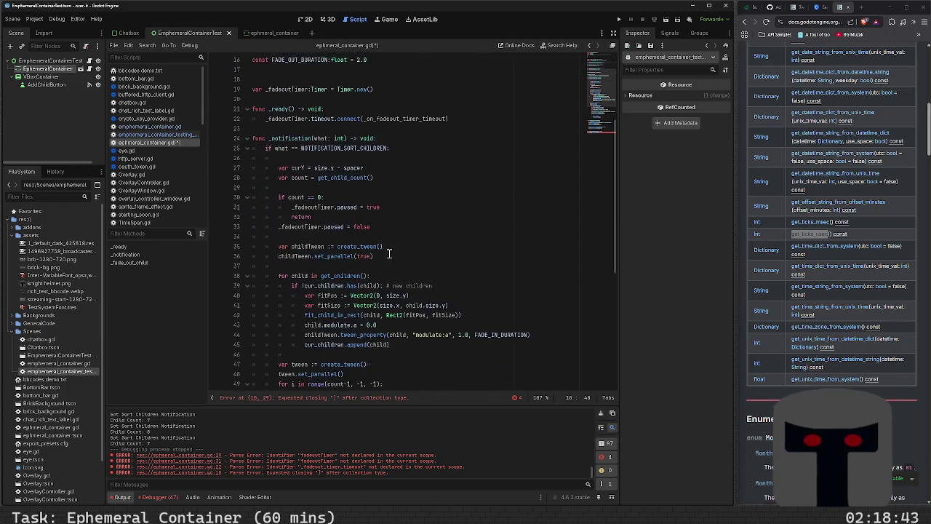
scroll(390, 259, "up", 9)
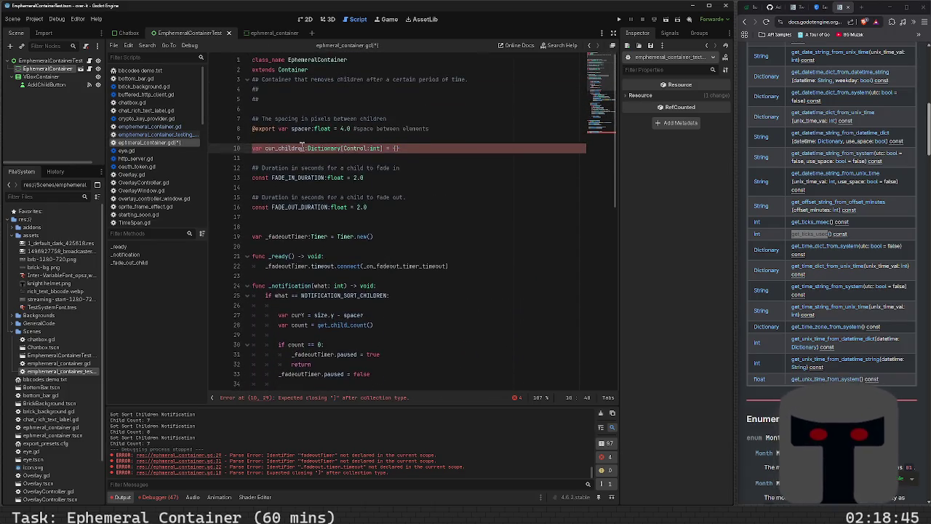
left_click(304, 147)
type("_to_")
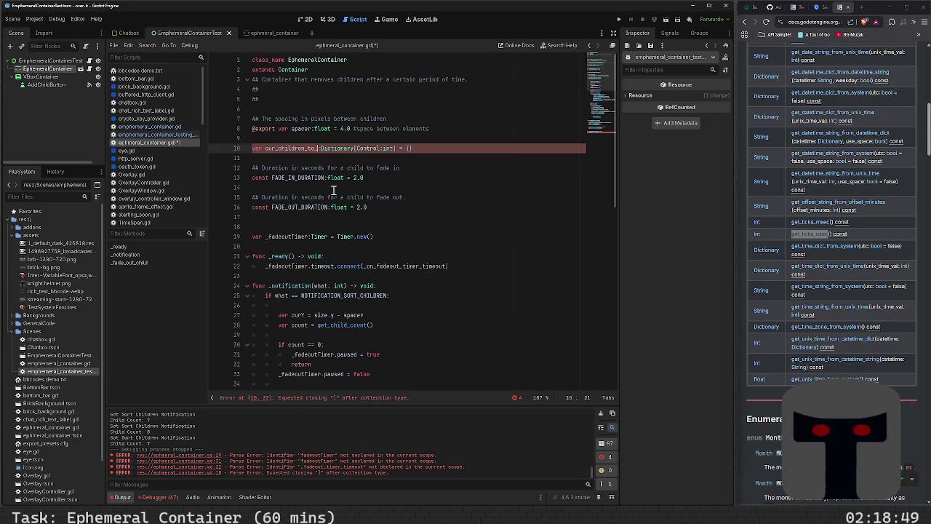
type("time_added")
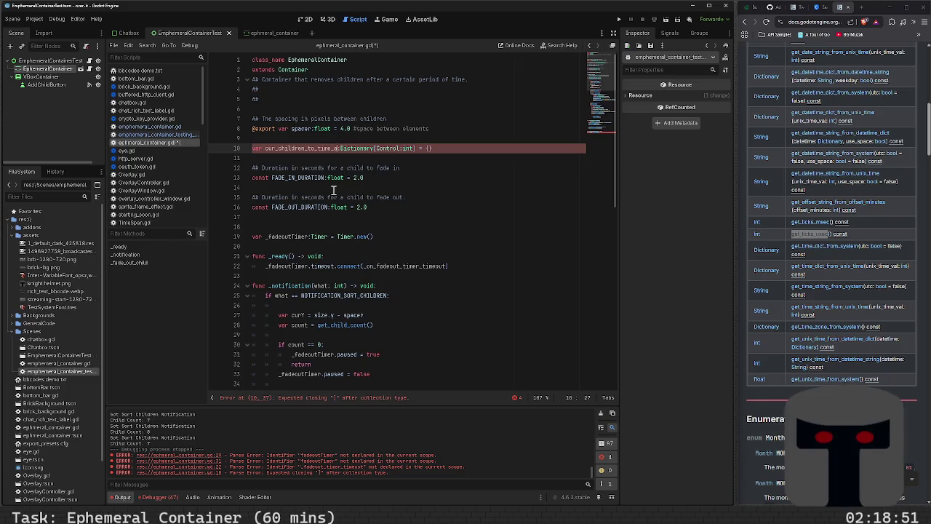
key("ctrl+s")
- Make line 45 store cur_children[child] = get_ticks_usec() and save
key("Down")
key("Down")
key("Down")
key("Down")
key("Down")
key("Down")
key("Down")
key("Down")
key("Down")
key("Down")
key("Down")
key("Down")
key("Up")
key("Up")
key("Up")
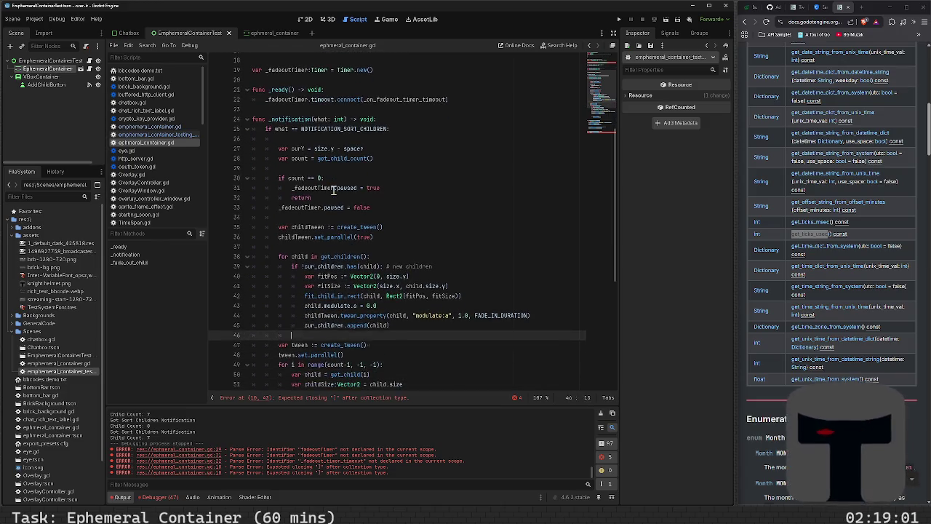
key("Up")
key("Up")
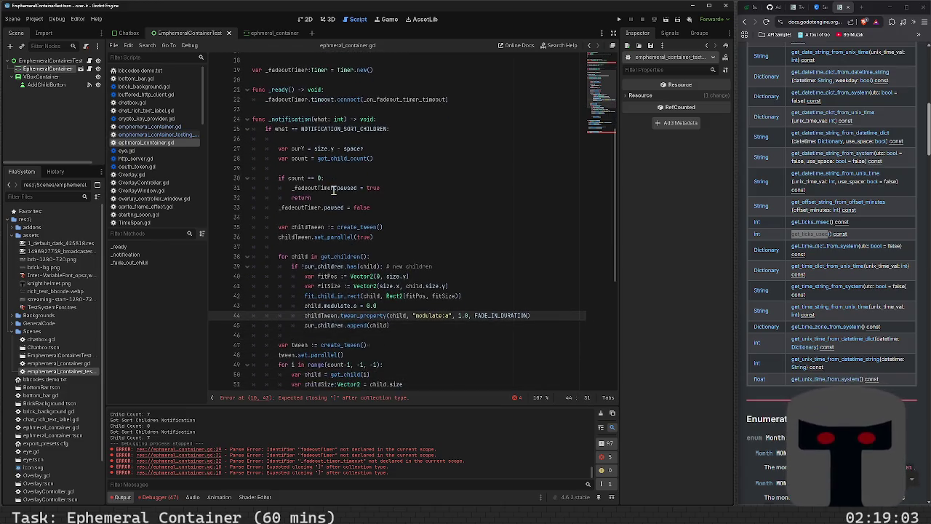
key("Down")
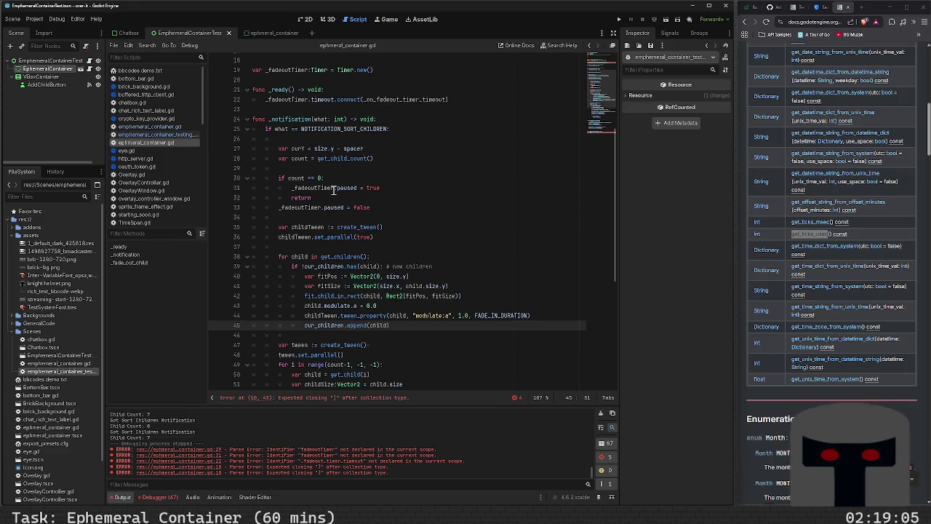
key("BackSpace")
key("BackSpace")
key("BackSpace")
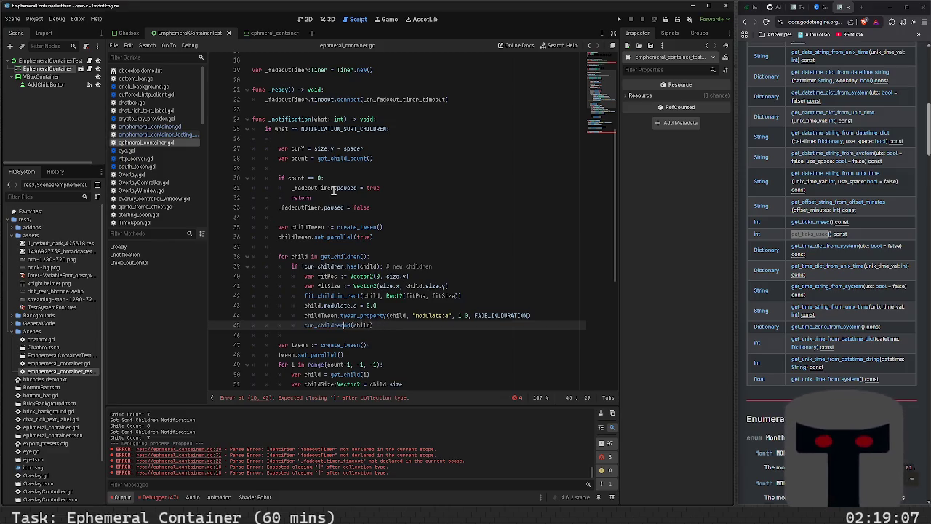
type("[child]")
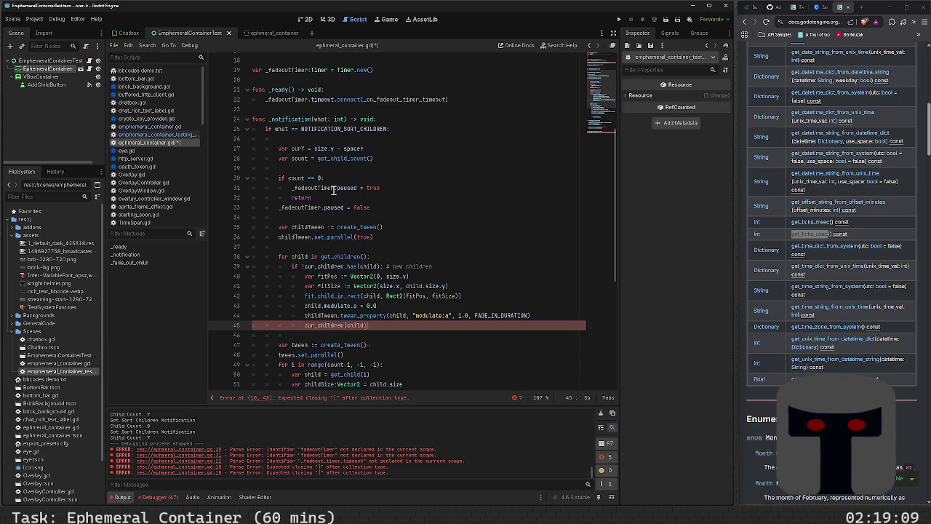
type(" = ")
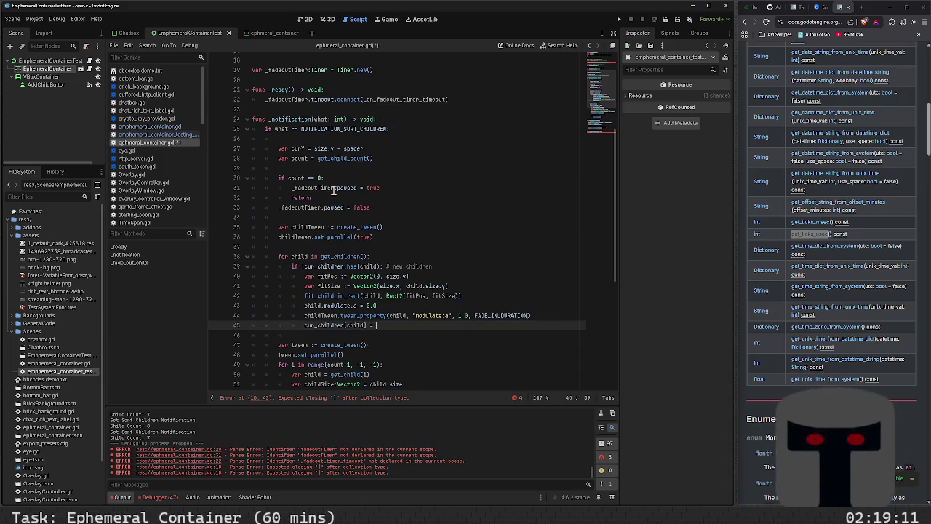
type("_on_fadeout_timer_timeout")
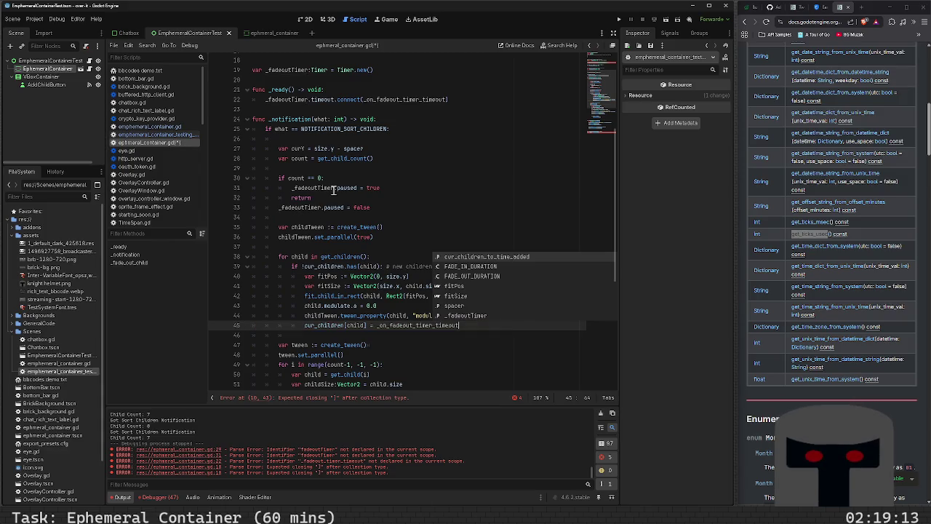
key("ctrl+BackSpace")
type("g")
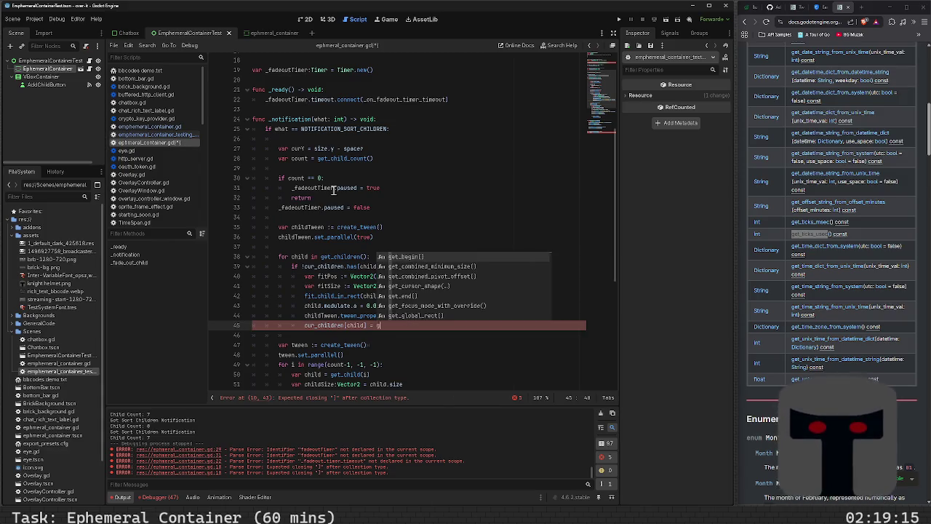
type("et_ticks_usec")
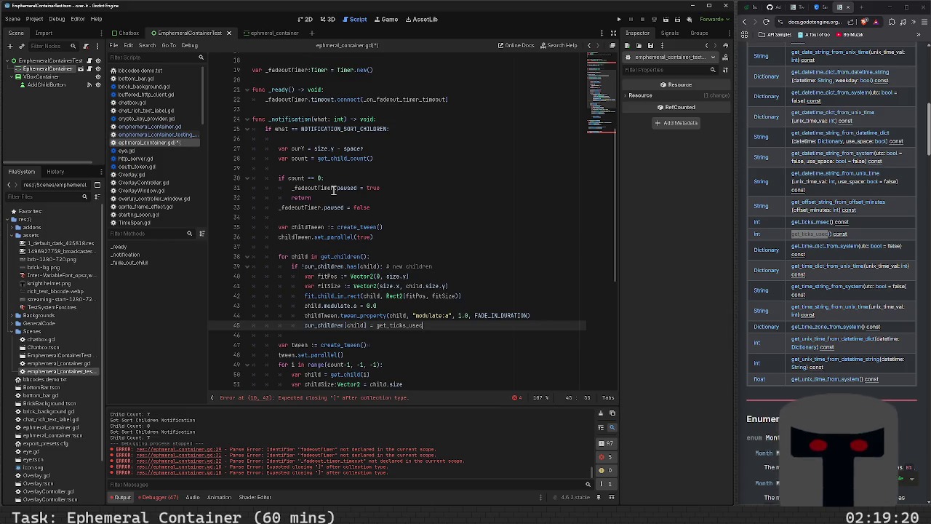
key("BackSpace")
type("c")
key("Return")
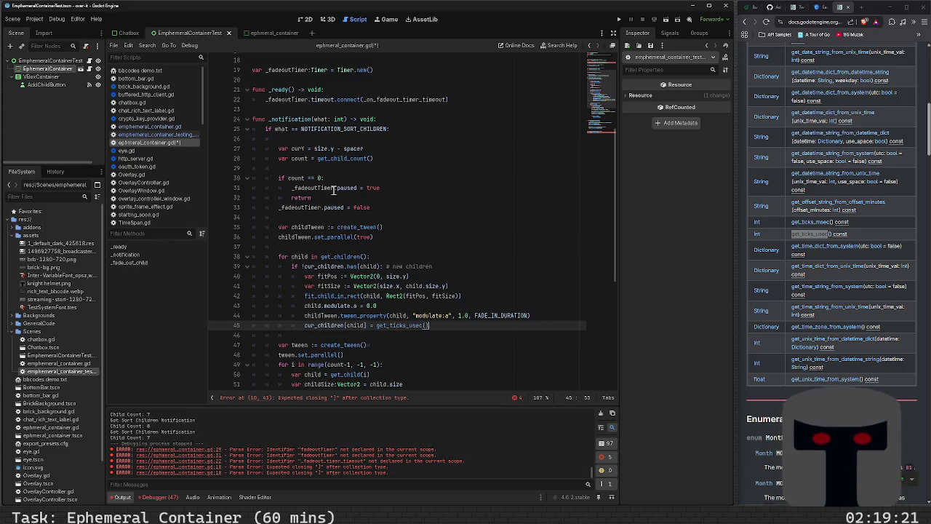
key("ctrl+s")
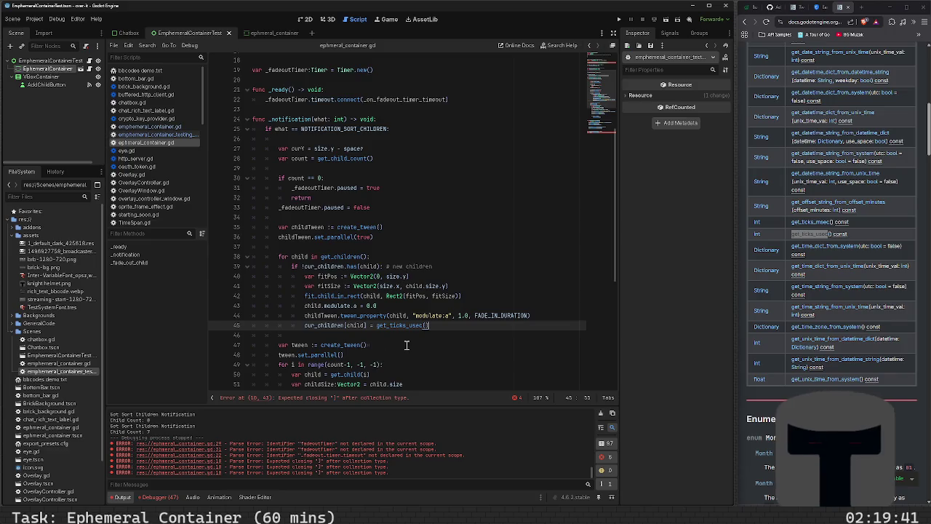
scroll(390, 343, "up", 5)
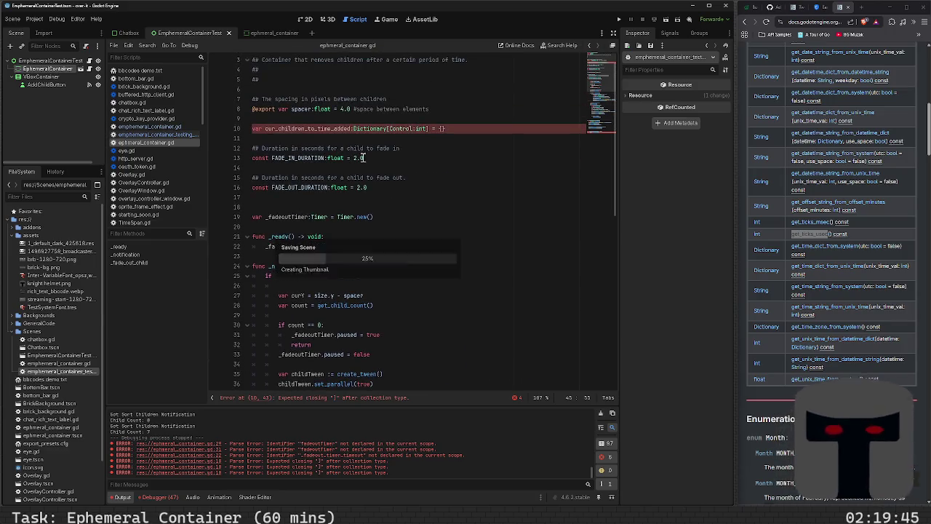
double_click(336, 128)
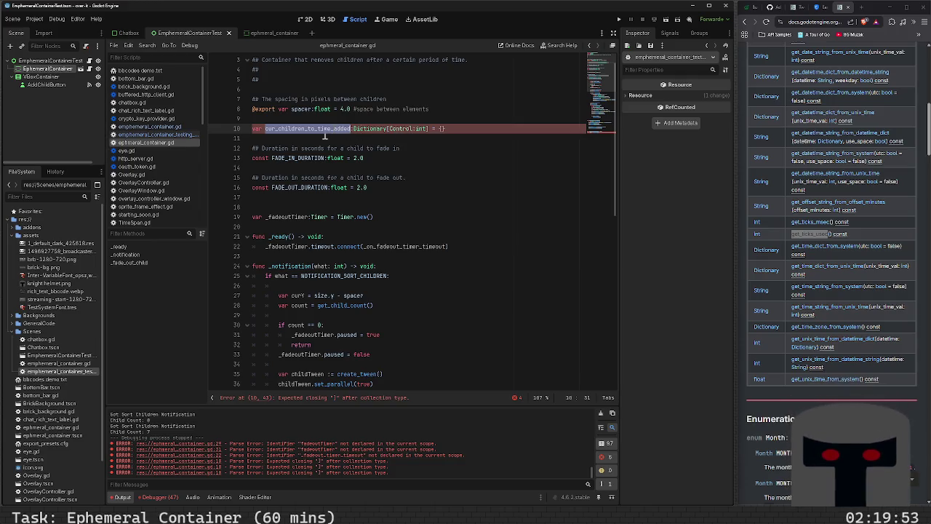
left_click(328, 136)
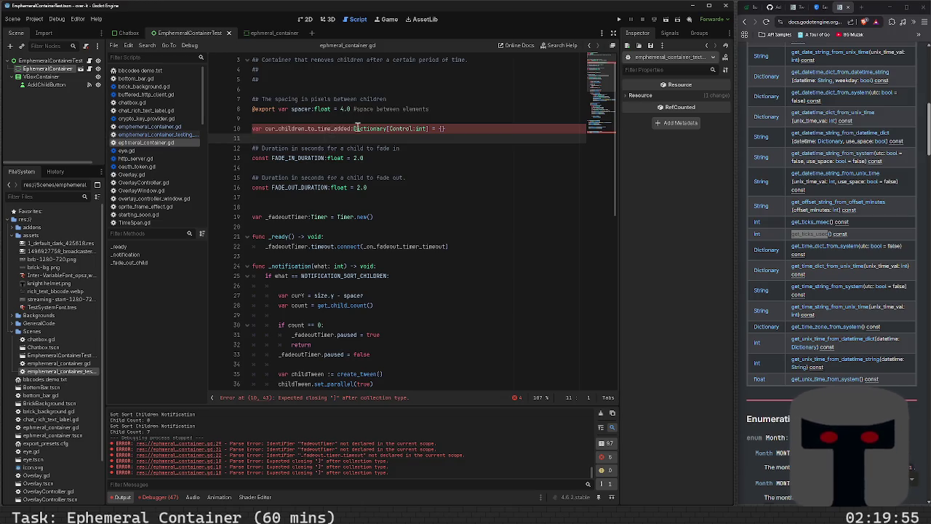
mouse_move(355, 129)
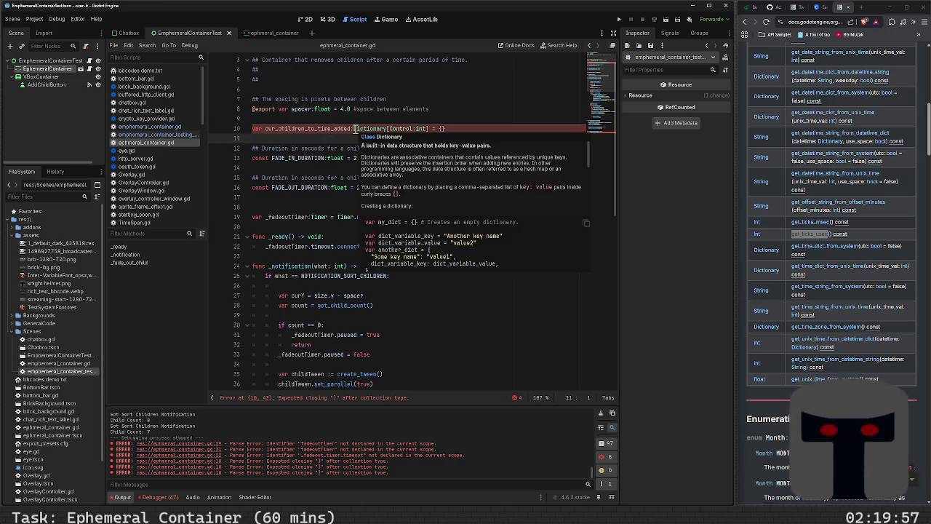
left_click(355, 128)
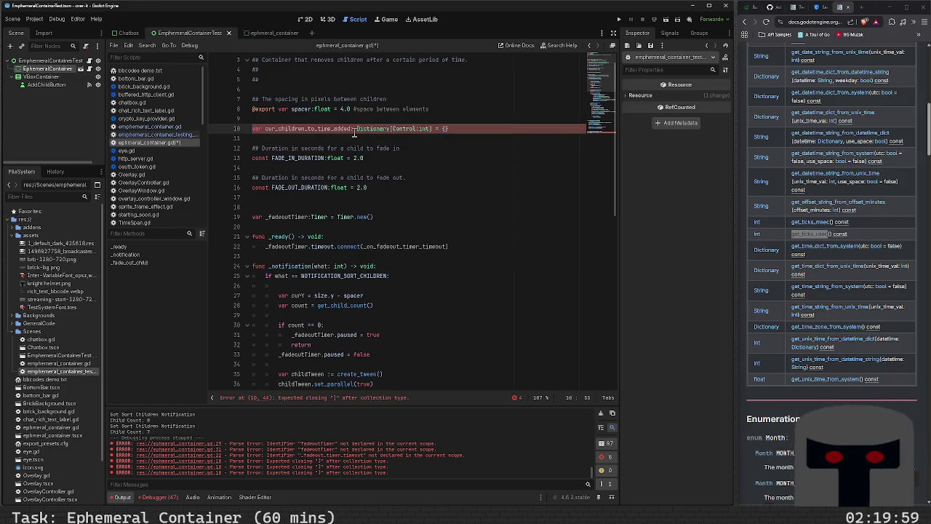
key("BackSpace")
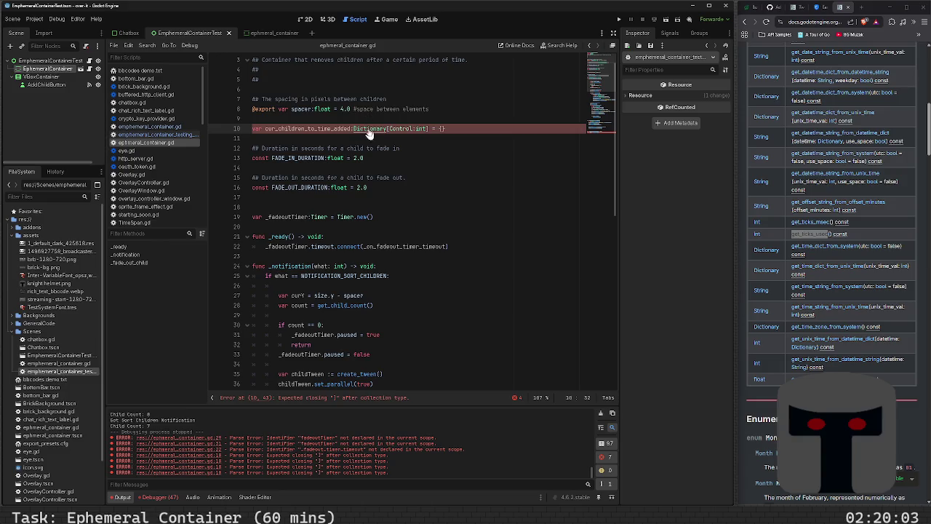
left_click(368, 131, "ctrl")
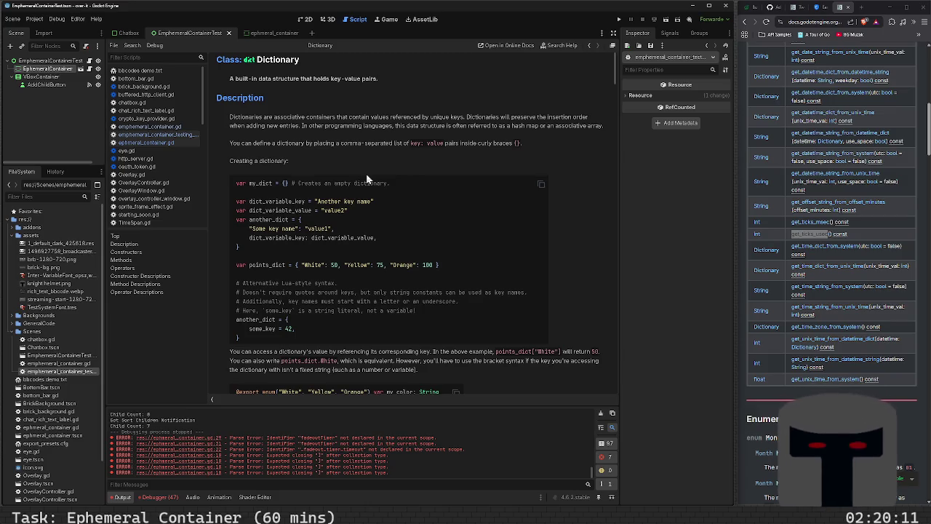
key("alt+Left")
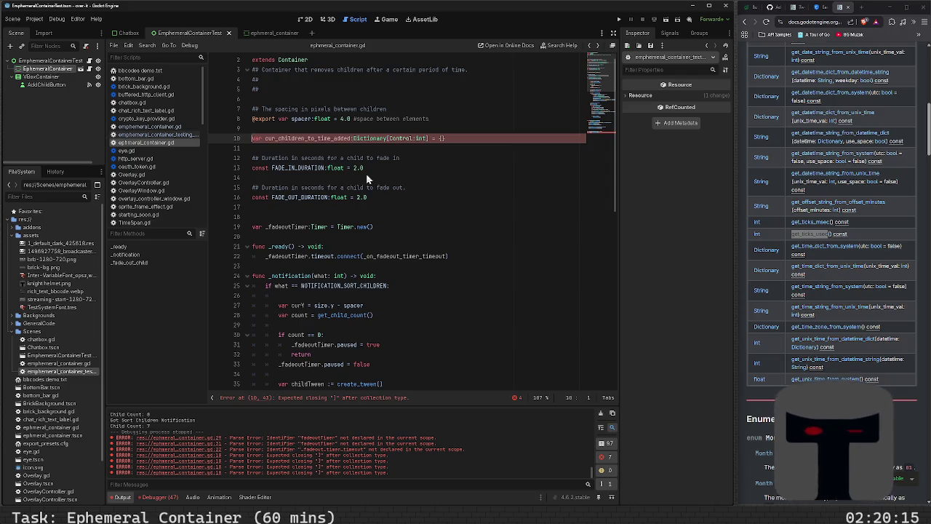
- Add the missing closing bracket after int on line 10, keeping the {} initializer, and save
key("End")
key("BackSpace")
type("Dic")
key("ctrl+z")
key("ctrl+z")
key("ctrl+z")
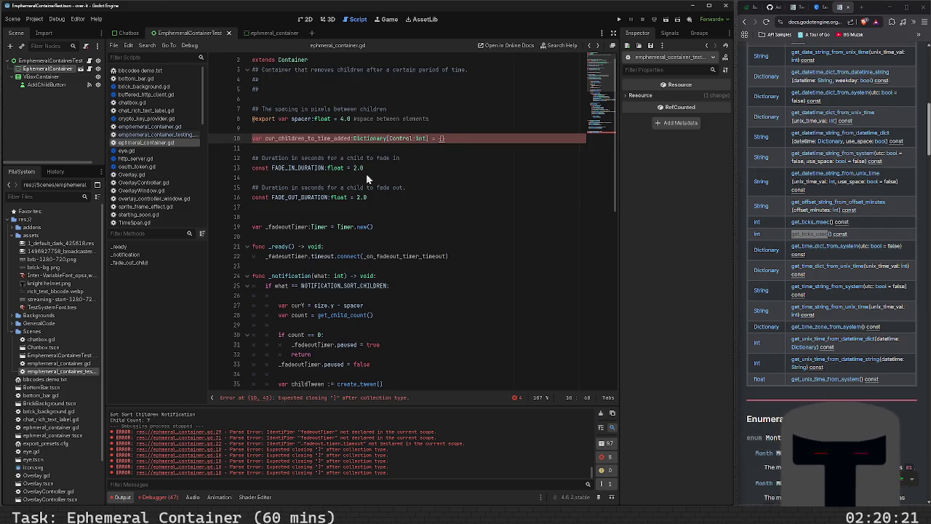
key("Left")
key("Left")
key("Left")
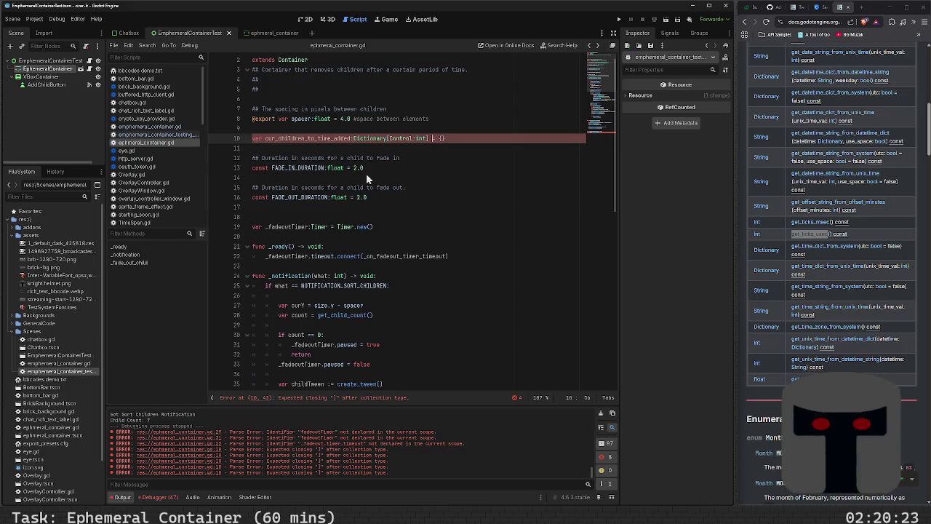
type("]")
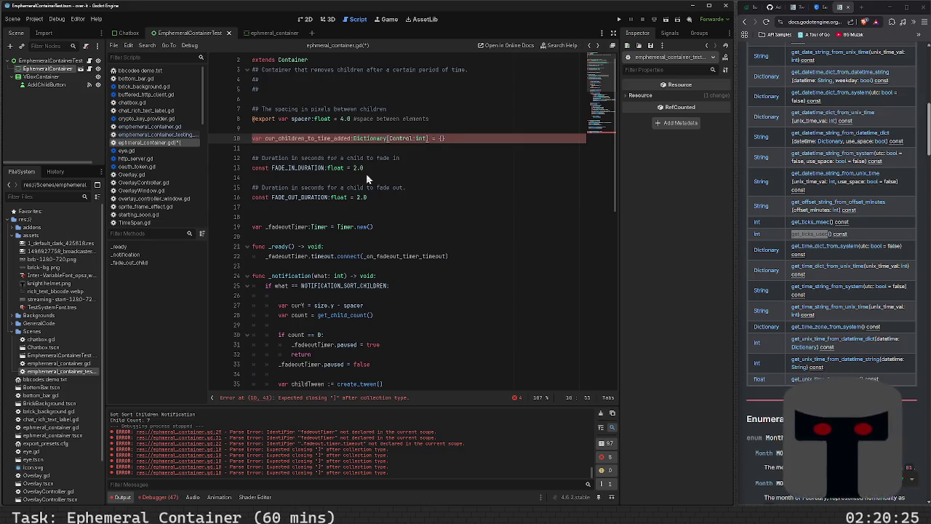
key("ctrl+s")
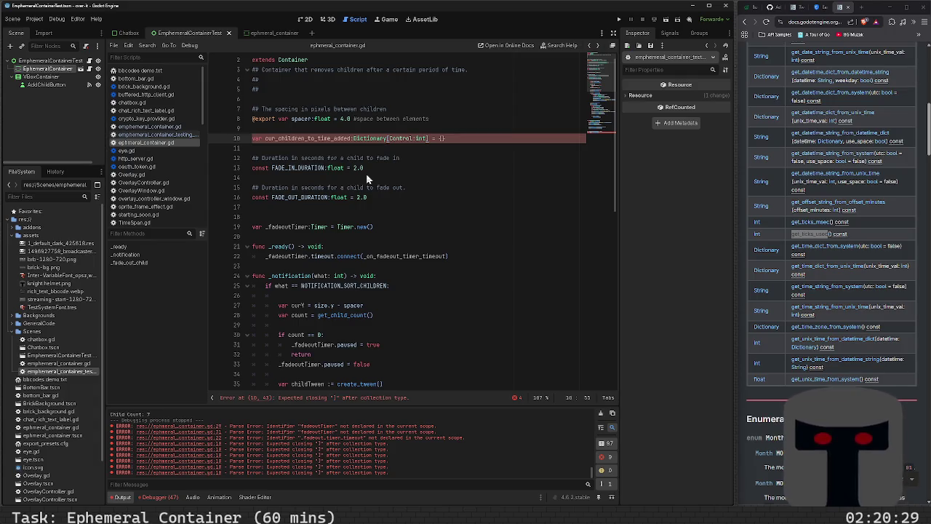
type("]")
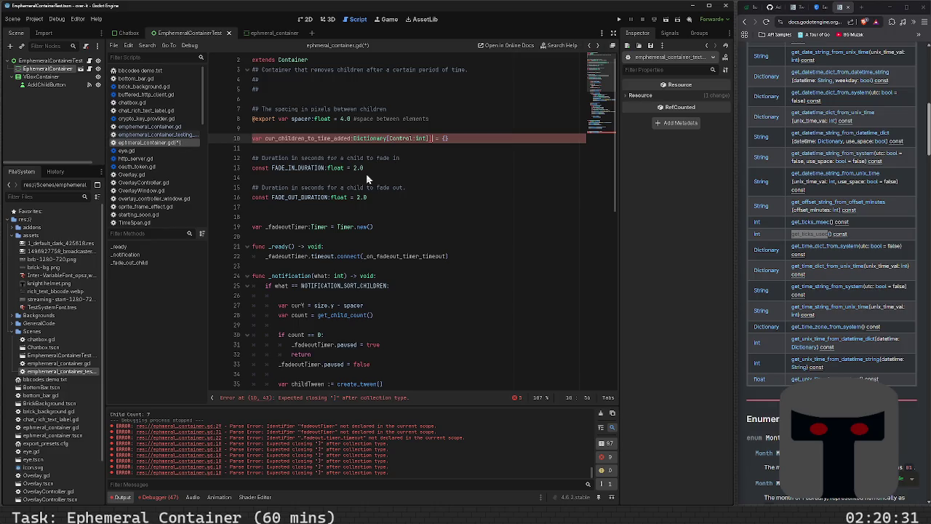
key("Delete")
key("Right")
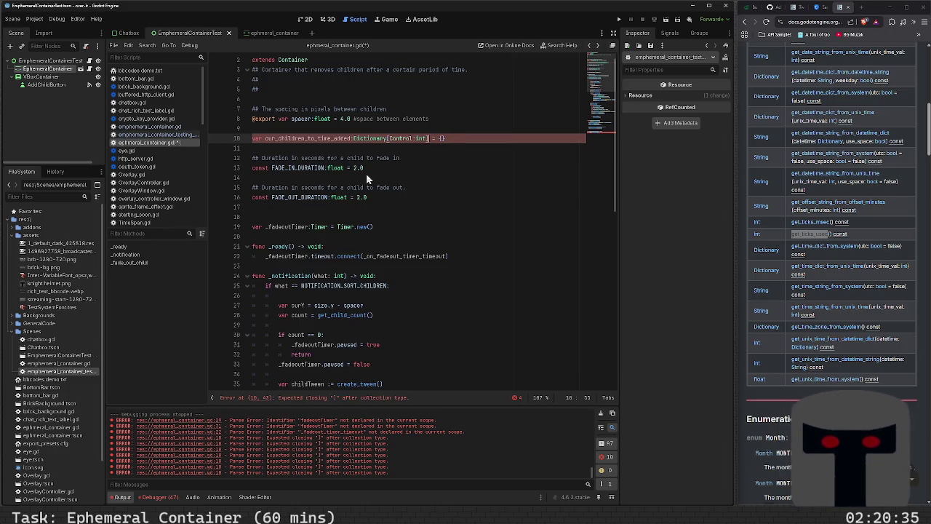
- Retype line 10's type hint as :Dictionary[Control,int] and save the script
key("Down")
key("Up")
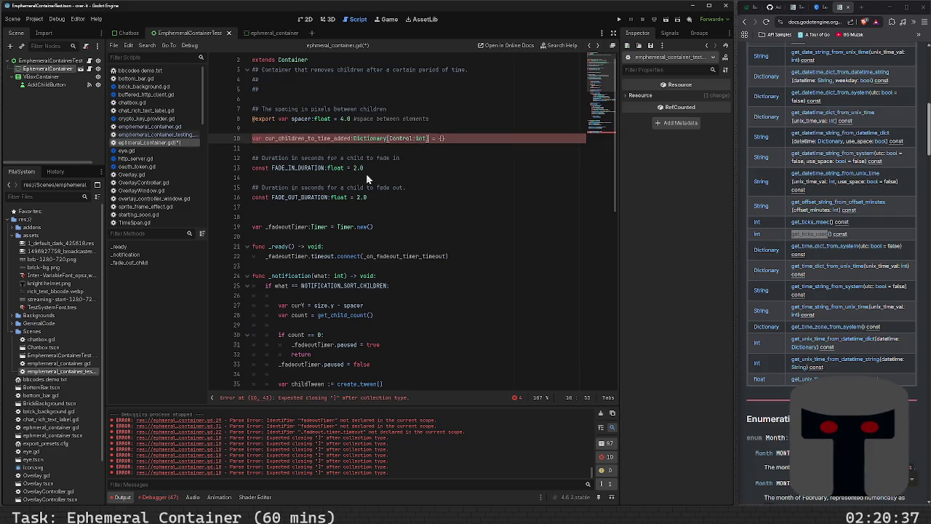
key("Left")
key("Left")
key("Left")
key("shift+Right")
key("shift+Right")
key("shift+Right")
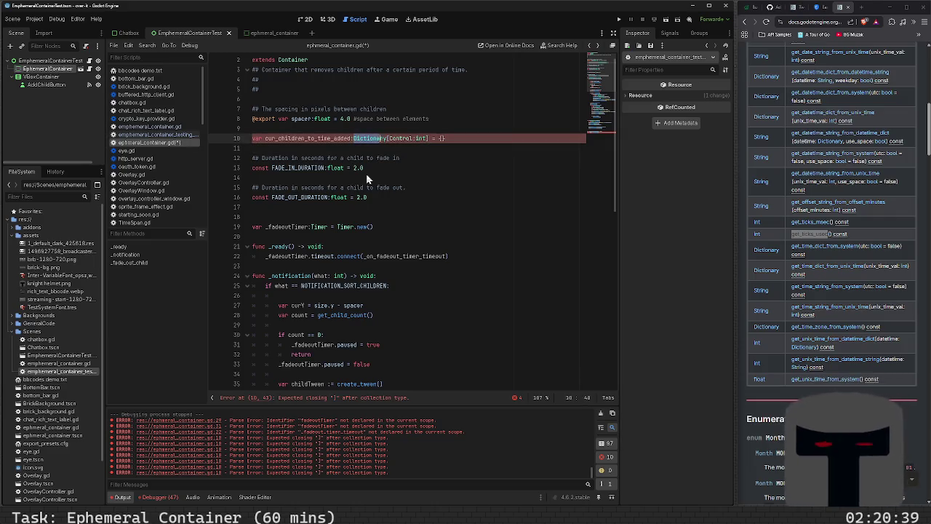
key("BackSpace")
key("BackSpace")
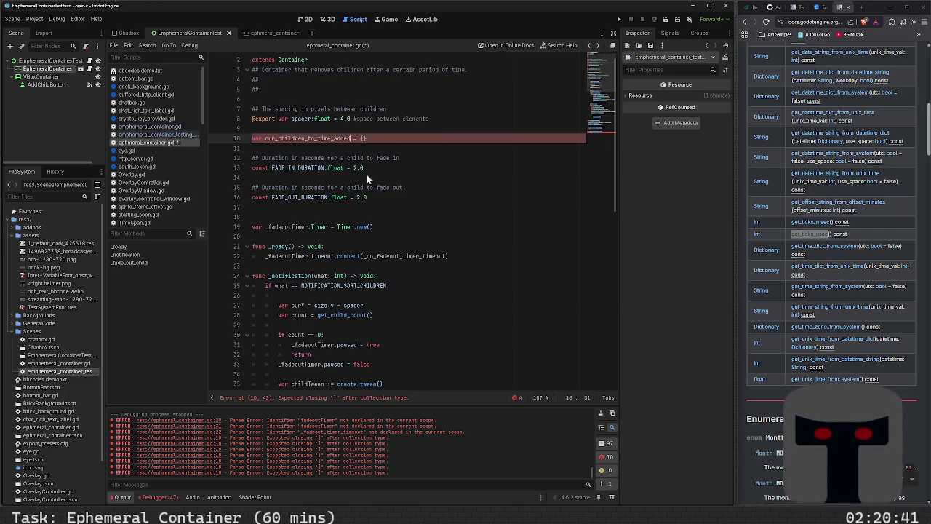
type(":")
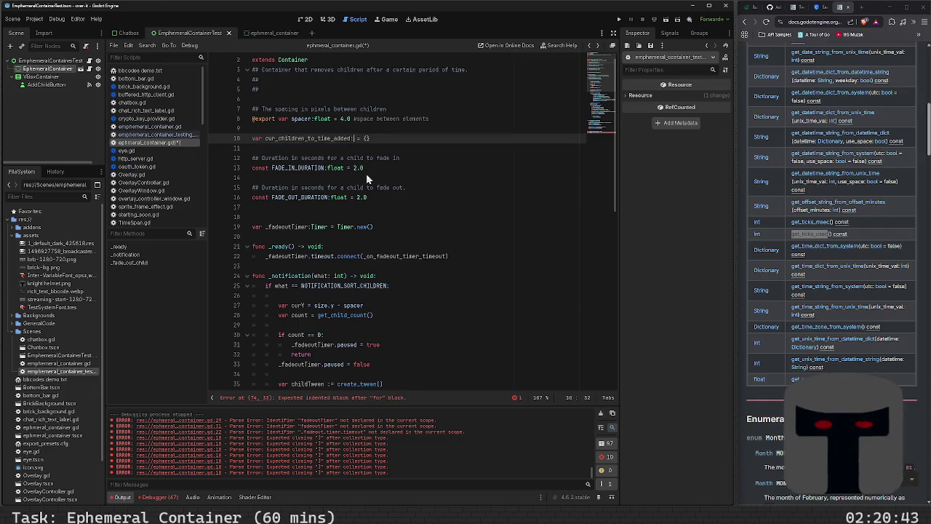
type("Dict")
key("Return")
type("[Control:int")
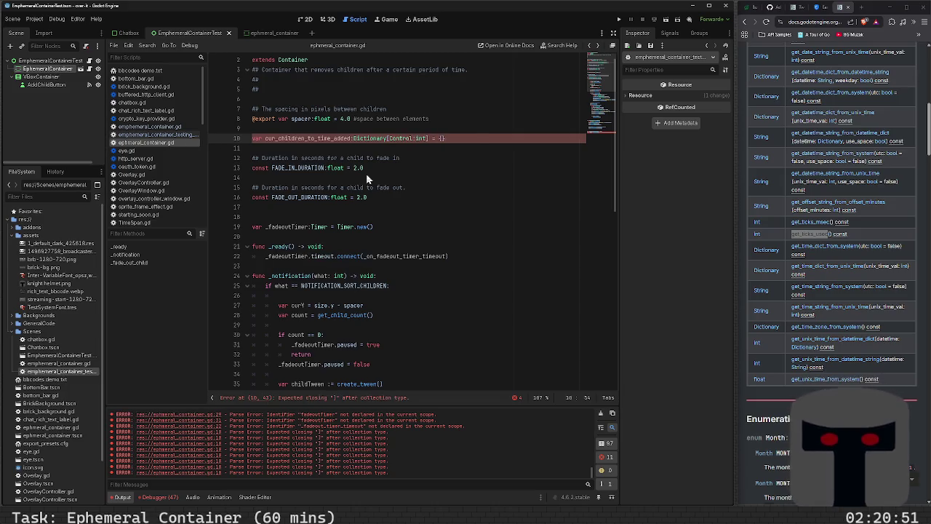
key("BackSpace")
key("BackSpace")
key("BackSpace")
key("ctrl+s")
type(",int")
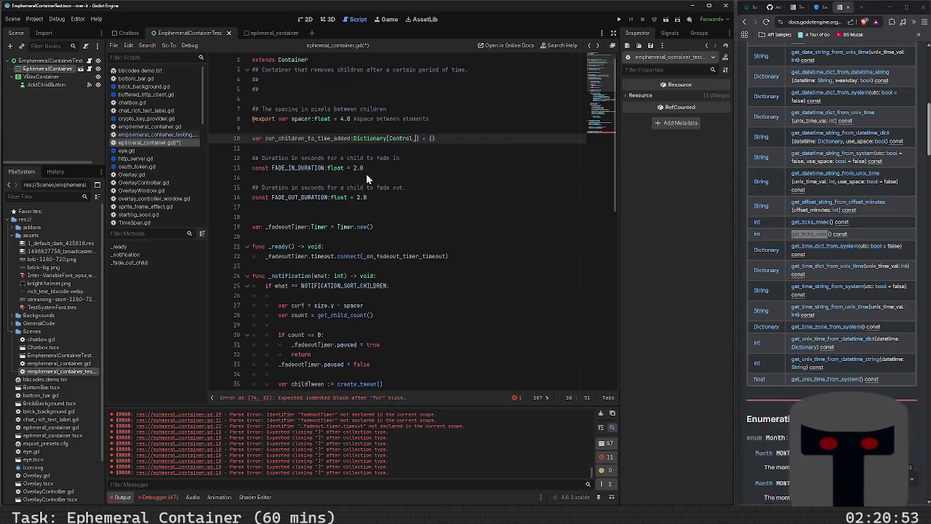
key("ctrl+s")
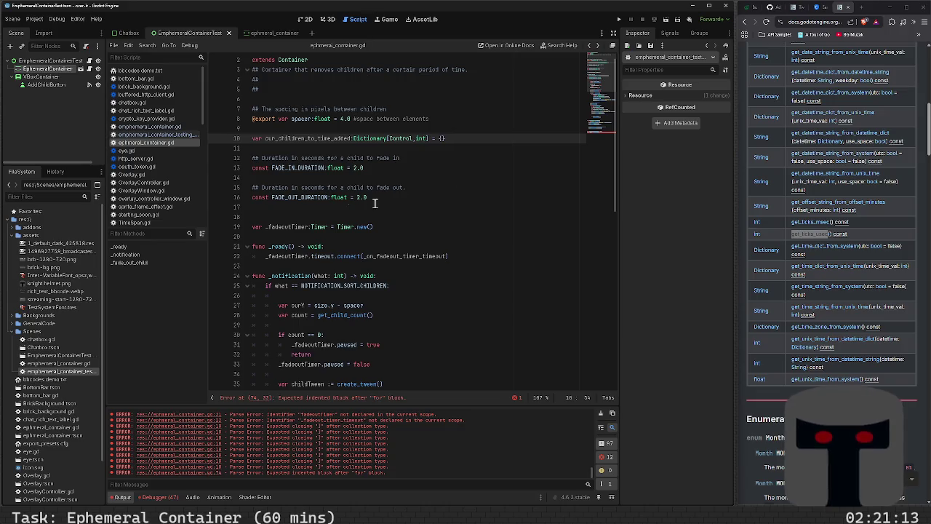
- Replace cur_children on line 45 with cur_children_to_time_added
double_click(324, 139)
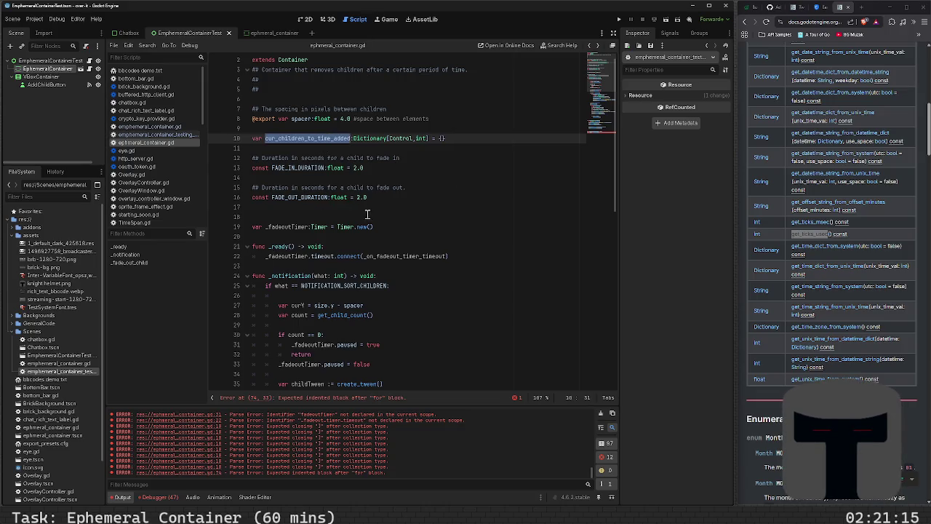
scroll(424, 289, "down", 1)
scroll(424, 290, "down", 4)
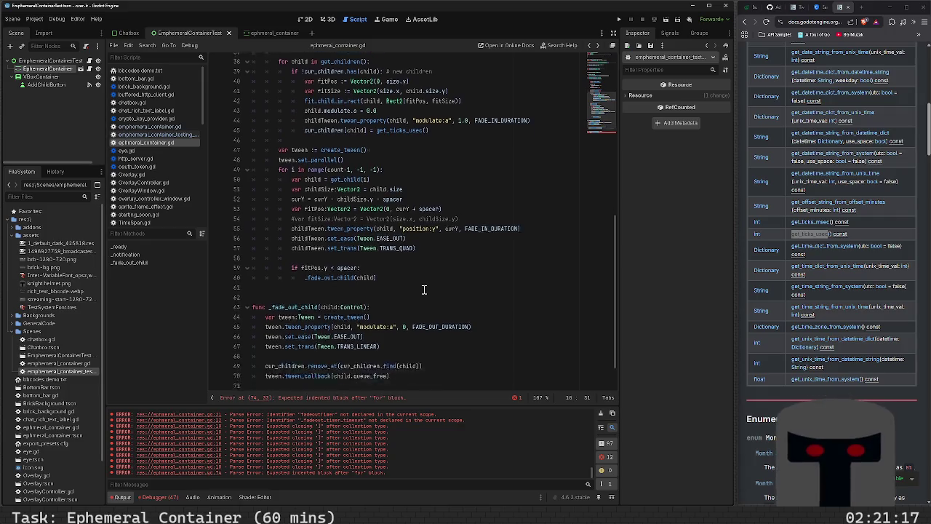
scroll(401, 359, "up", 6)
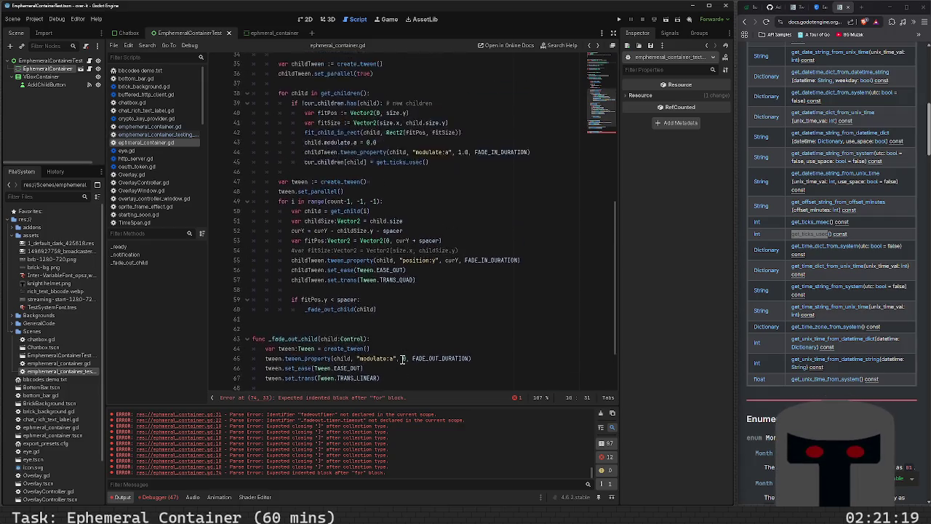
scroll(402, 359, "down", 4)
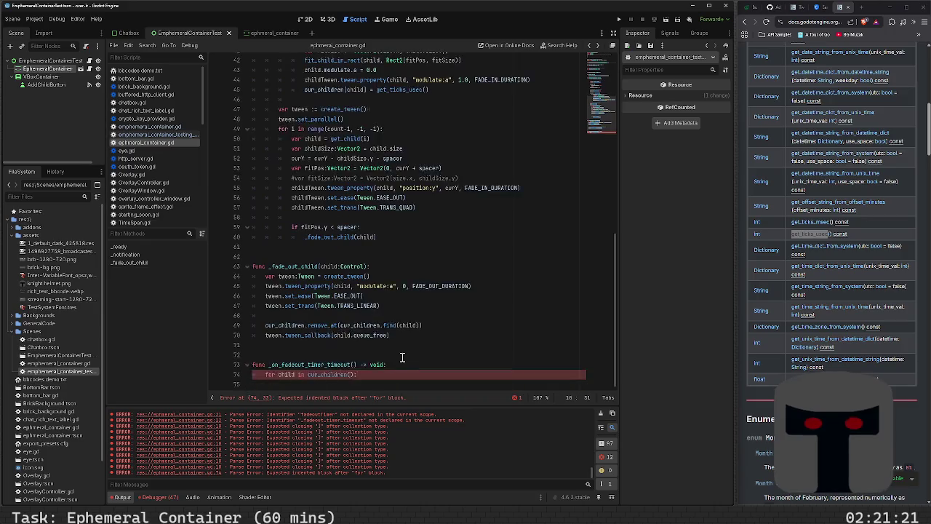
scroll(378, 291, "up", 1)
double_click(338, 179)
type("cur_children_to_time_added")
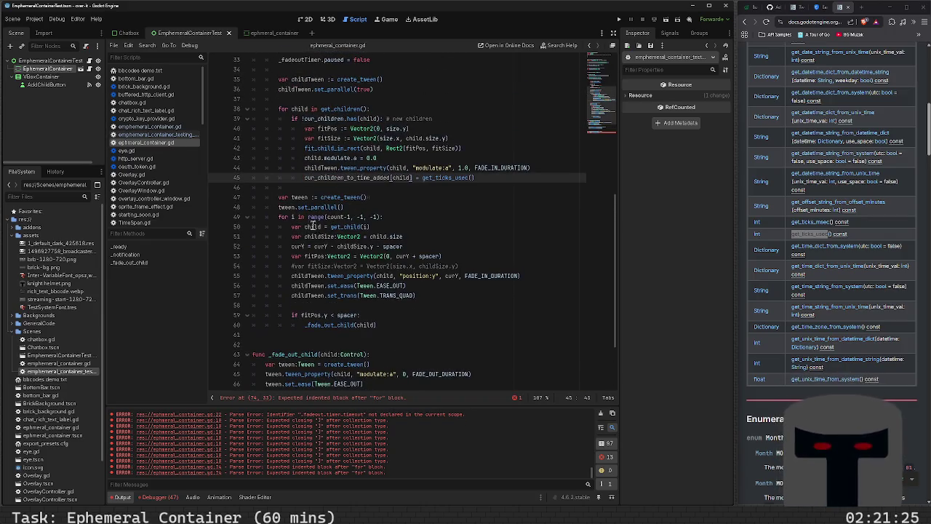
- Select cur_children in the timeout loop on line 74 for replacement
scroll(383, 269, "up", 6)
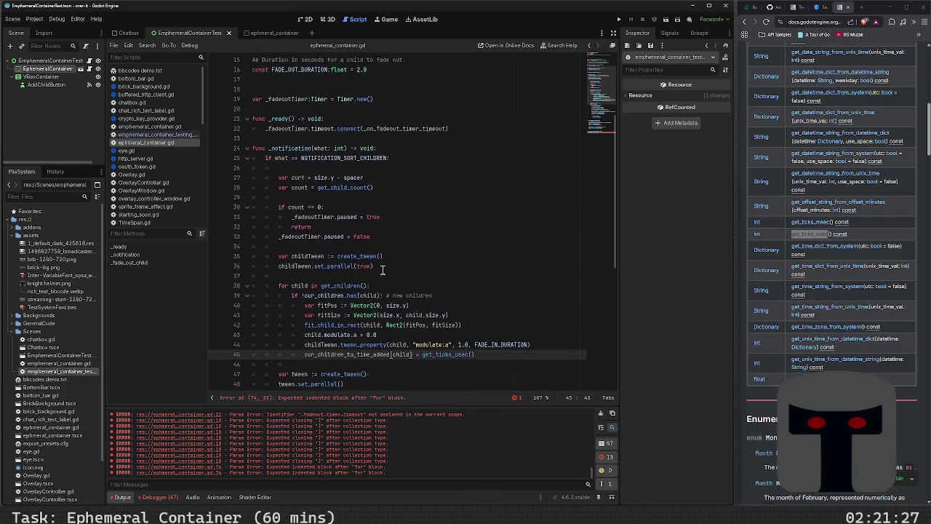
scroll(382, 269, "up", 3)
scroll(382, 270, "down", 10)
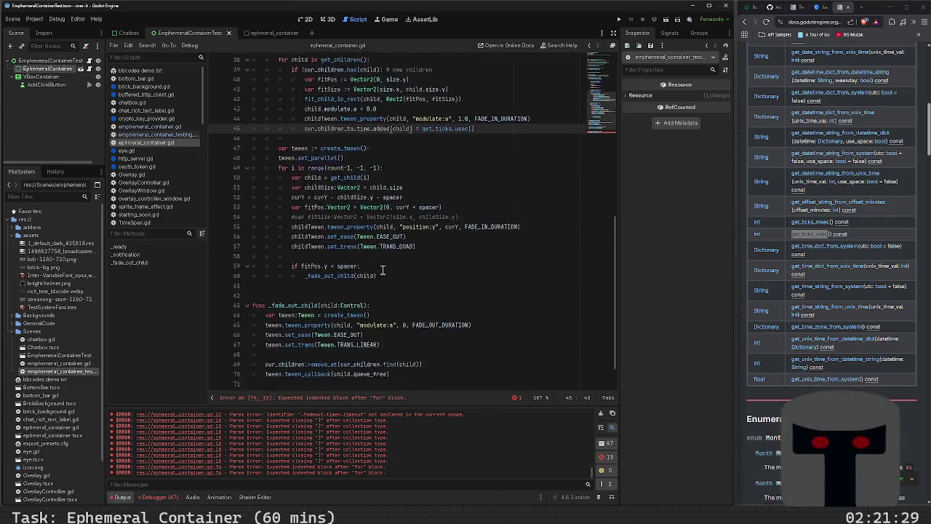
scroll(383, 271, "down", 2)
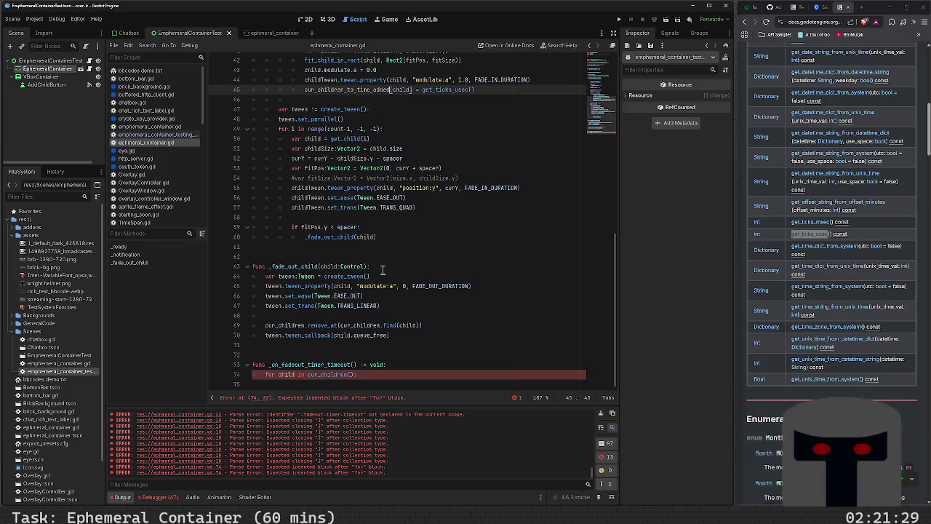
double_click(336, 374)
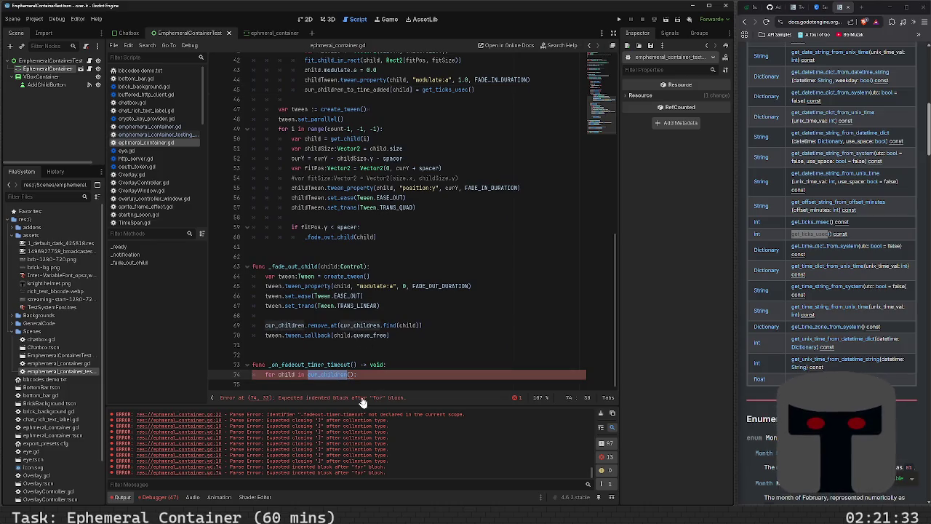
- Loop over cur_children_to_time_added on line 74, with body cur_children_to_time_added[time_added], and save
type("cur_children_to_time_added")
key("BackSpace")
key("End")
key("Return")
key("ctrl+s")
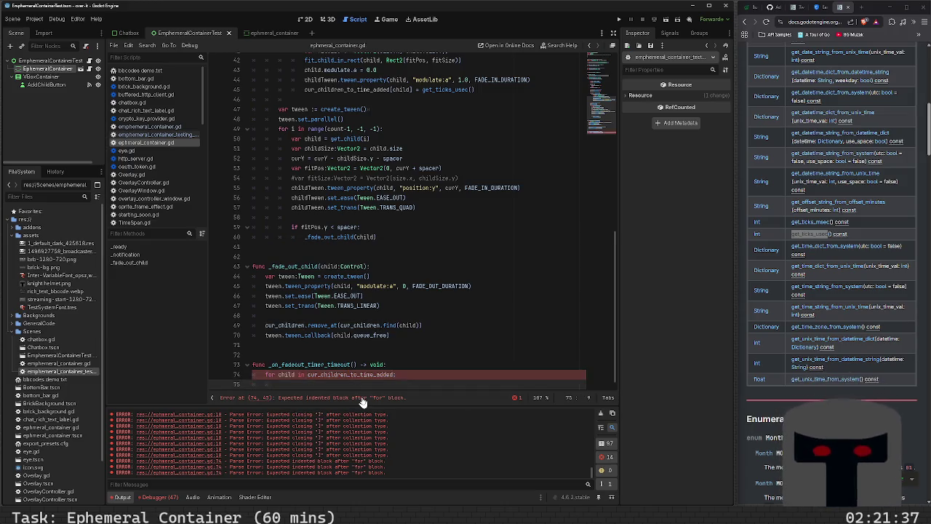
key("Return")
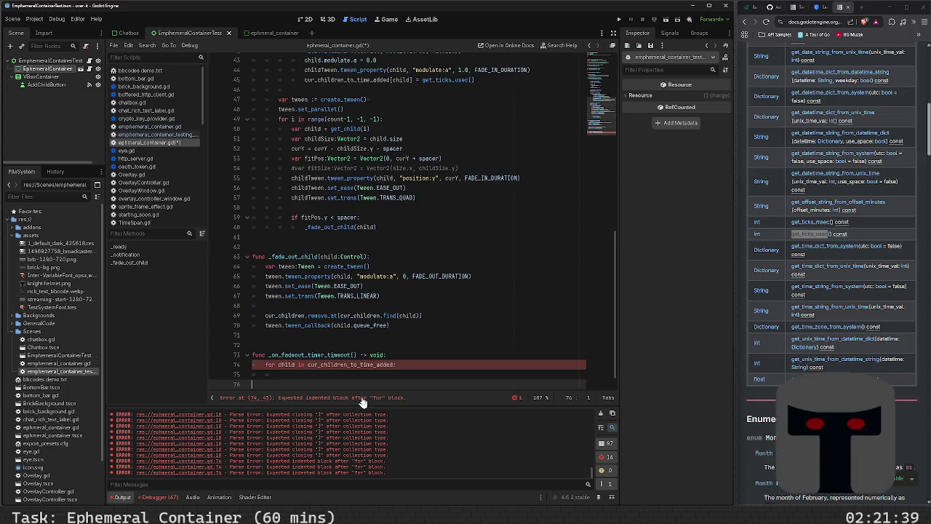
key("BackSpace")
type("cur_children_to_time_added[t")
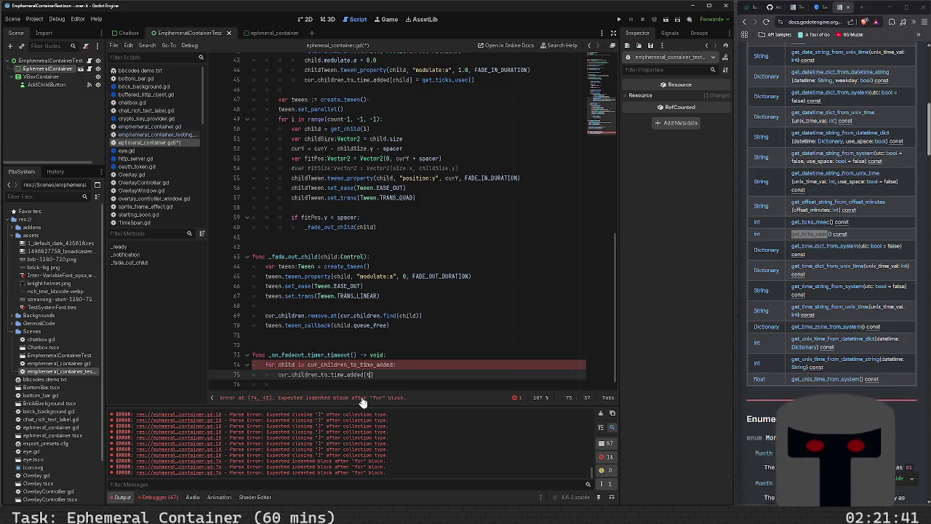
type("ime_added]")
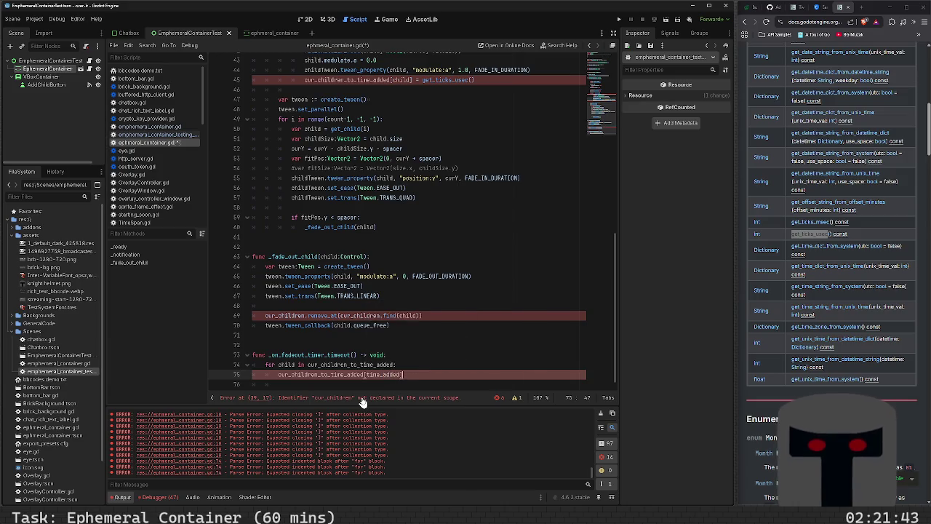
key("ctrl+s")
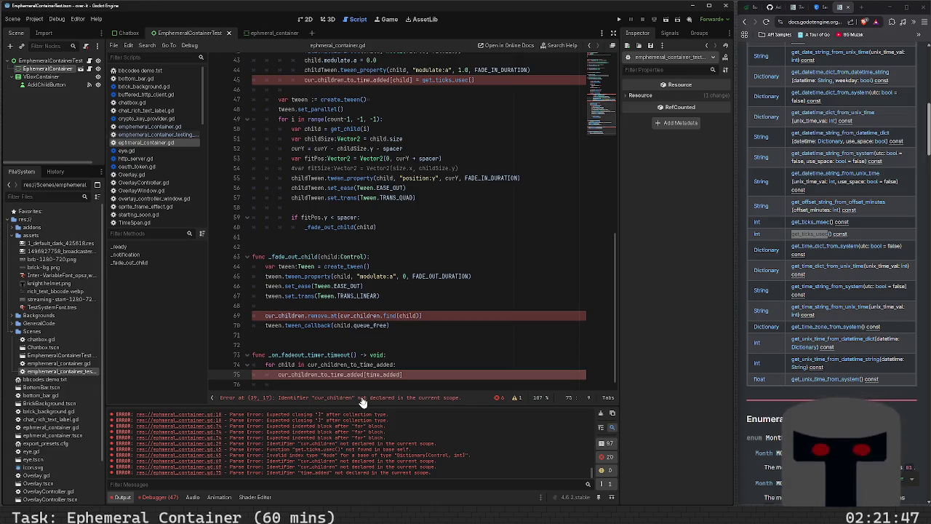
- Add a var cur_time = Time.get_ticks_usec() line above the indexing line
key("Return")
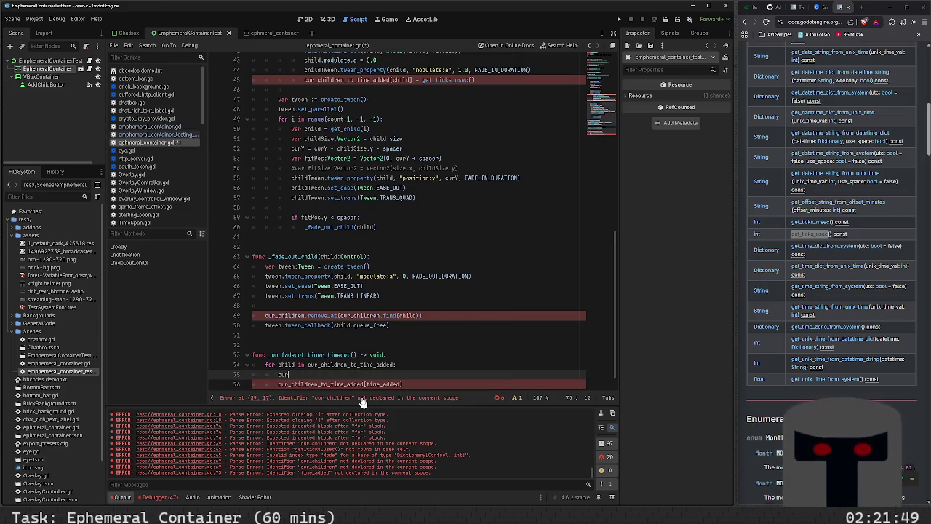
type("_time = ")
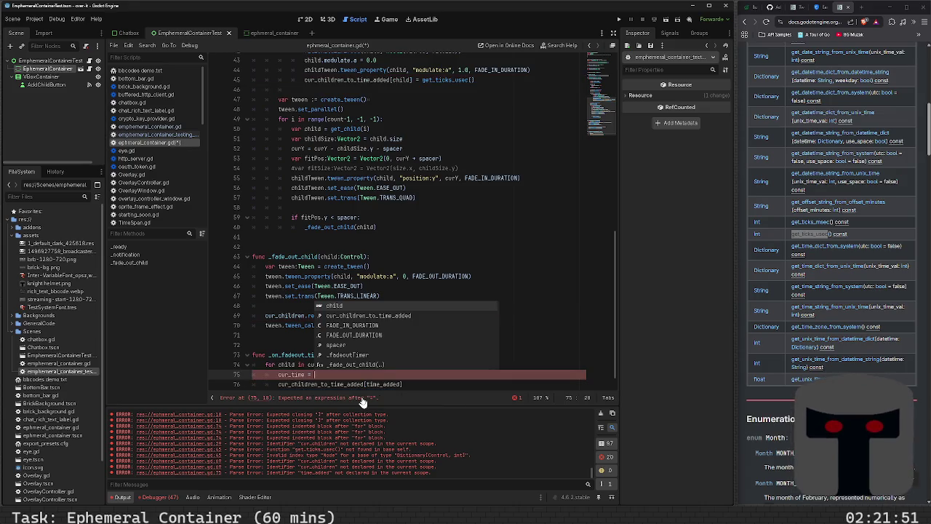
type("get_ticker")
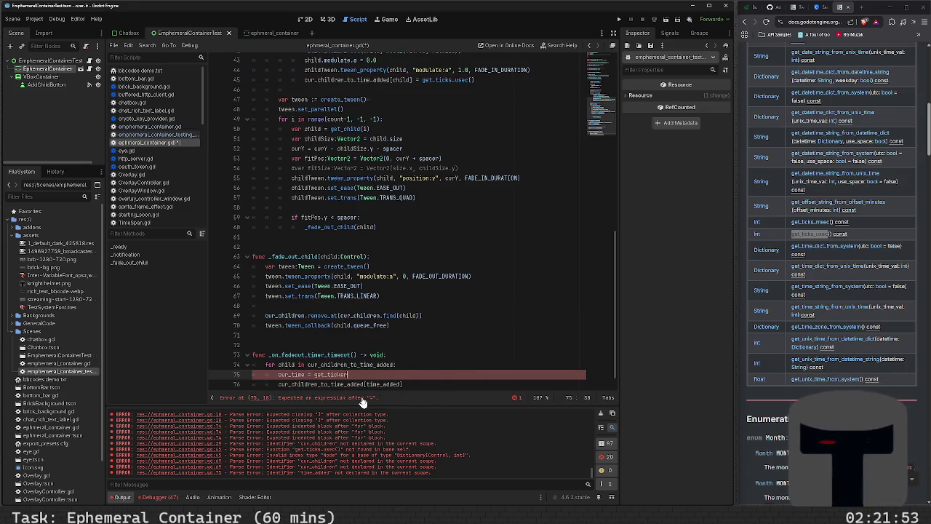
key("BackSpace")
key("BackSpace")
key("BackSpace")
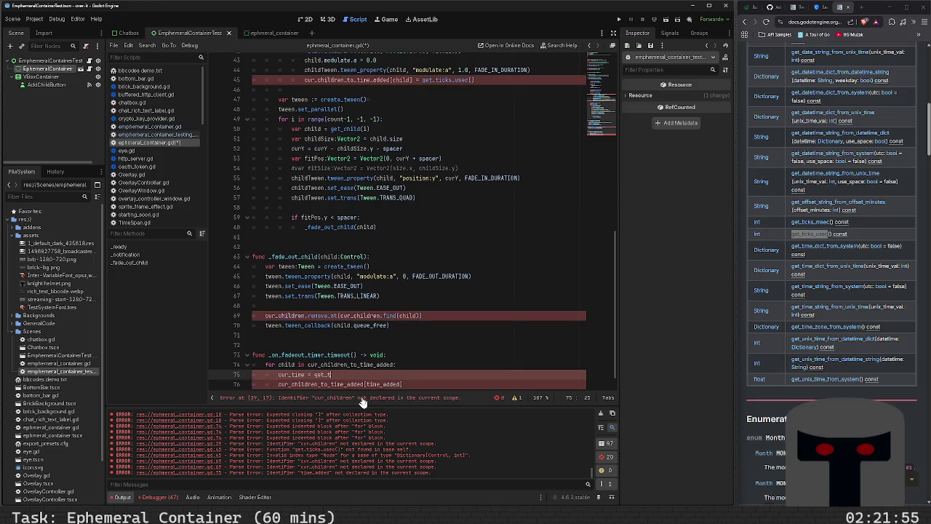
type("i")
key("BackSpace")
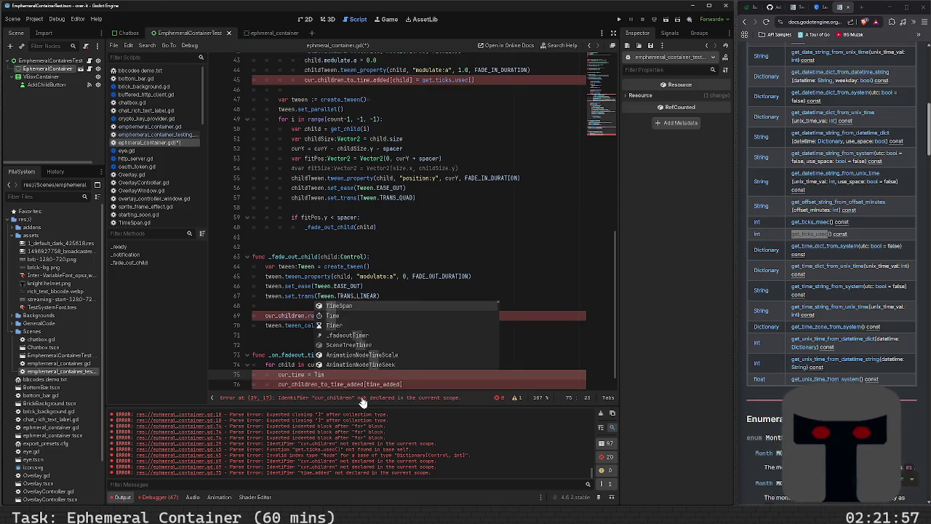
type(".s")
key("BackSpace")
type("get_tick")
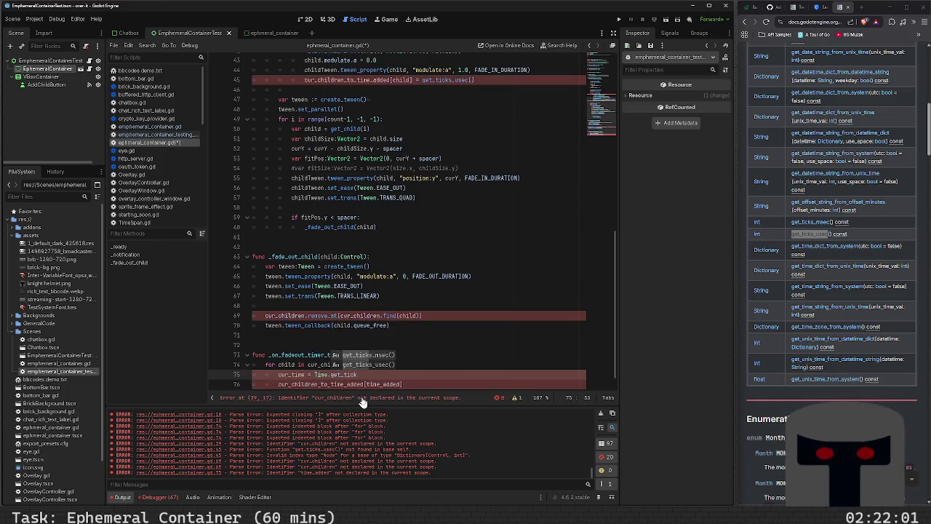
key("Return")
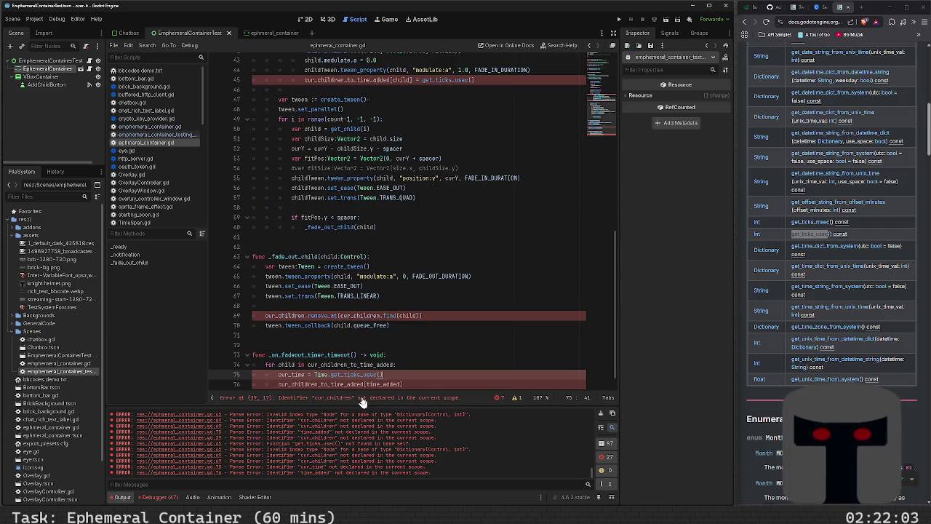
type("var")
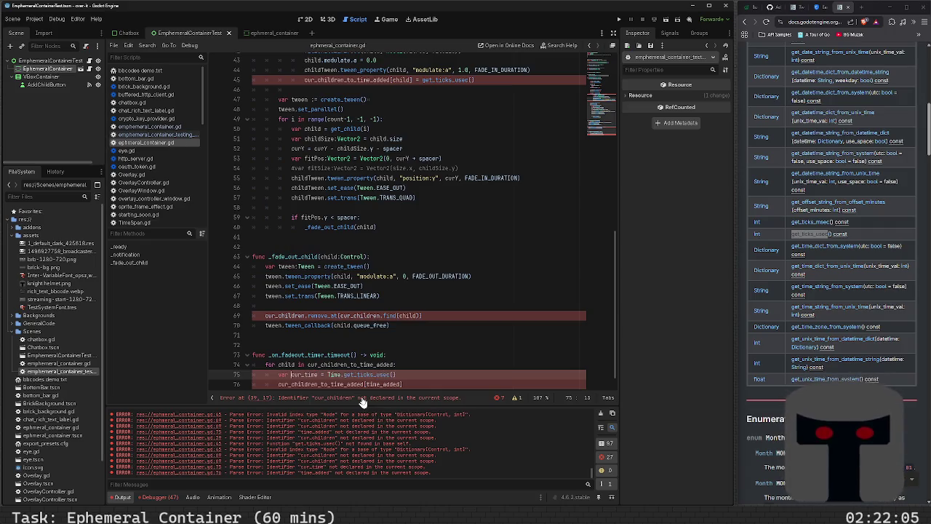
scroll(373, 362, "up", 4)
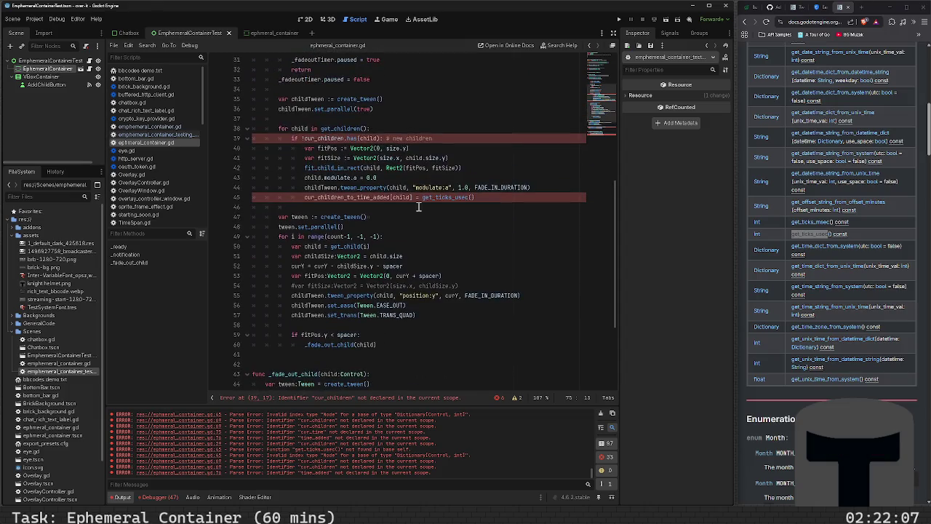
- Prefix get_ticks_usec on line 45 with Time
left_click(422, 198)
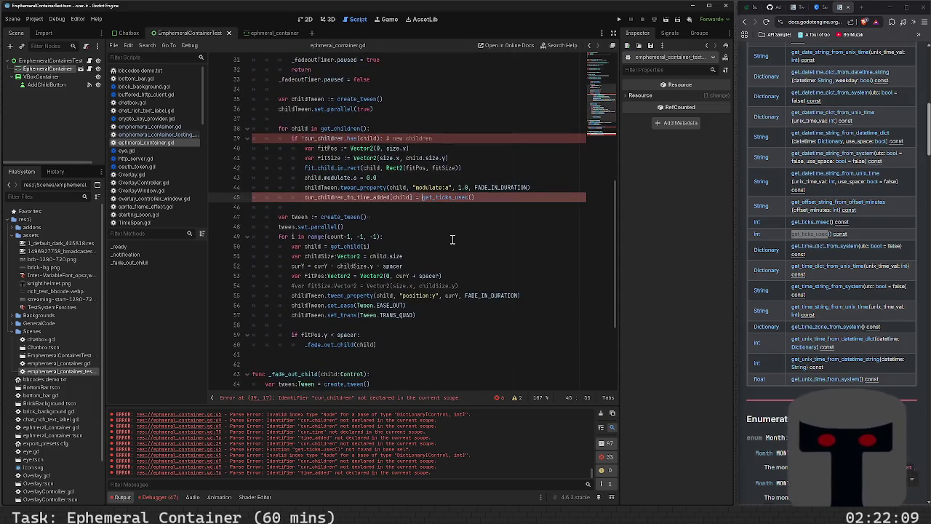
type("Time.")
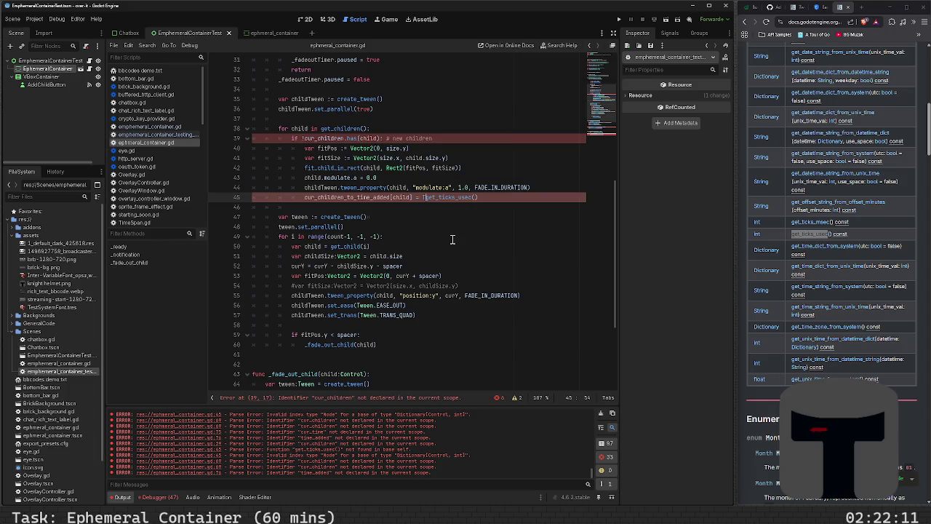
key("Escape")
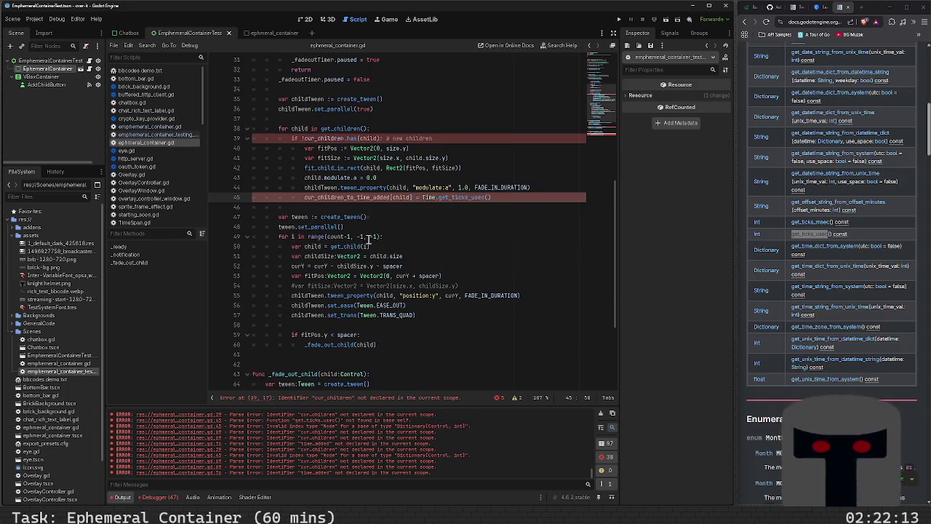
- Check new children against cur_children_to_time_added on line 39, then run the game
scroll(369, 240, "down", 5)
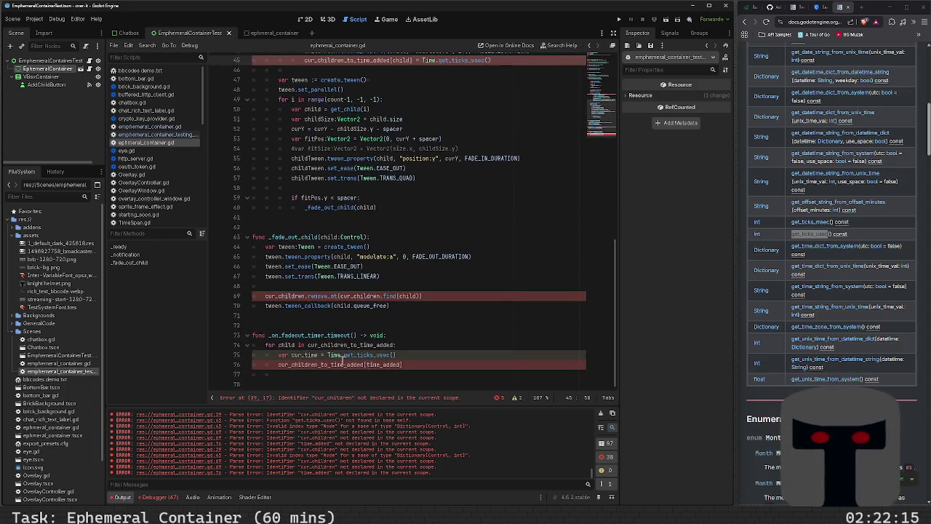
double_click(328, 364)
key("ctrl+c")
scroll(365, 352, "up", 5)
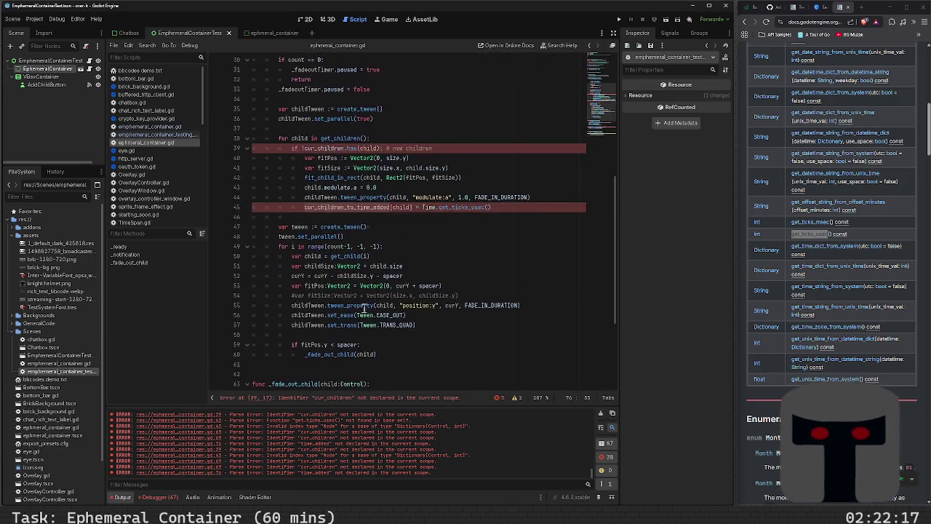
double_click(338, 149)
key("ctrl+v")
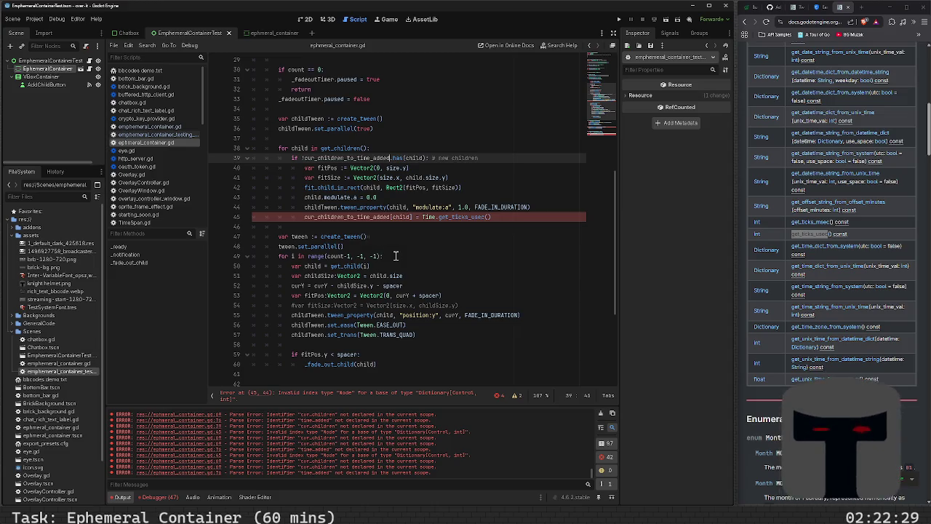
key("F6")
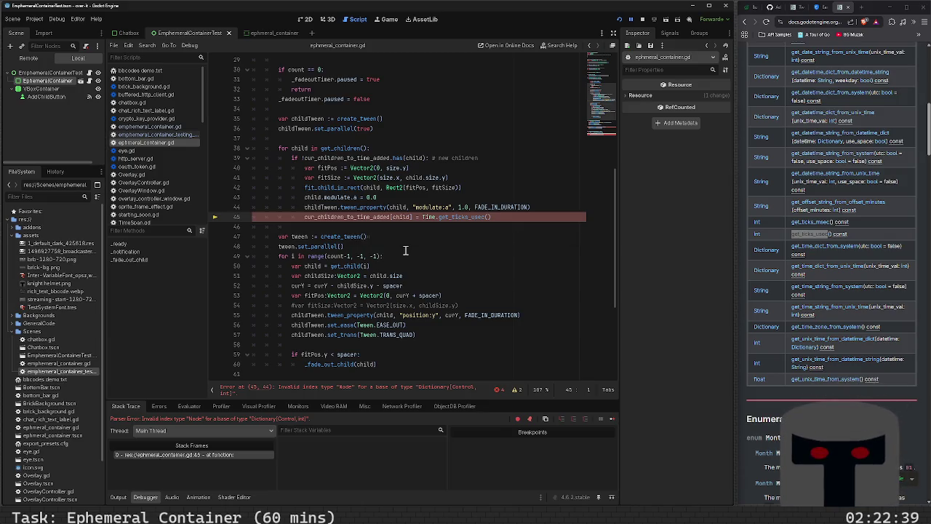
- Stop the debug session and key line 45's entry by child.unique_name_in_owner
key("F8")
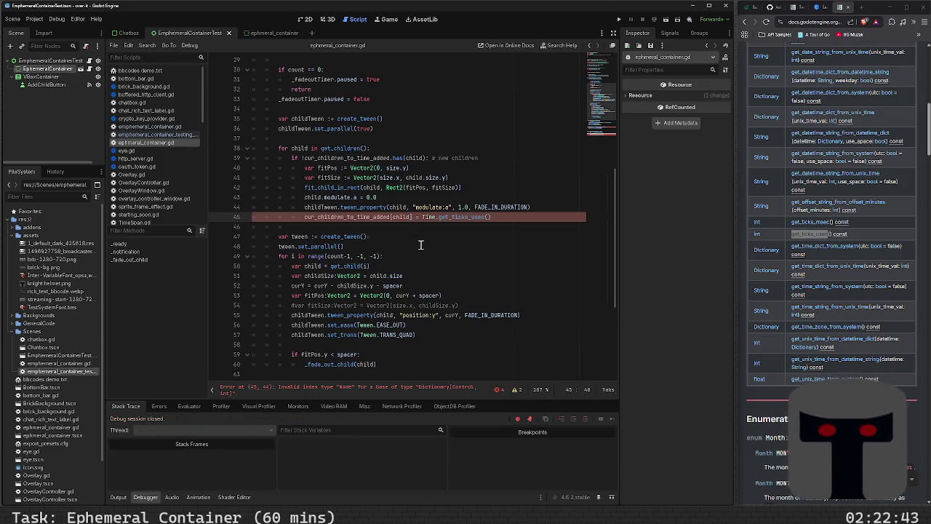
type(".")
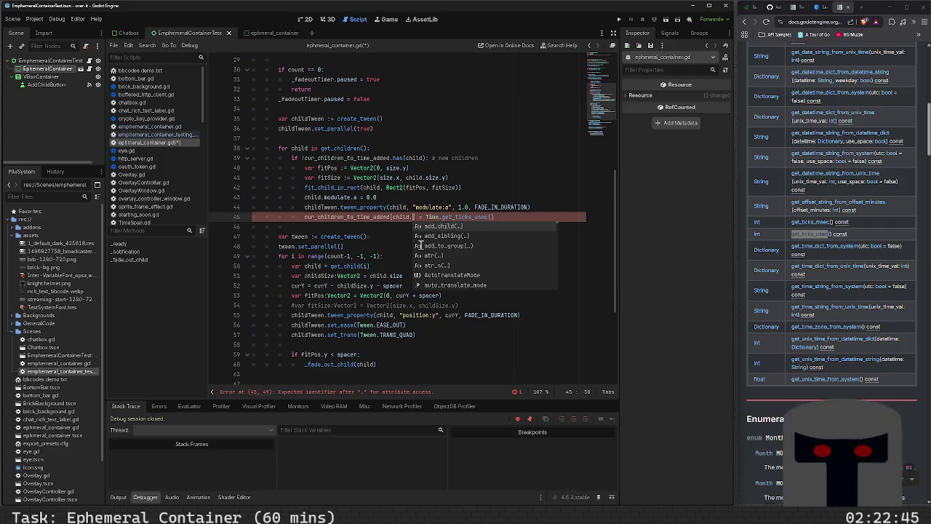
type("name")
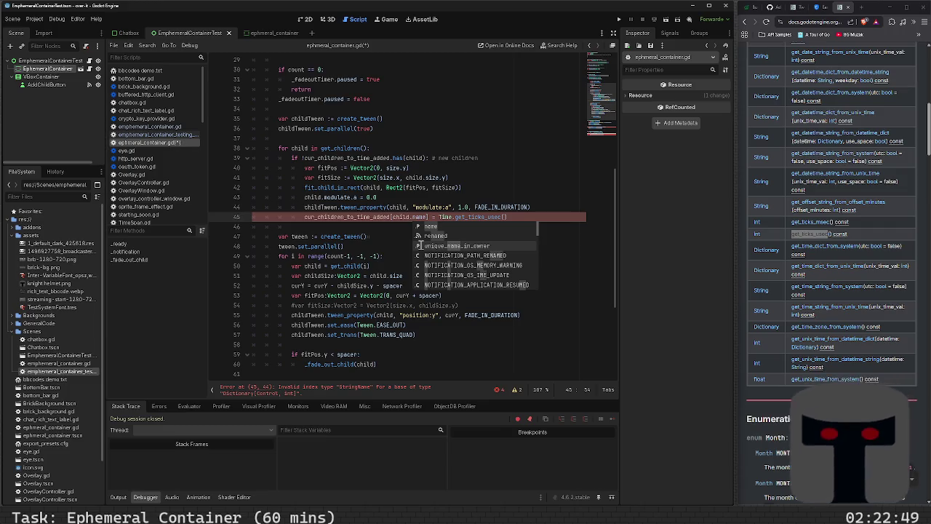
left_click(420, 245)
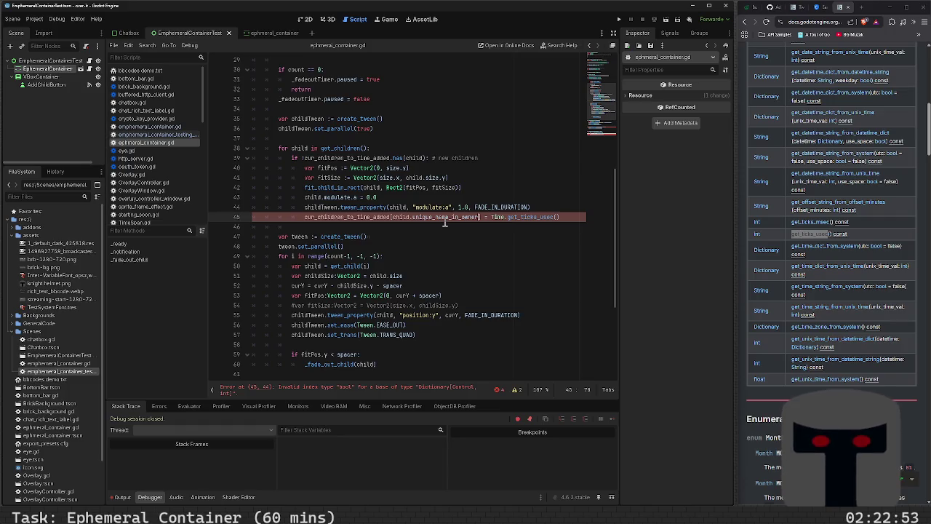
scroll(432, 251, "up", 8)
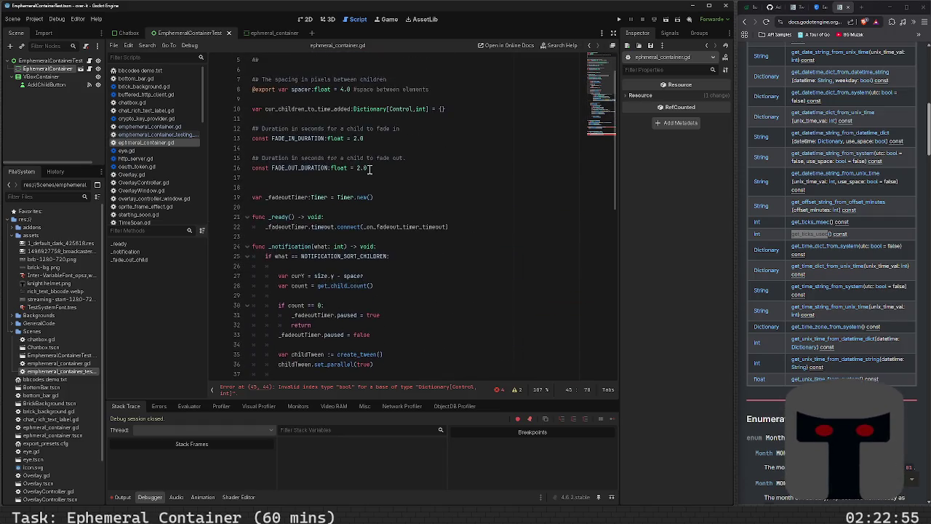
- Change the dictionary's key type on line 10 from Control to String
double_click(408, 108)
type("String")
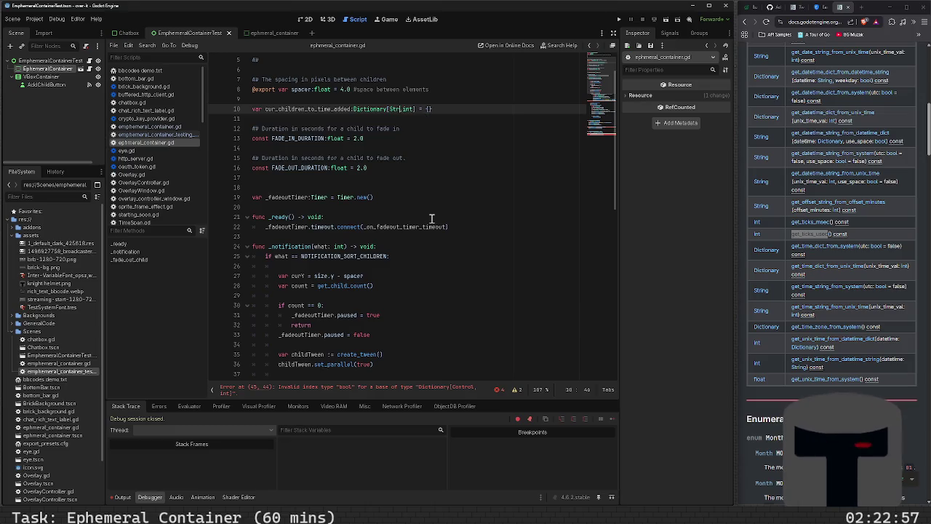
scroll(431, 218, "down", 12)
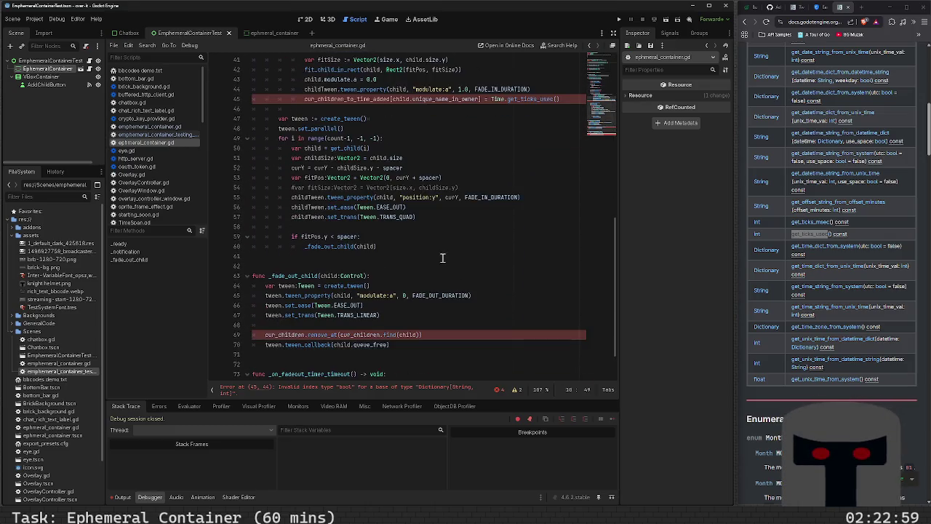
- Delete unique_name_in_owner from line 45's key and browse the child member suggestions
double_click(442, 99)
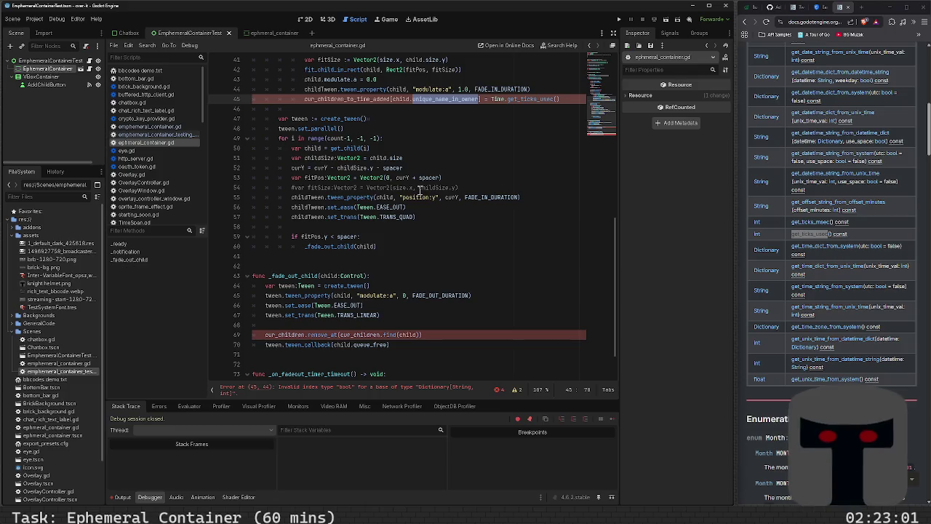
mouse_move(446, 90)
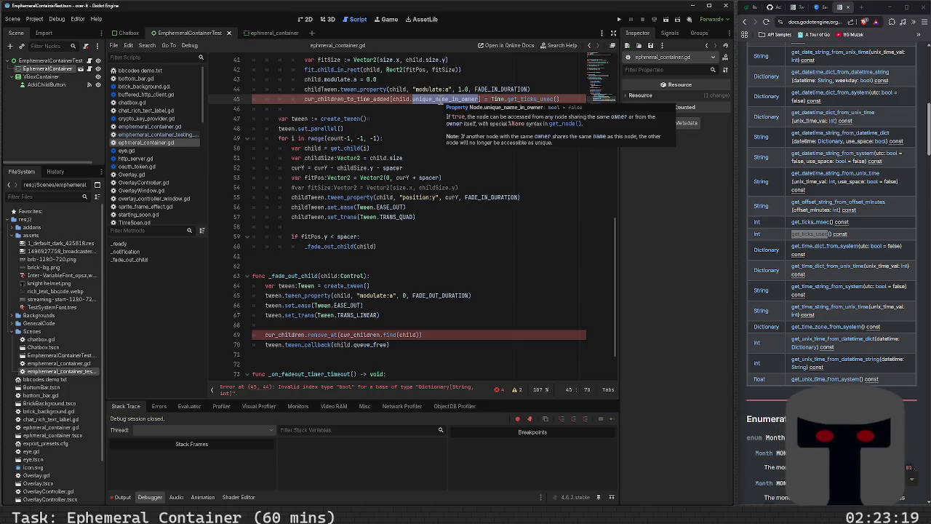
key("BackSpace")
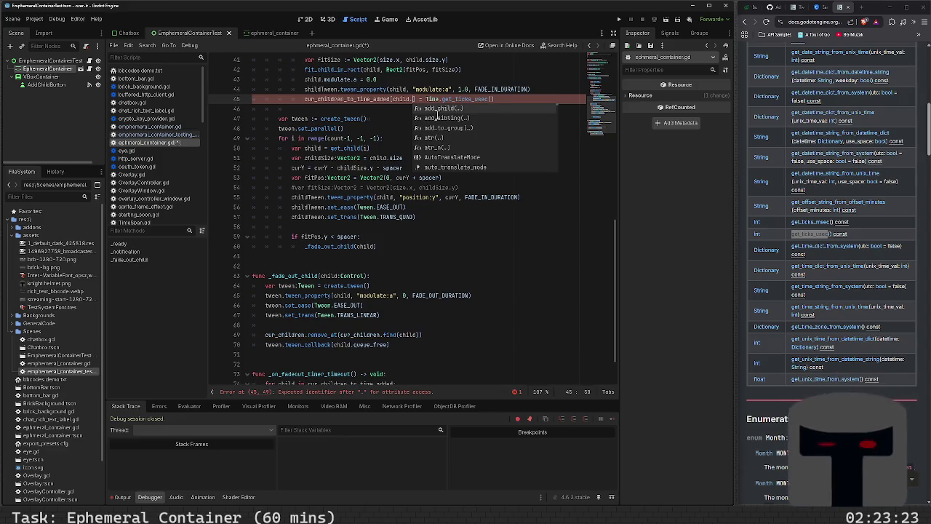
scroll(437, 115, "down", 10)
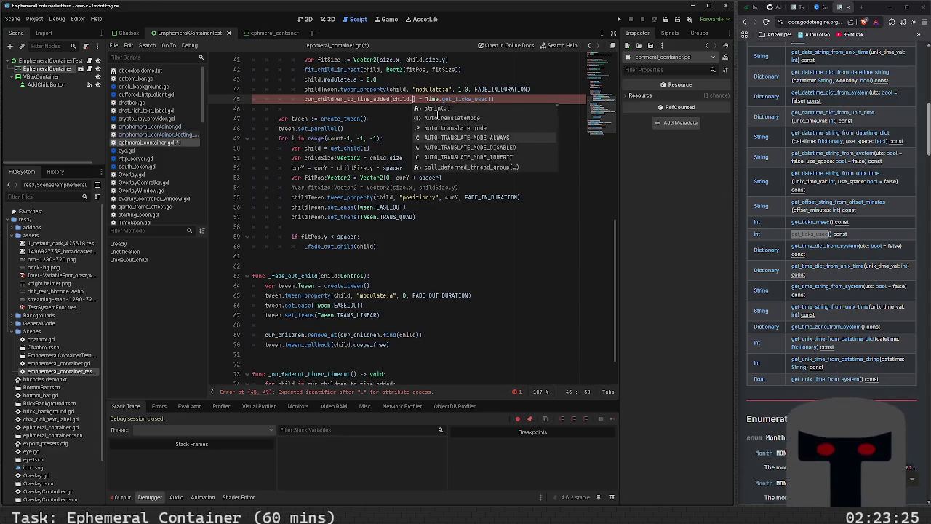
scroll(437, 115, "down", 10)
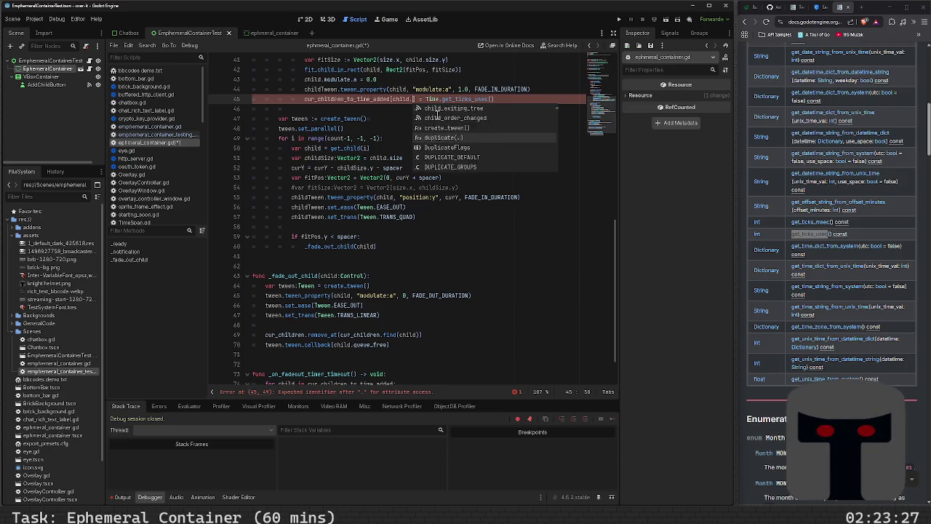
scroll(437, 115, "down", 8)
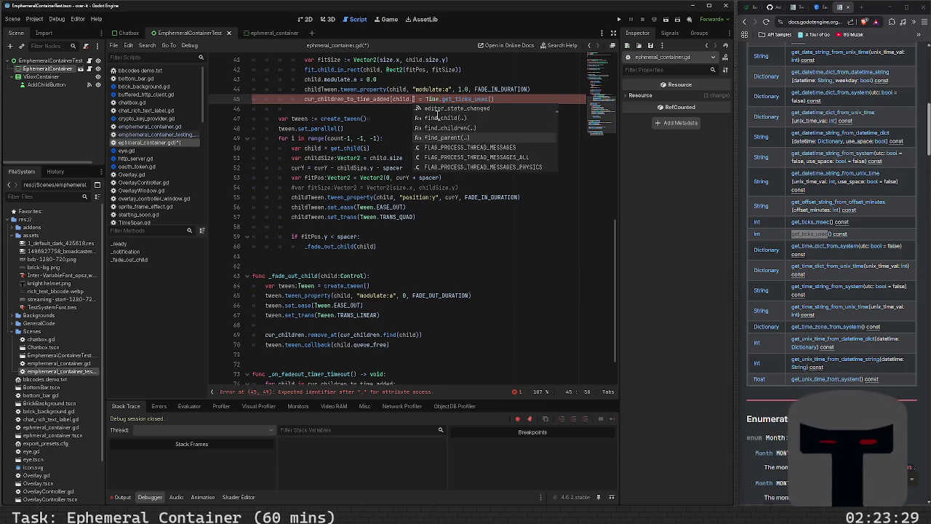
scroll(437, 114, "down", 8)
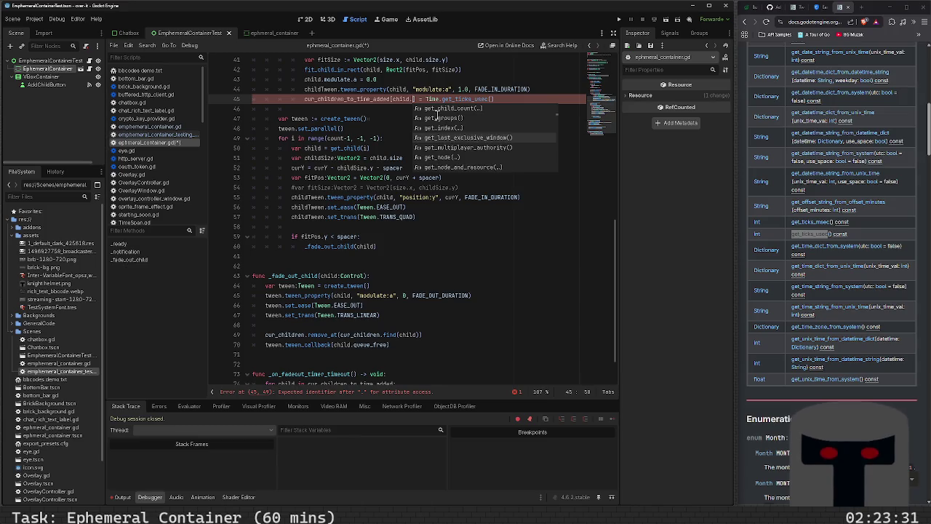
scroll(438, 114, "up", 3)
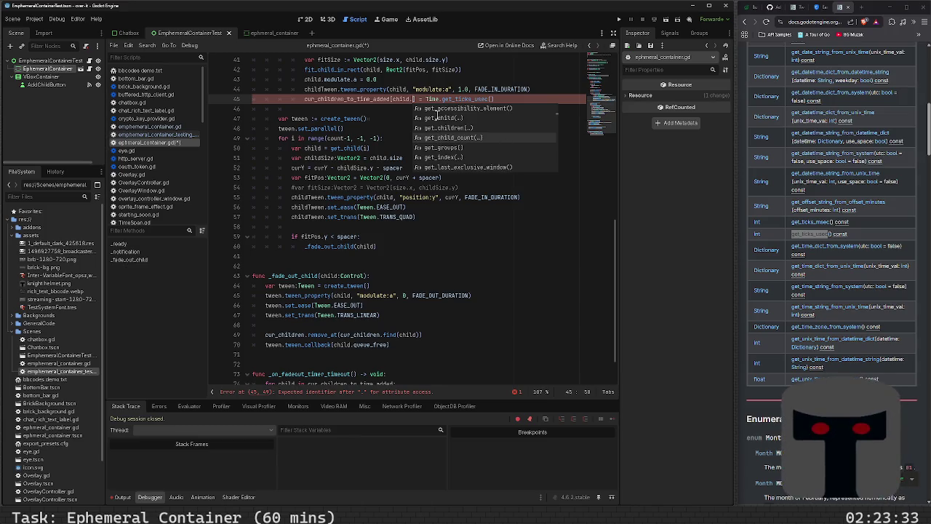
scroll(437, 115, "down", 5)
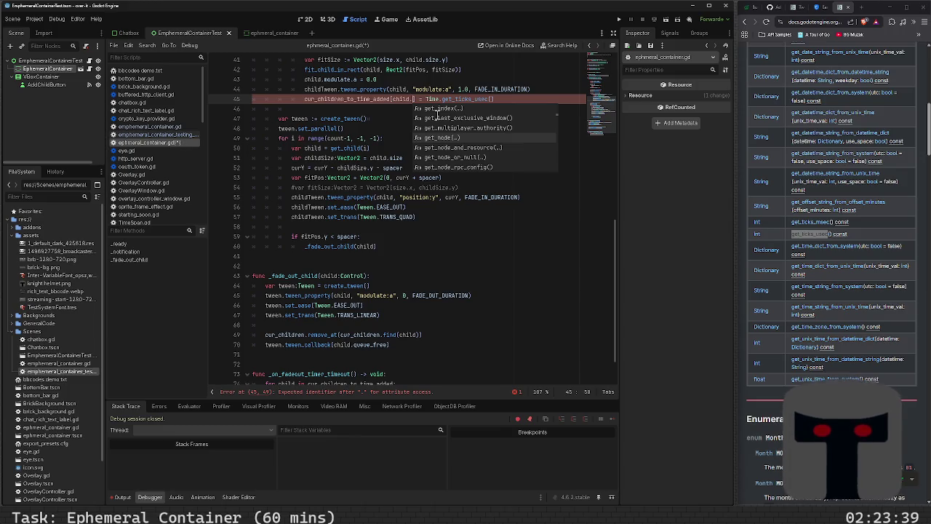
scroll(437, 114, "down", 8)
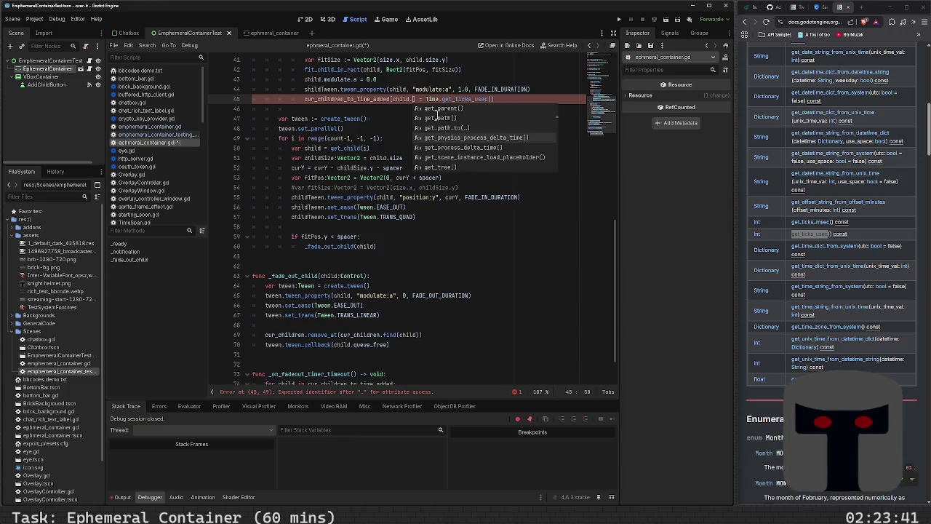
scroll(437, 114, "down", 10)
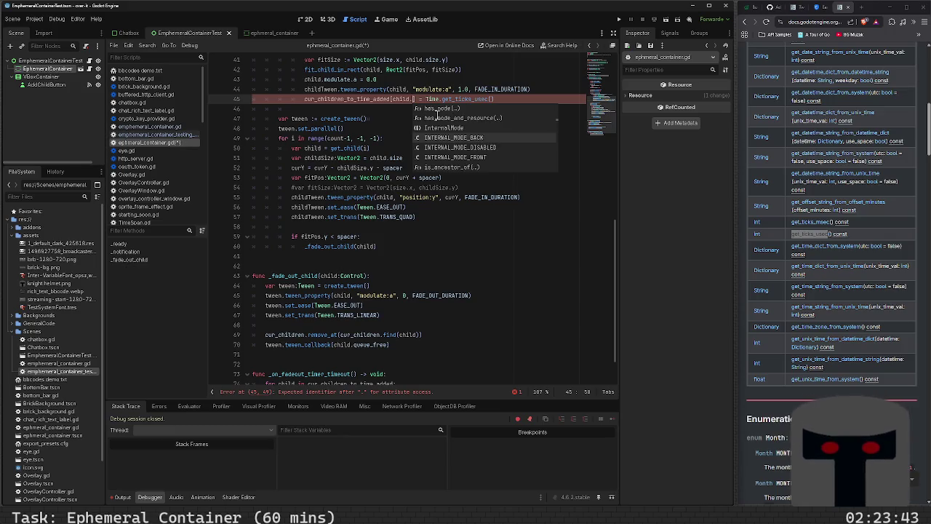
scroll(438, 115, "down", 10)
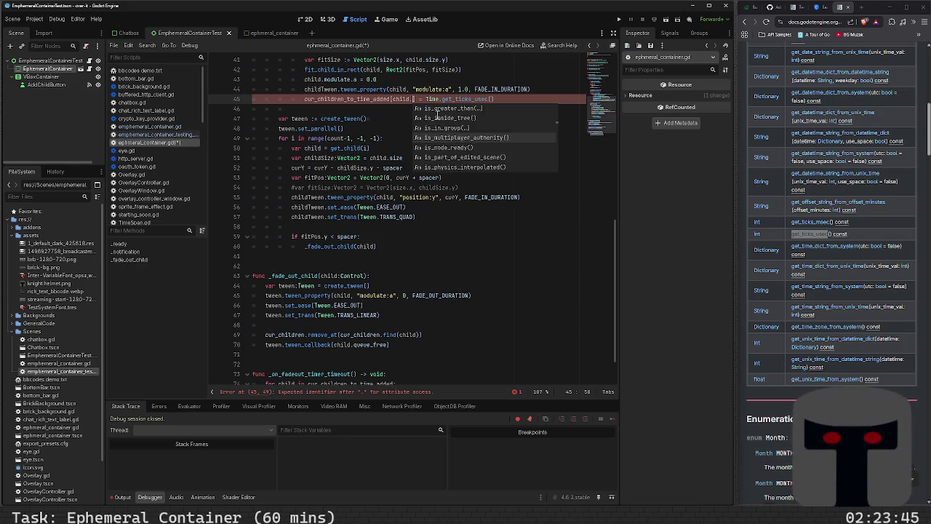
scroll(437, 116, "down", 2)
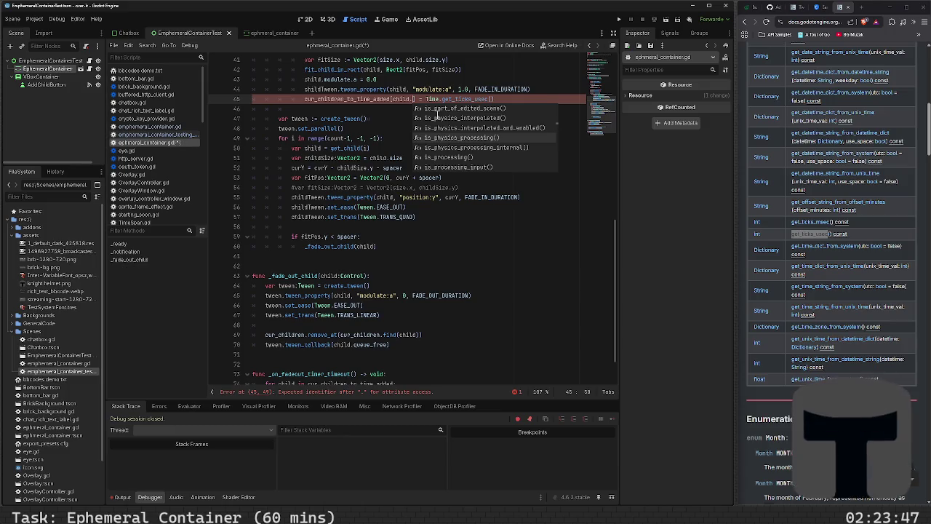
left_click(426, 118)
left_click(426, 99)
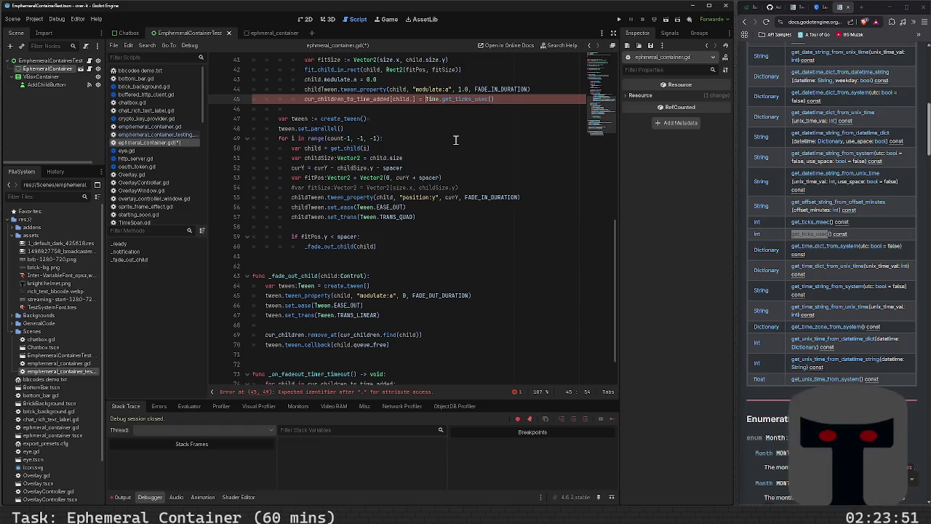
- Undo the recent edits to line 45 and the loop body on line 75
key("shift+End")
key("Delete")
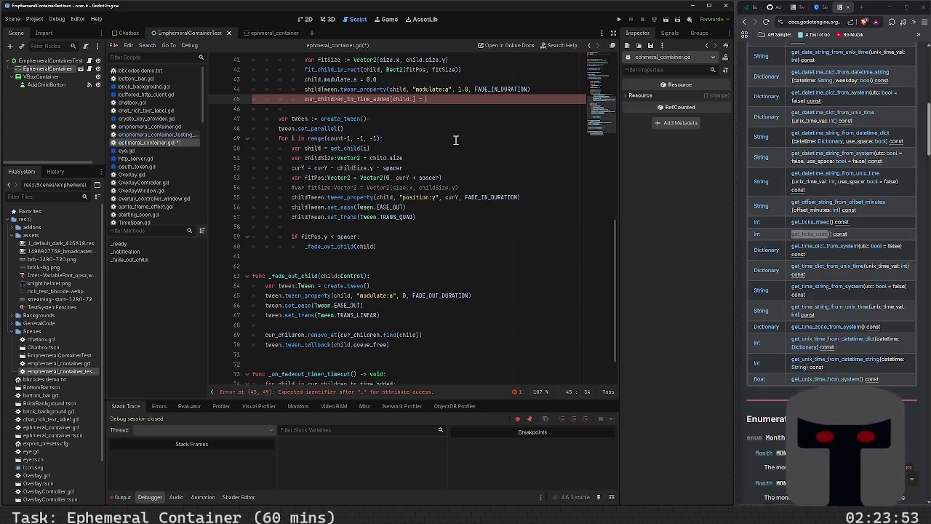
key("ctrl+z")
scroll(455, 140, "up", 10)
key("ctrl+z")
key("ctrl+z")
key("ctrl+z")
key("ctrl+z")
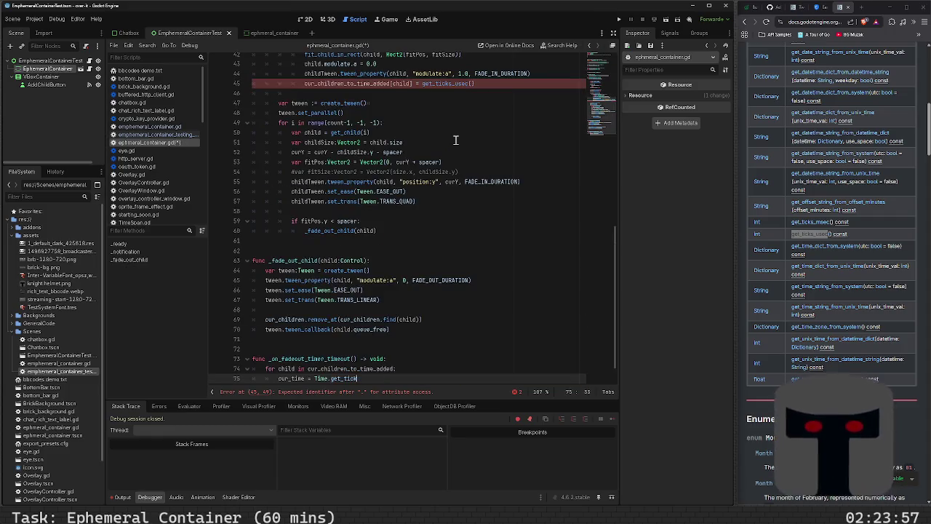
key("ctrl+z")
key("ctrl+z")
key("ctrl+z")
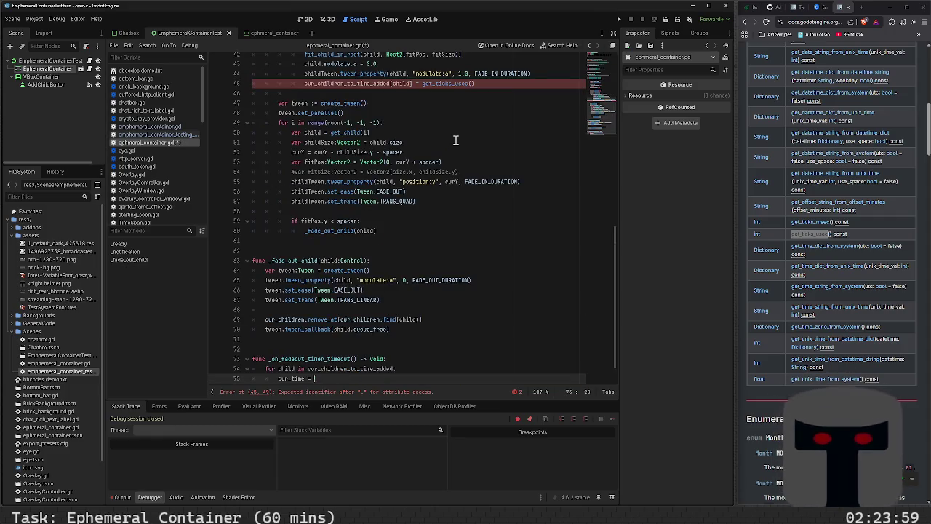
key("ctrl+z")
key("ctrl+z")
key("ctrl+z")
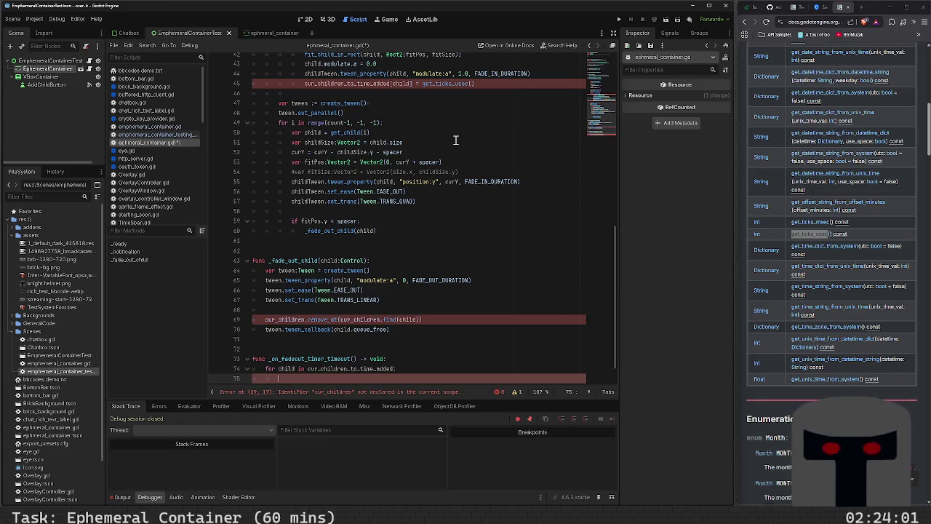
key("ctrl+z")
key("ctrl+z")
key("ctrl+z")
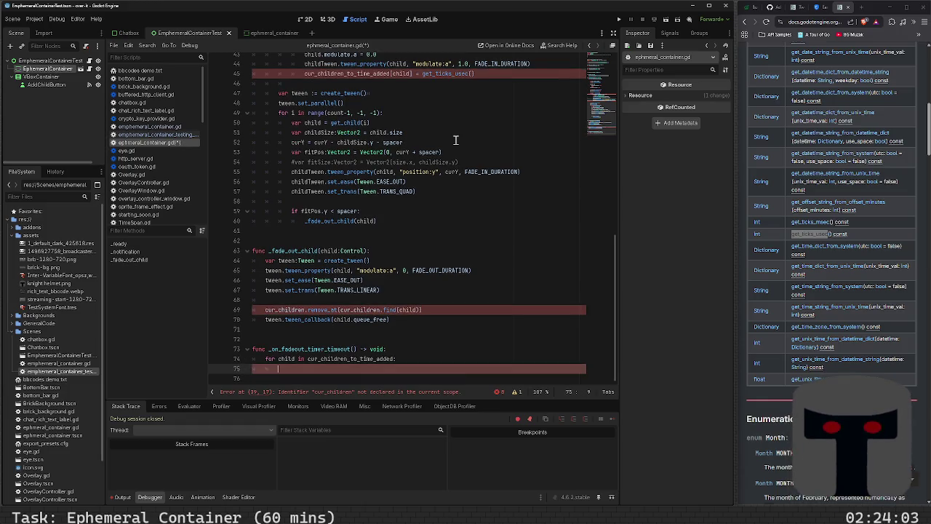
- Revert line 10's dictionary edits and line 45 back to cur_children.append(child), then save
key("ctrl+z")
key("ctrl+z")
key("ctrl+z")
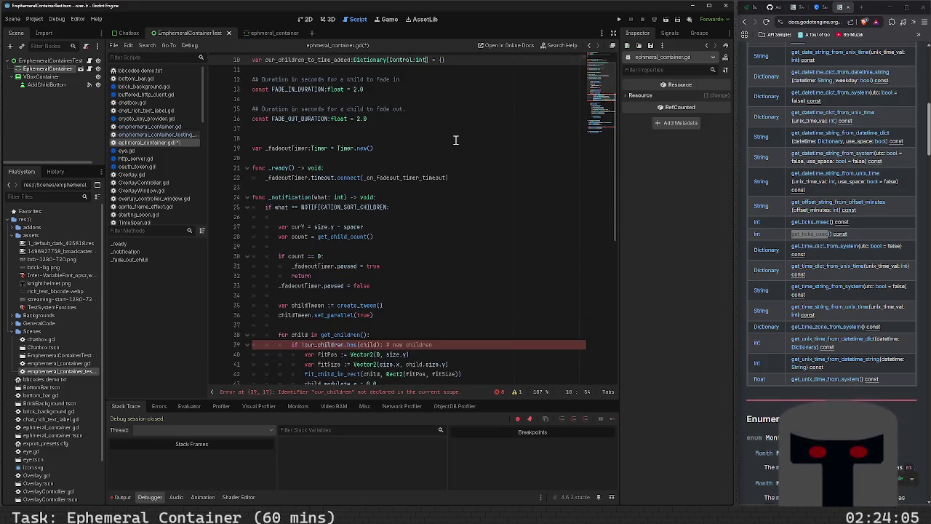
type("Control:int]")
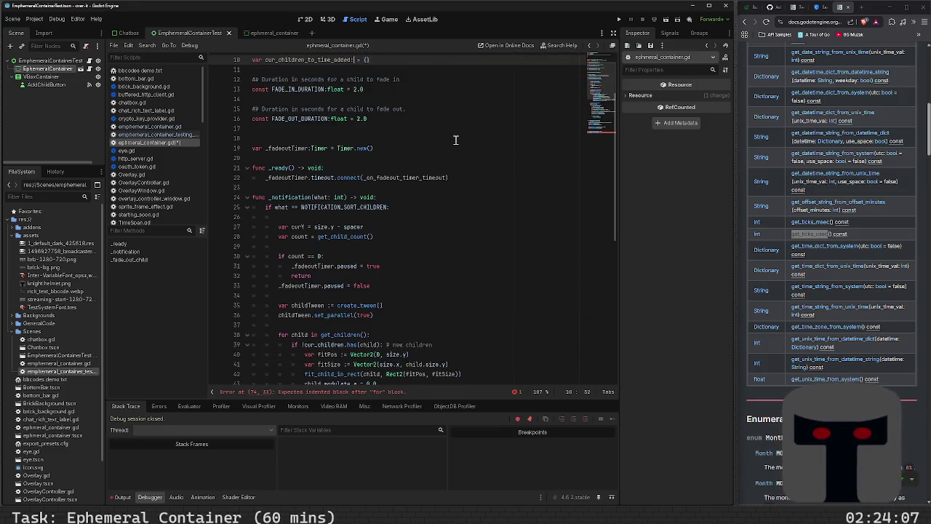
key("BackSpace")
key("BackSpace")
type("Dictionary[Control:int")
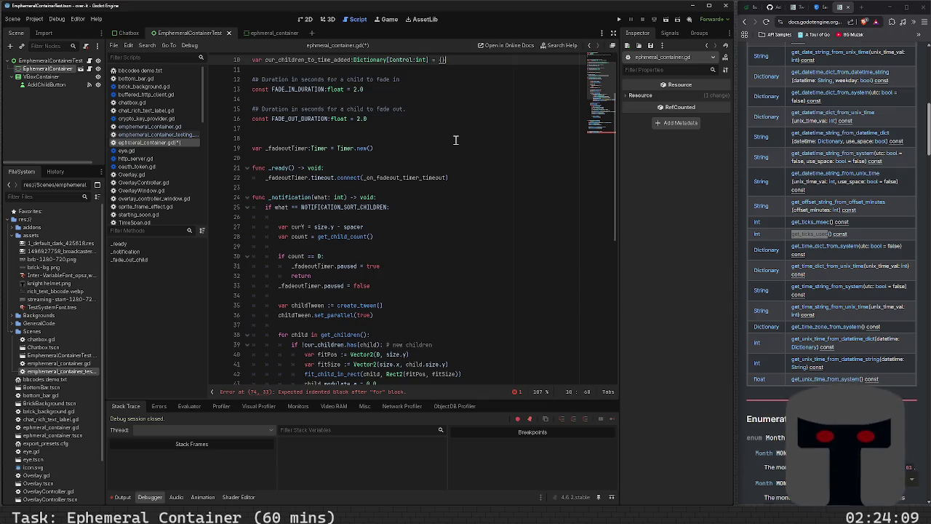
key("ctrl+z")
key("ctrl+z")
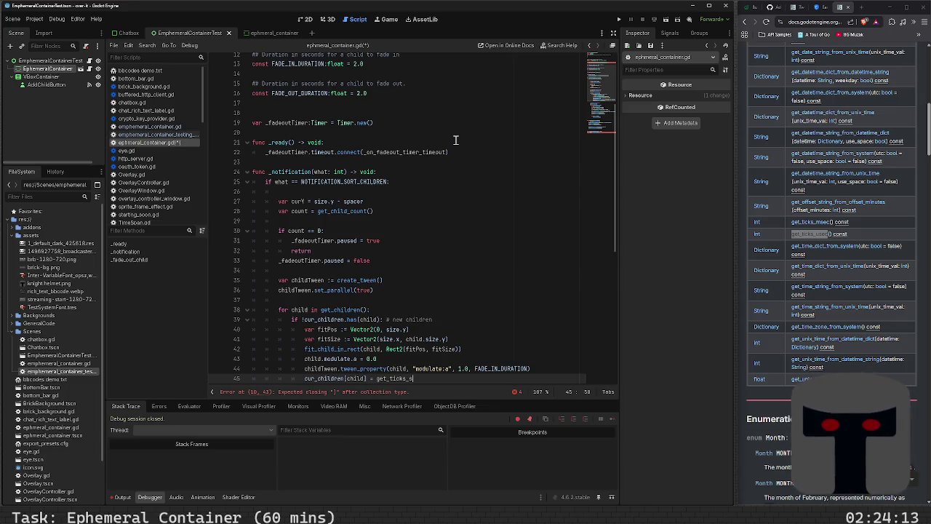
key("ctrl+z")
key("ctrl+z")
key("ctrl+z")
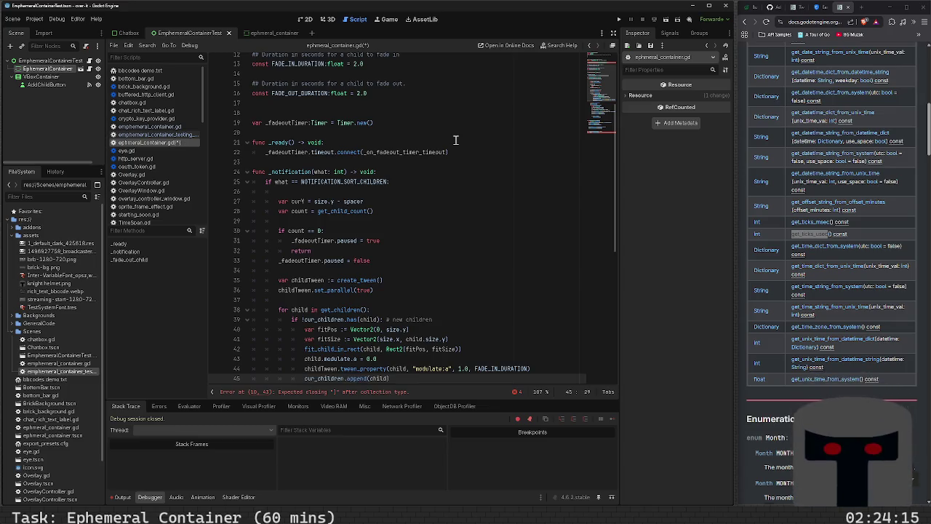
key("ctrl+s")
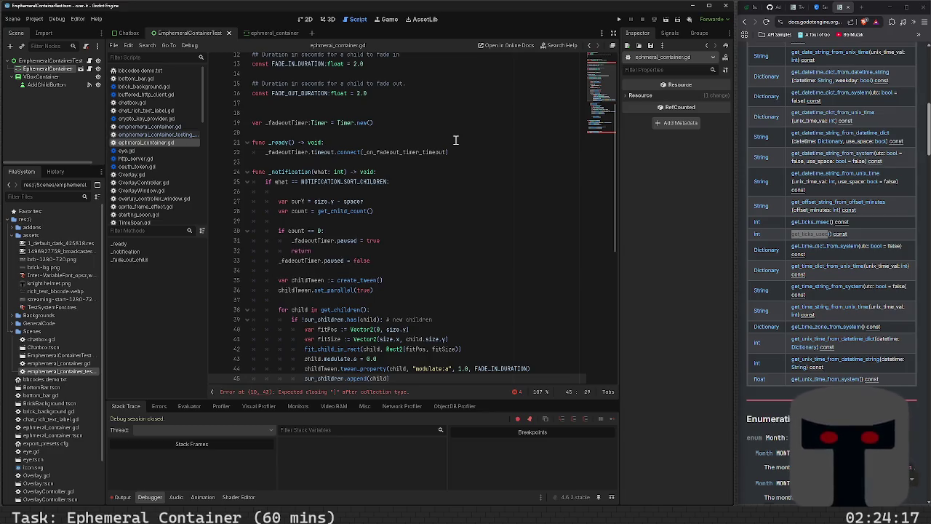
- Try a float value type for the dictionary on line 10, then undo it
scroll(391, 213, "up", 2)
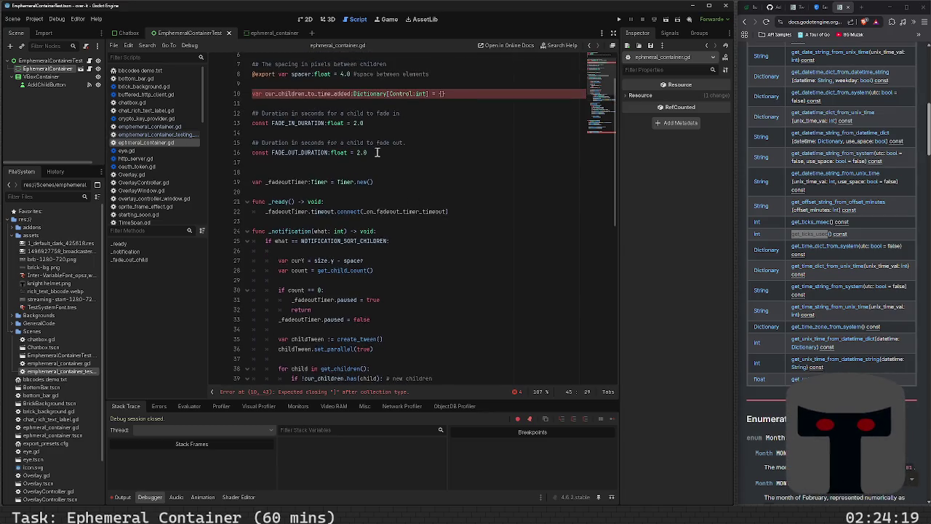
key("ctrl+z")
key("ctrl+z")
key("Left")
key("Left")
key("Left")
type("float")
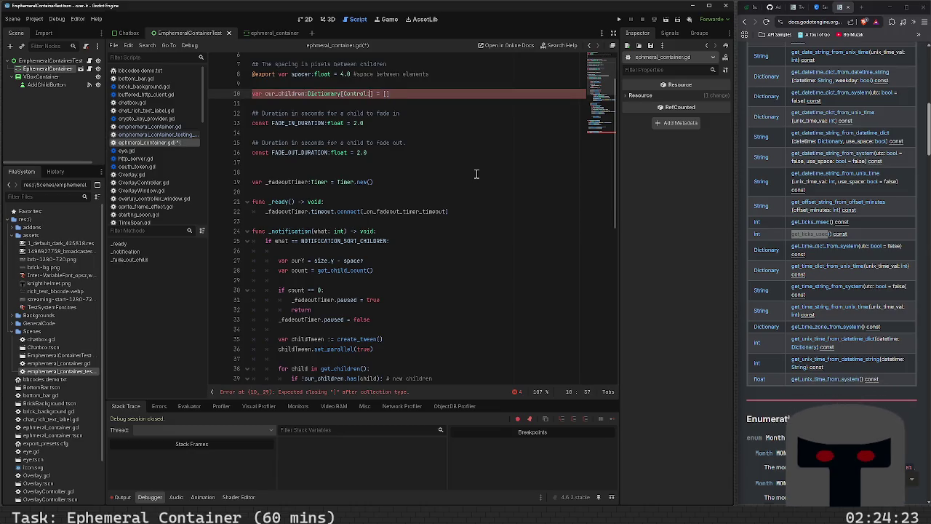
key("ctrl+z")
key("ctrl+z")
key("ctrl+z")
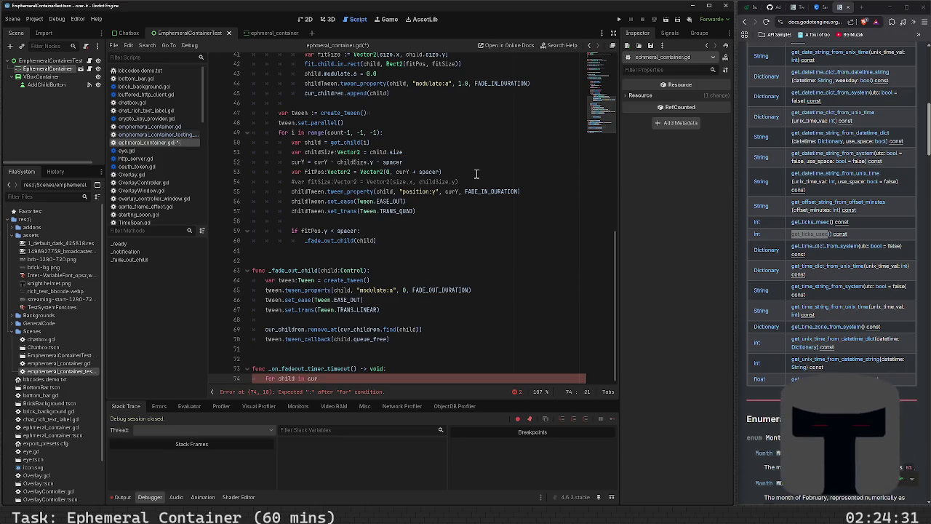
- Rewrite the fade-out loop header as for i in range(cur_children.size()): and start a new line
key("BackSpace")
key("BackSpace")
key("BackSpace")
key("BackSpace")
key("BackSpace")
key("BackSpace")
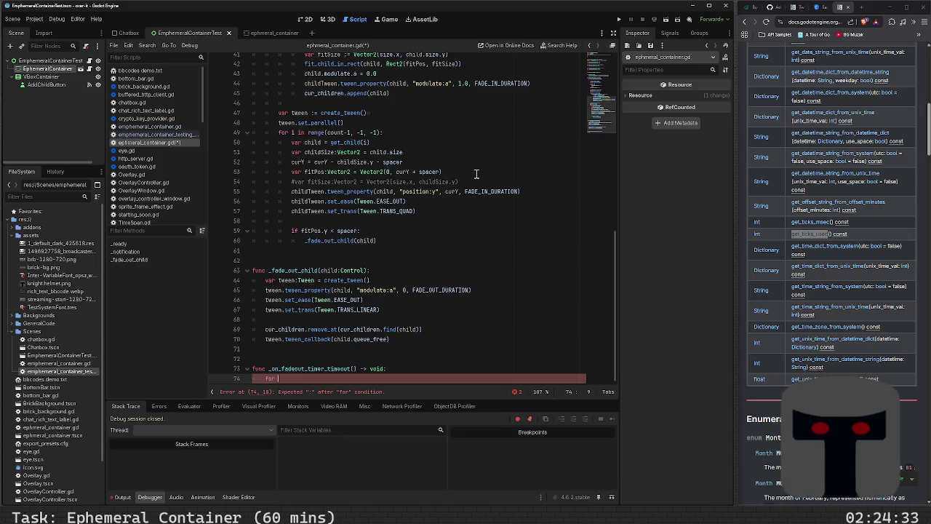
type("r")
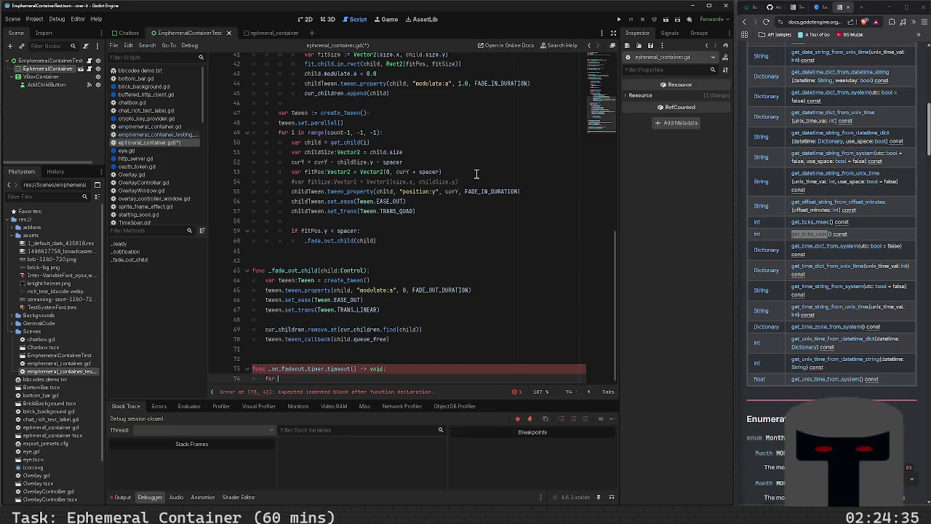
type("n range(")
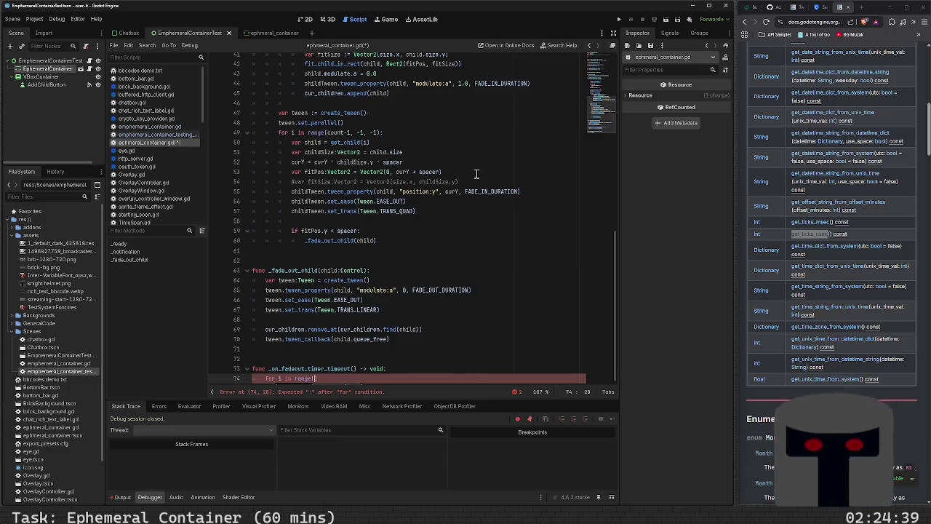
type("child")
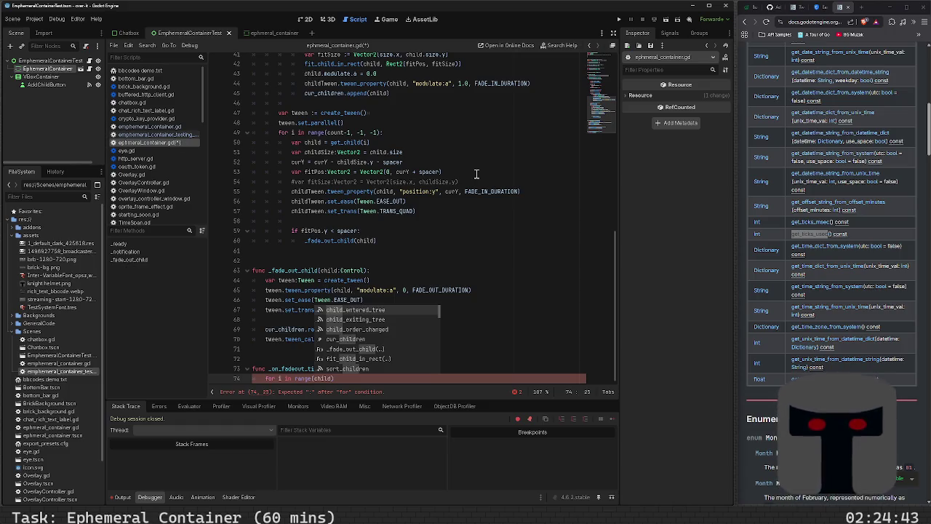
key("Down")
key("Down")
key("Down")
key("Return")
type(".size()")
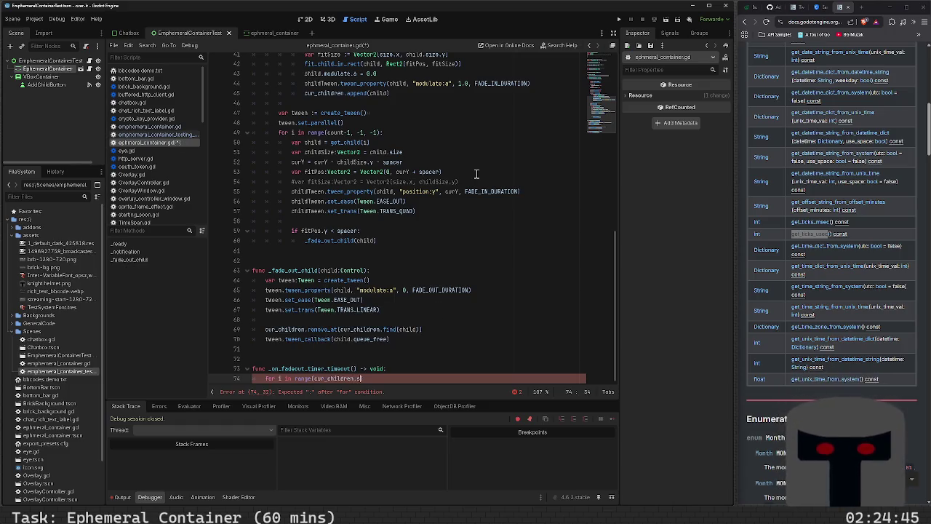
key("ctrl+s")
type(")):")
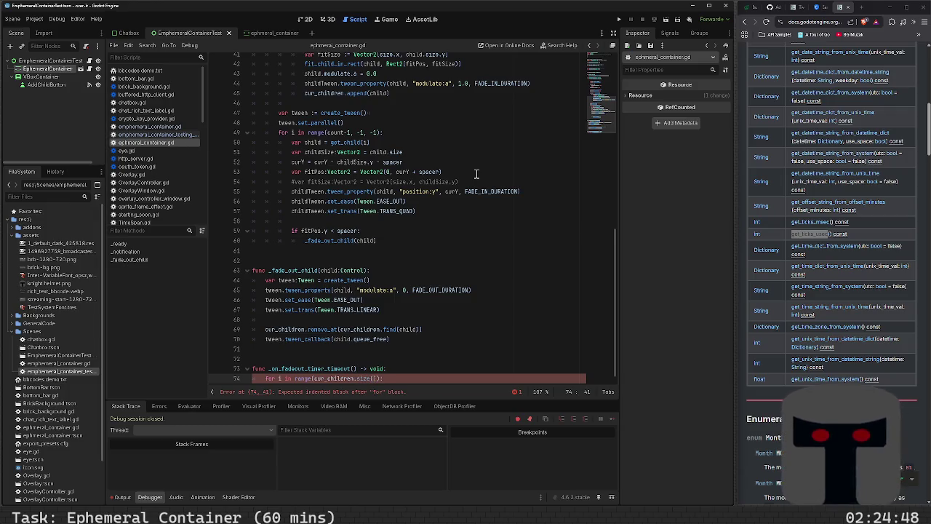
scroll(476, 173, "down", 1)
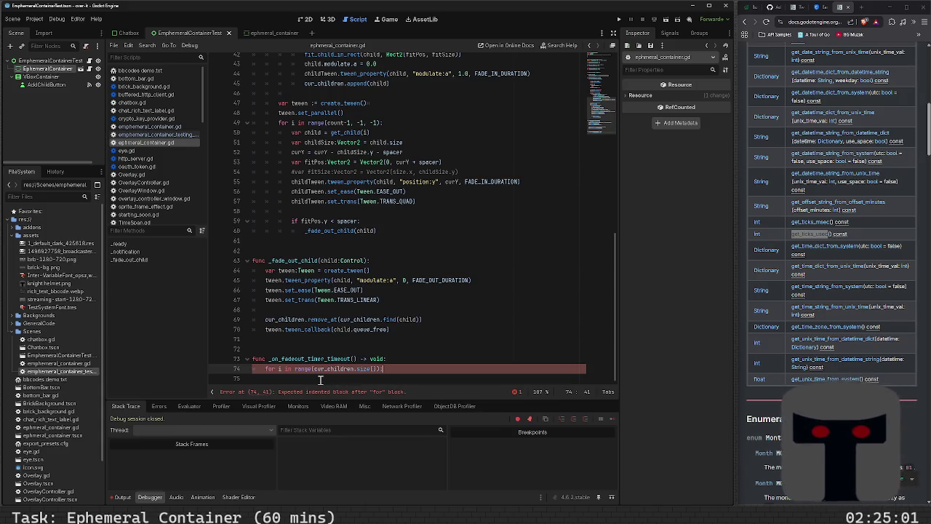
key("Return")
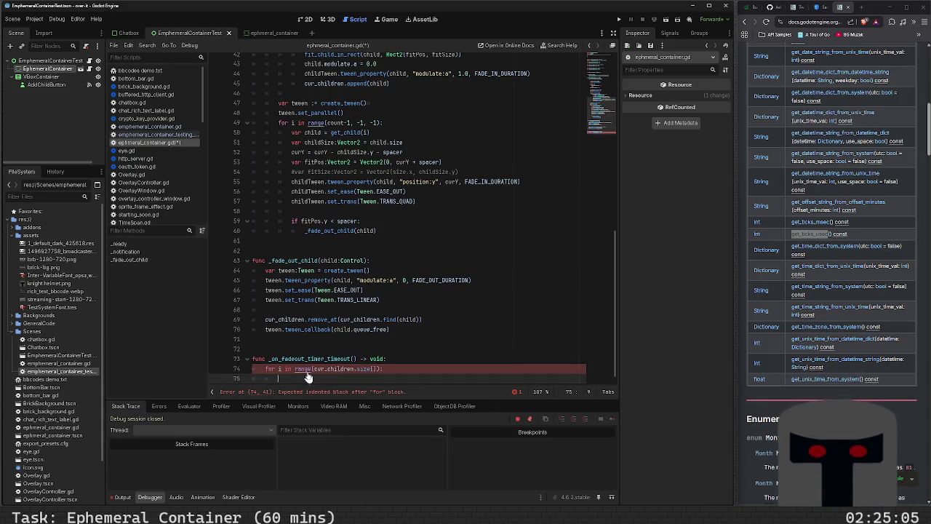
- Check the range() help page, then return to ephemeral_container.gd on a new indented loop line
left_click(306, 370, "ctrl")
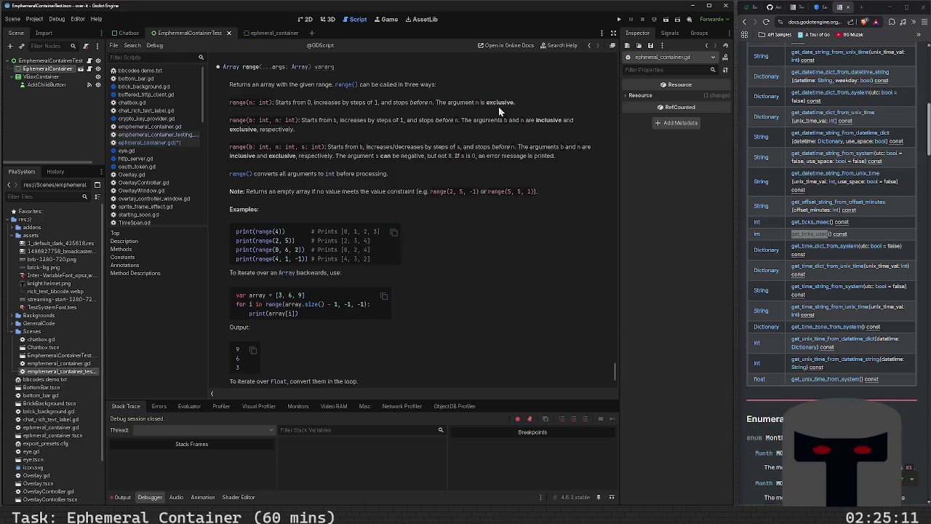
key("alt+Left")
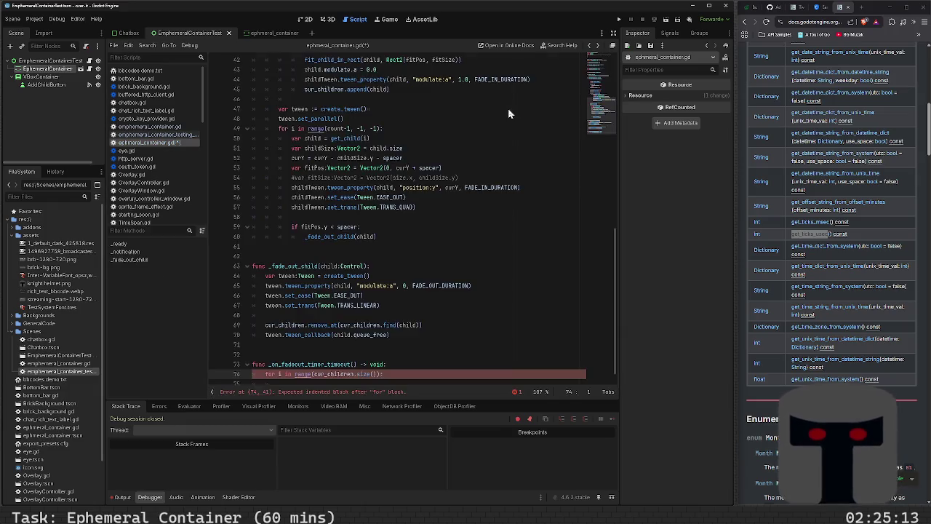
scroll(341, 352, "down", 1)
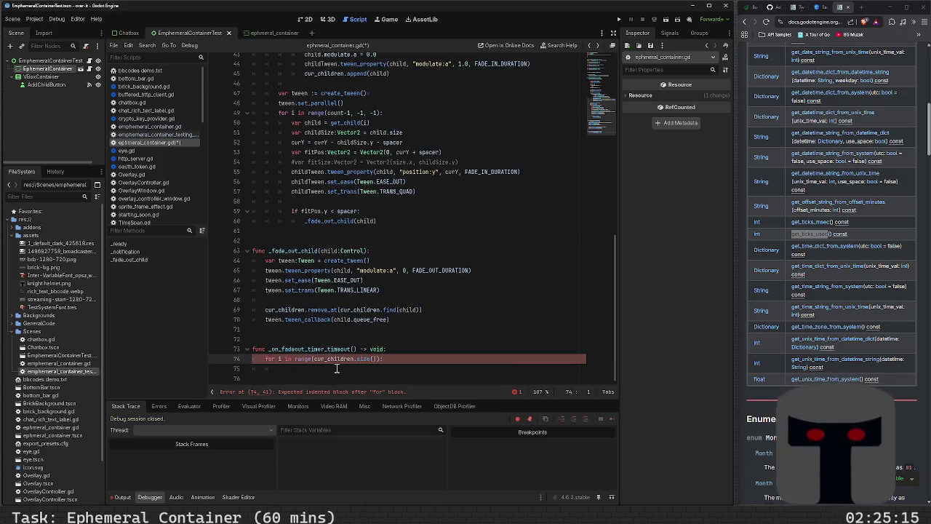
key("End")
key("Return")
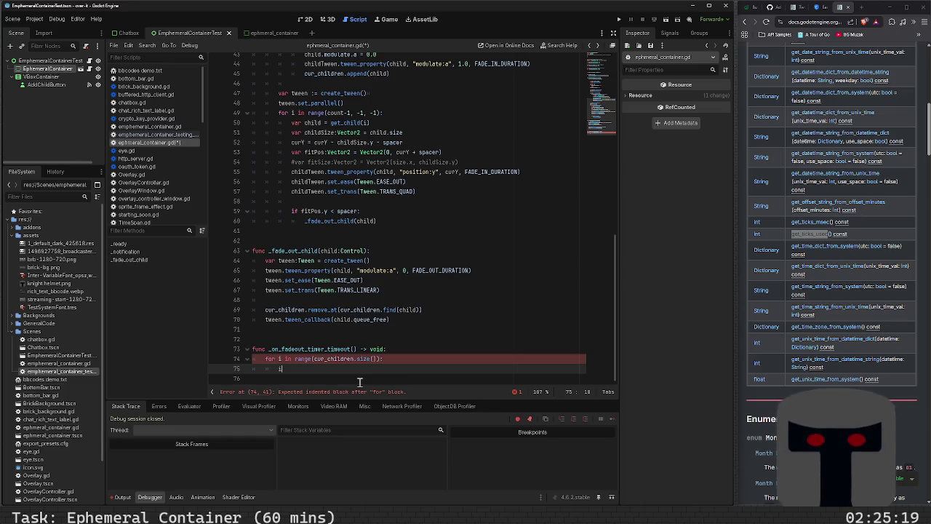
- Begin the loop body with cur_children[ indexing on line 75, then erase it again
type("i")
key("BackSpace")
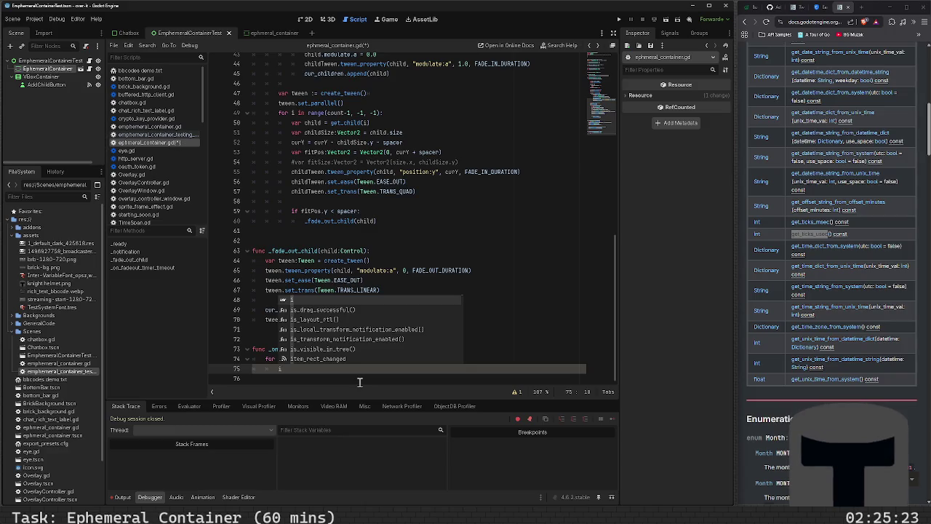
key("BackSpace")
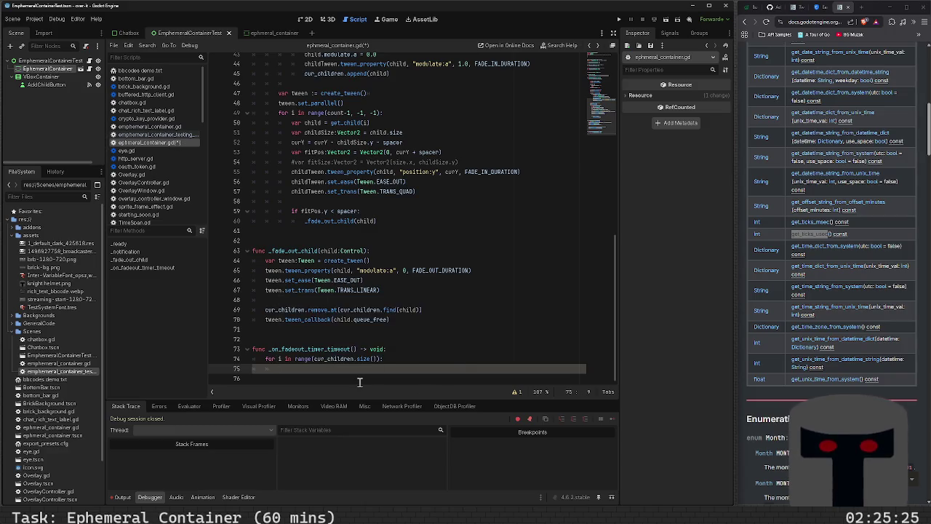
type("cur_children[")
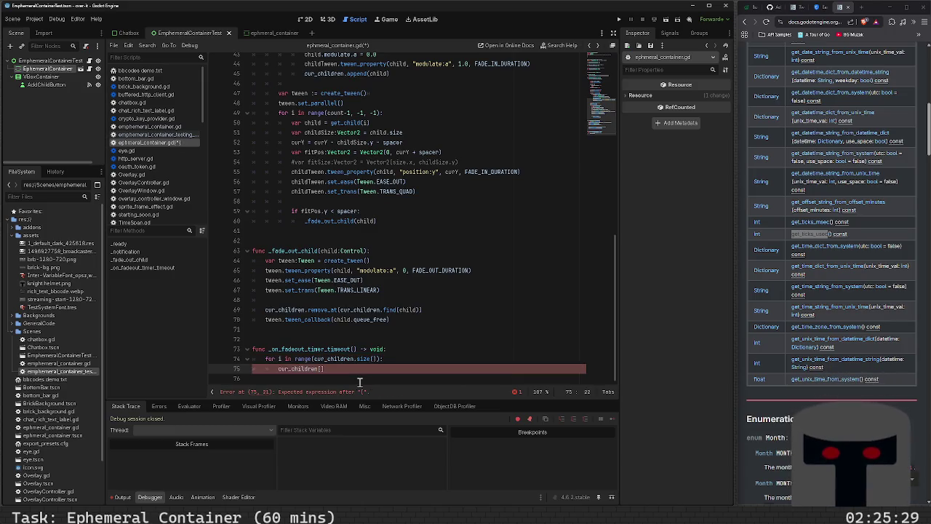
key("BackSpace")
key("BackSpace")
key("BackSpace")
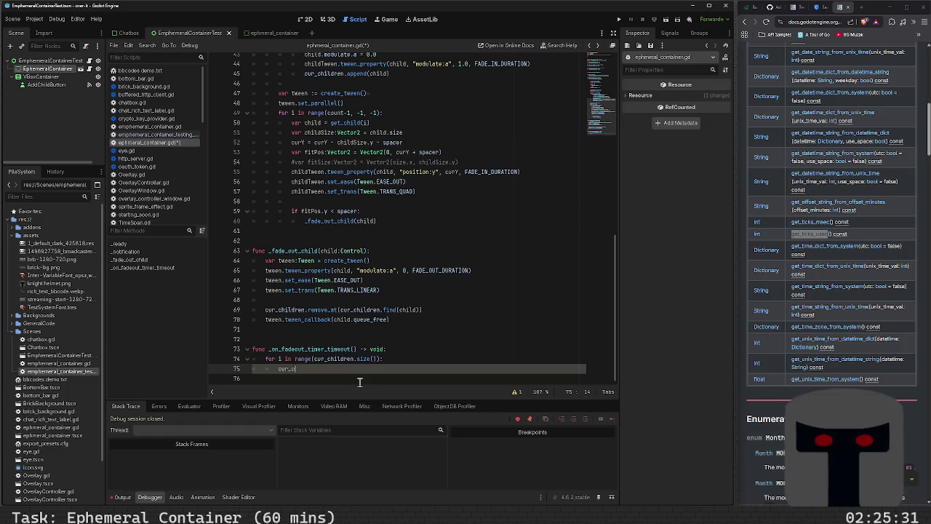
key("BackSpace")
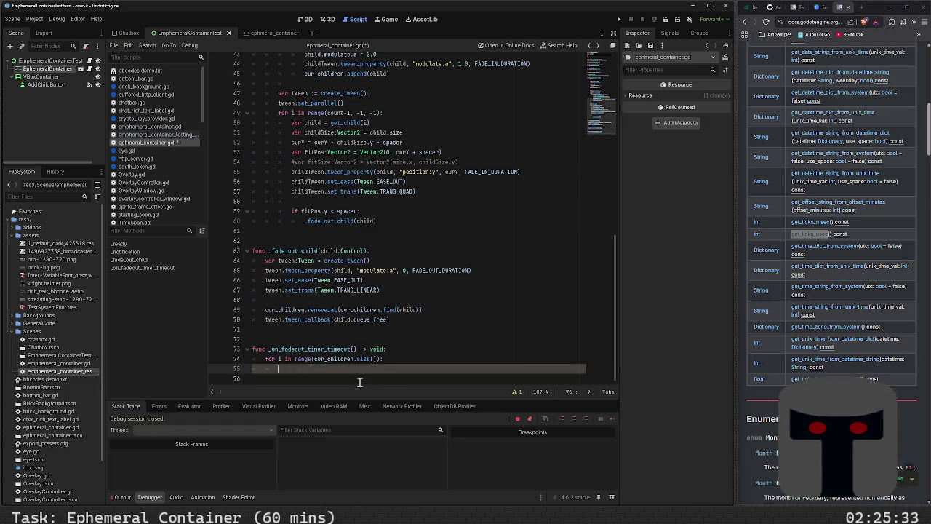
scroll(352, 302, "up", 5)
scroll(352, 302, "up", 5)
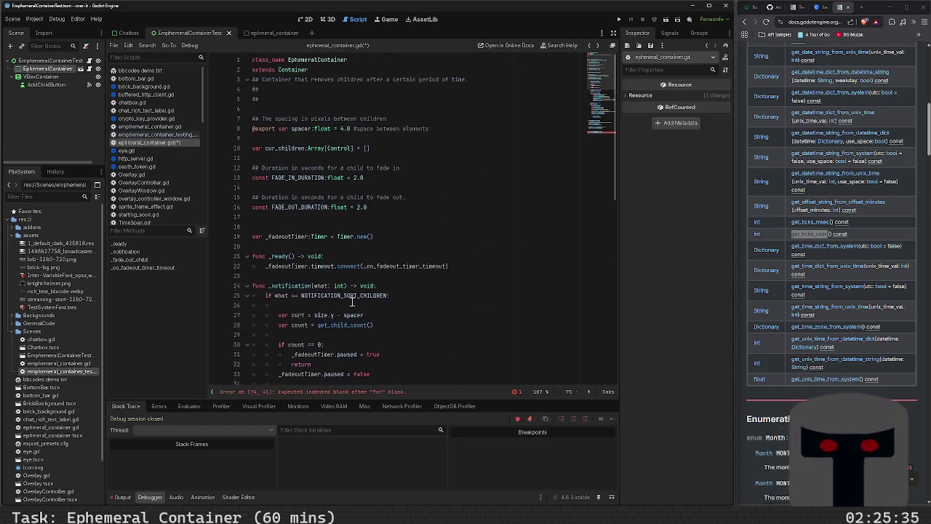
- Declare var cur_children_added_time:Array[int] = [] below cur_children and save the script
left_click(315, 157)
key("Return")
key("Up")
type("var cur_children")
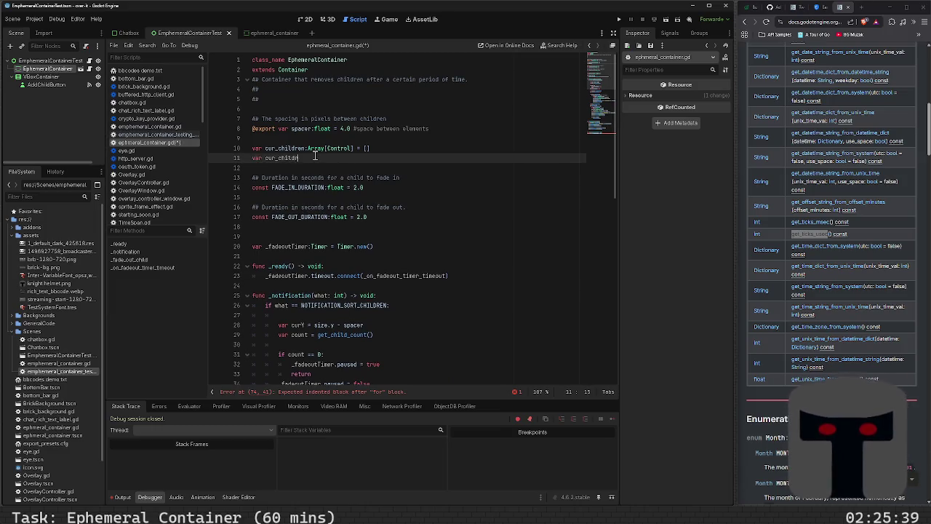
type("_added_time:")
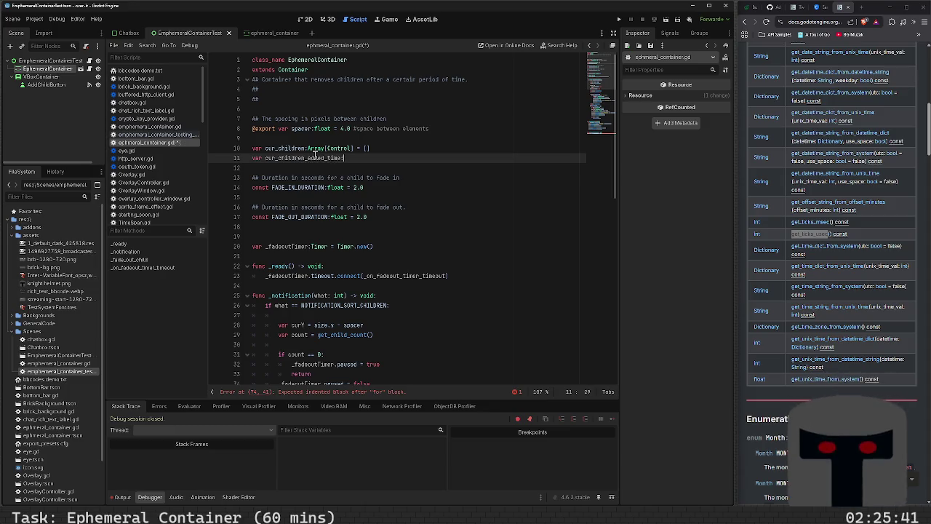
key("BackSpace")
type("Ar")
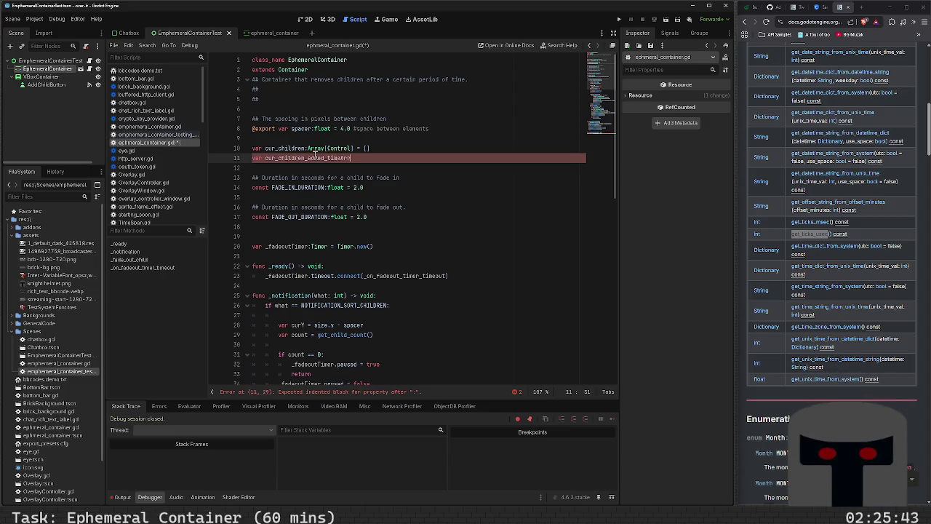
type(":")
type("rray[in")
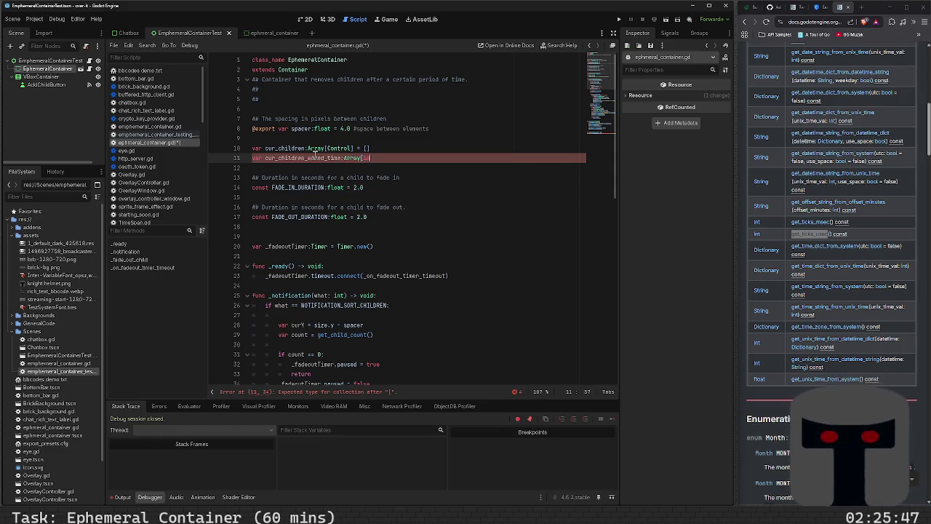
type("t] = ")
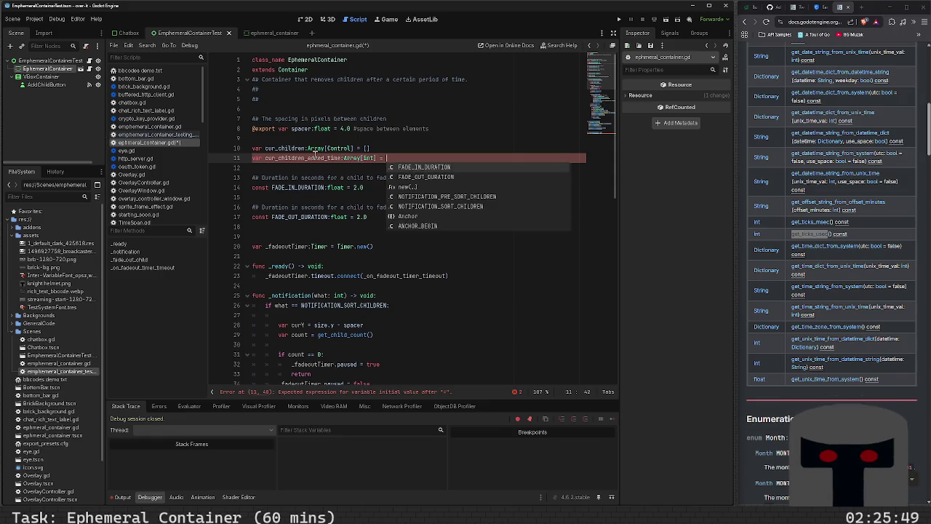
type("[]")
key("ctrl+s")
- Start the fade-out loop body with cur_children_added_time via autocomplete
scroll(361, 274, "down", 5)
scroll(342, 327, "down", 10)
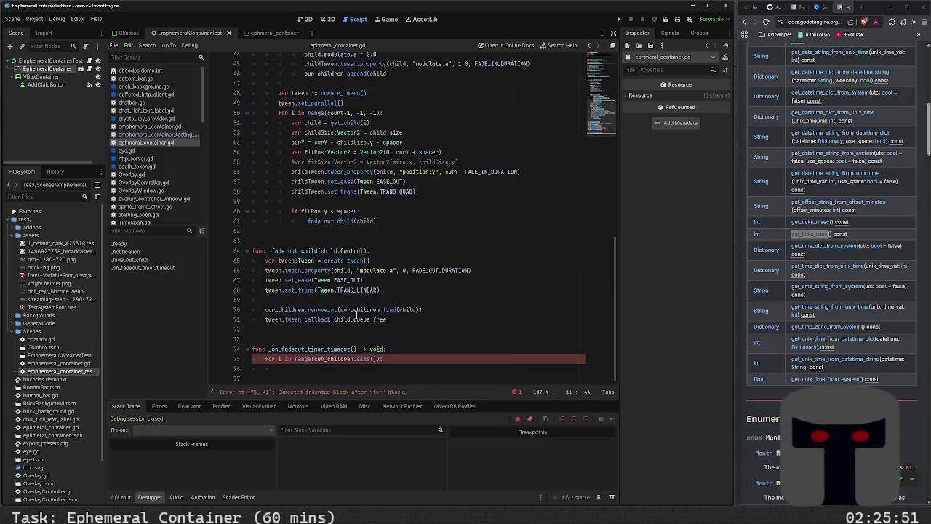
left_click(329, 374)
type("cur_child")
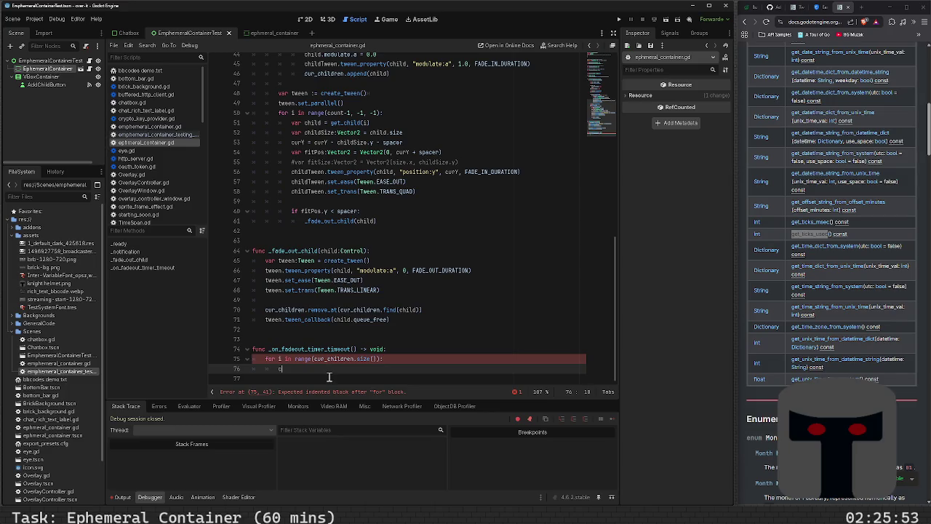
key("Down")
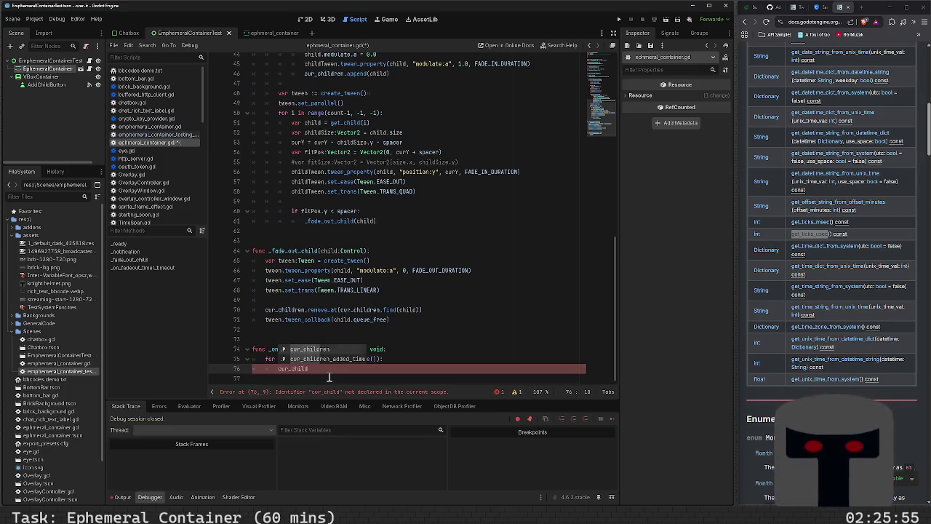